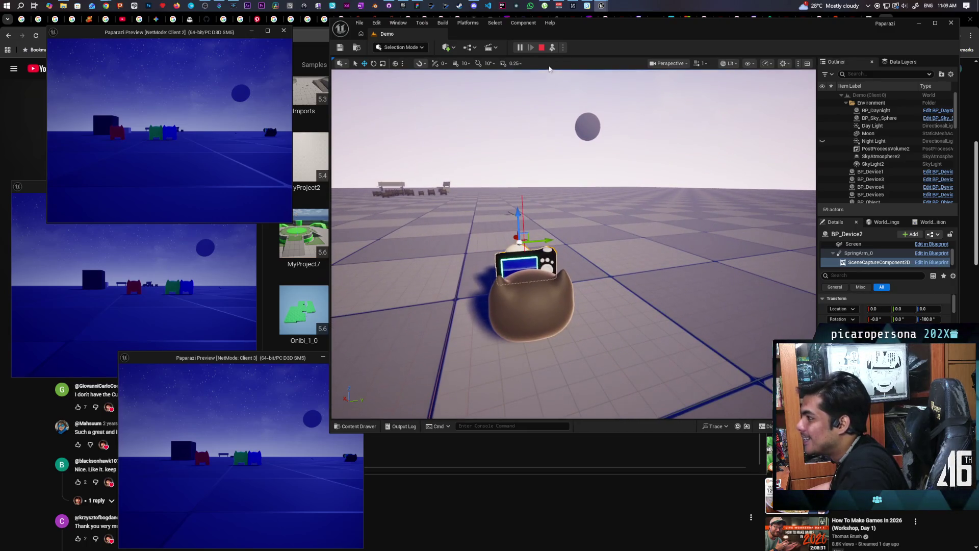
Possess the player, eject back to the free camera, then stop the multiplayer play session
{"action": "left_click", "coordinate": [552, 47]}
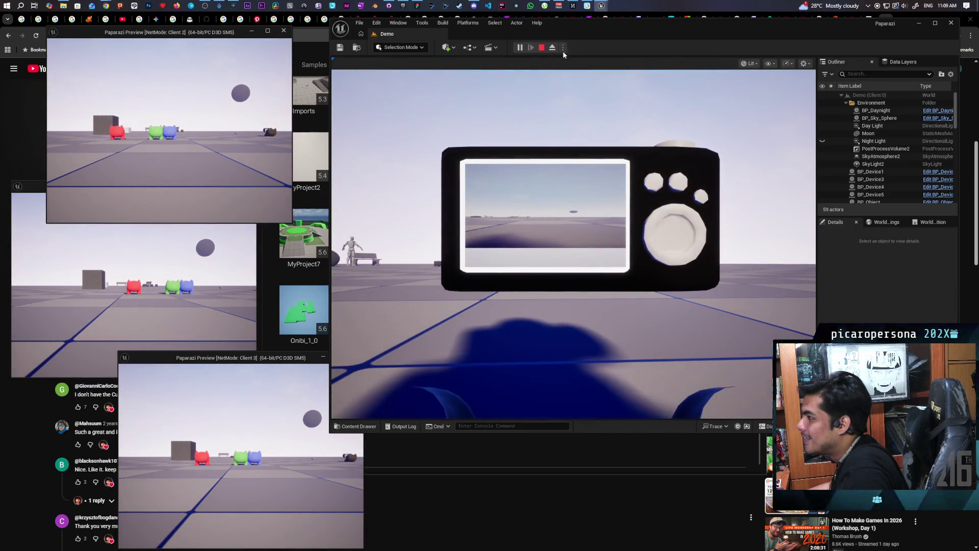
{"action": "left_click", "coordinate": [552, 48]}
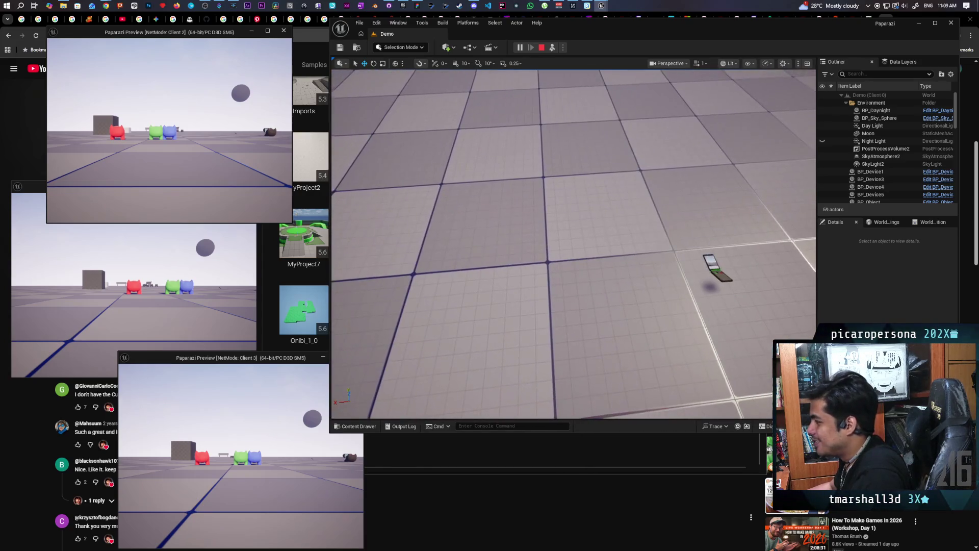
{"action": "left_click", "coordinate": [541, 47]}
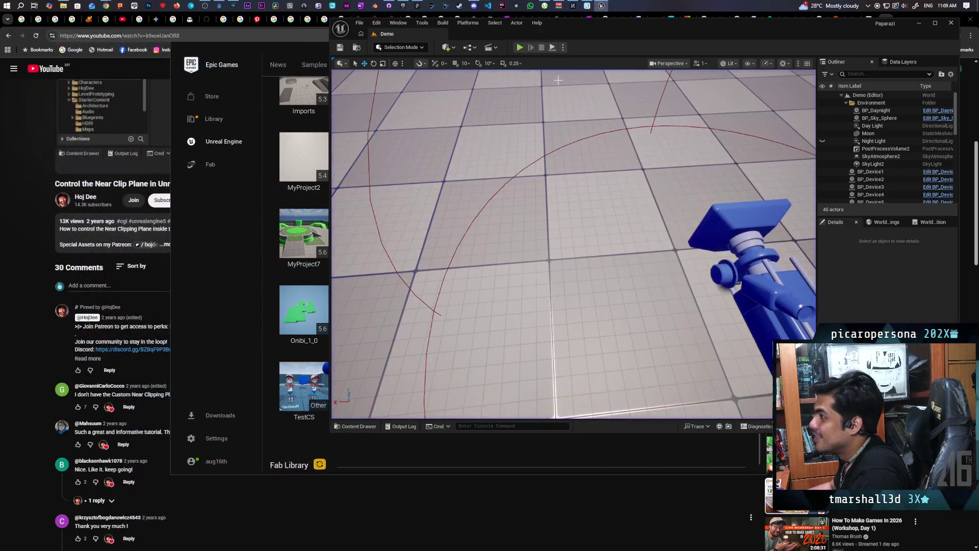
Launch a Play In Editor session of the Demo level with three client windows
{"action": "left_click", "coordinate": [520, 47]}
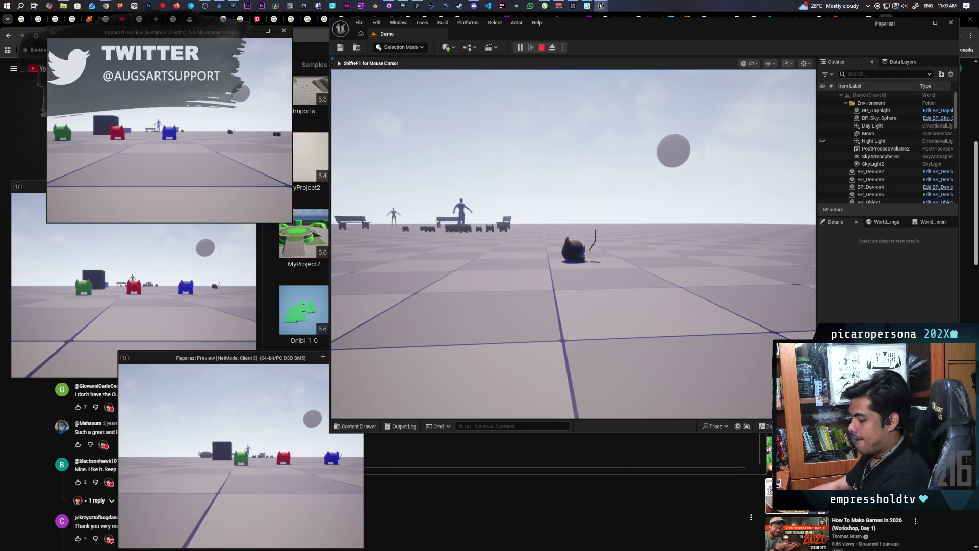
Raise the flip phone into the player's view, then end the play-in-editor session
{"action": "key", "text": "e"}
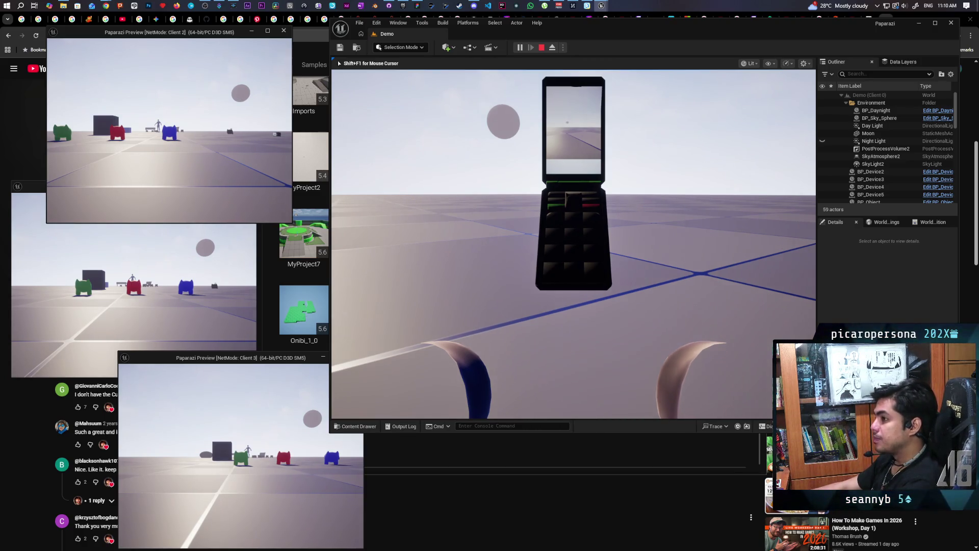
{"action": "key", "text": "Escape"}
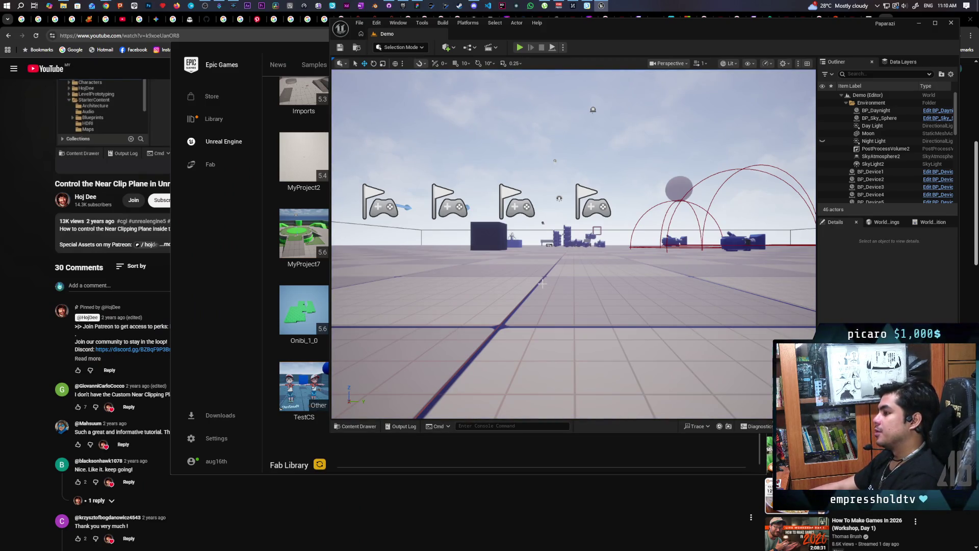
Turn the level view toward the red arcs, show the Camera assets, then bring up the browser tutorial
{"action": "mouse_move", "coordinate": [573, 255]}
{"action": "left_mouse_down"}
{"action": "mouse_move", "coordinate": [573, 193]}
{"action": "mouse_move", "coordinate": [573, 291]}
{"action": "mouse_move", "coordinate": [535, 293]}
{"action": "mouse_move", "coordinate": [602, 283]}
{"action": "mouse_move", "coordinate": [591, 288]}
{"action": "mouse_move", "coordinate": [587, 270]}
{"action": "mouse_move", "coordinate": [560, 265]}
{"action": "mouse_move", "coordinate": [561, 224]}
{"action": "left_mouse_up"}
{"action": "mouse_move", "coordinate": [505, 307]}
{"action": "left_mouse_down"}
{"action": "mouse_move", "coordinate": [515, 305]}
{"action": "mouse_move", "coordinate": [505, 307]}
{"action": "left_mouse_up"}
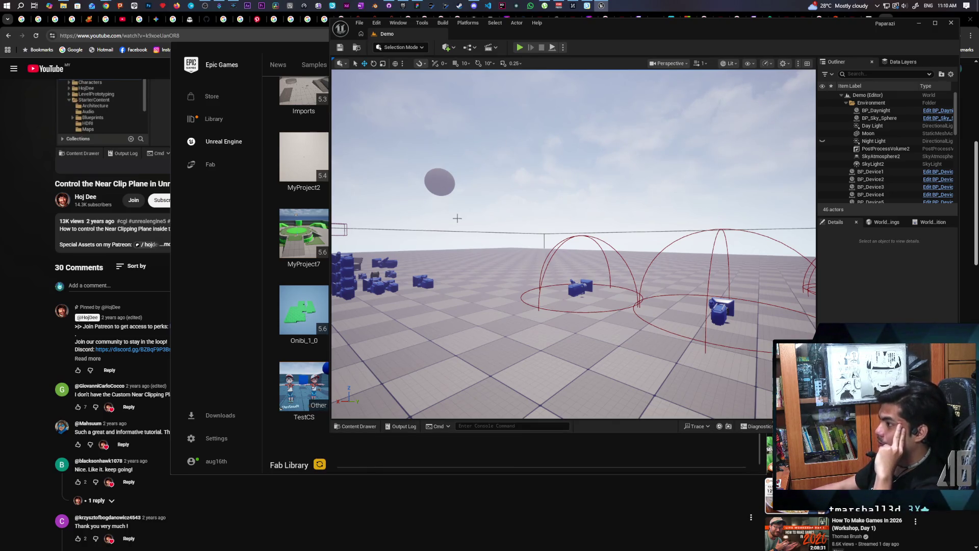
{"action": "left_click", "coordinate": [359, 426]}
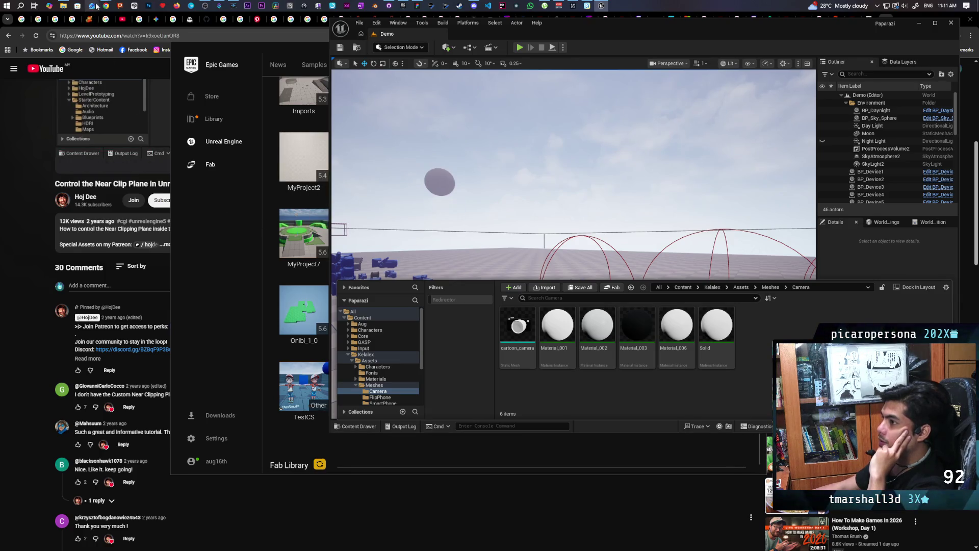
{"action": "scroll", "coordinate": [28, 271], "scroll_direction": "up", "scroll_amount": 6}
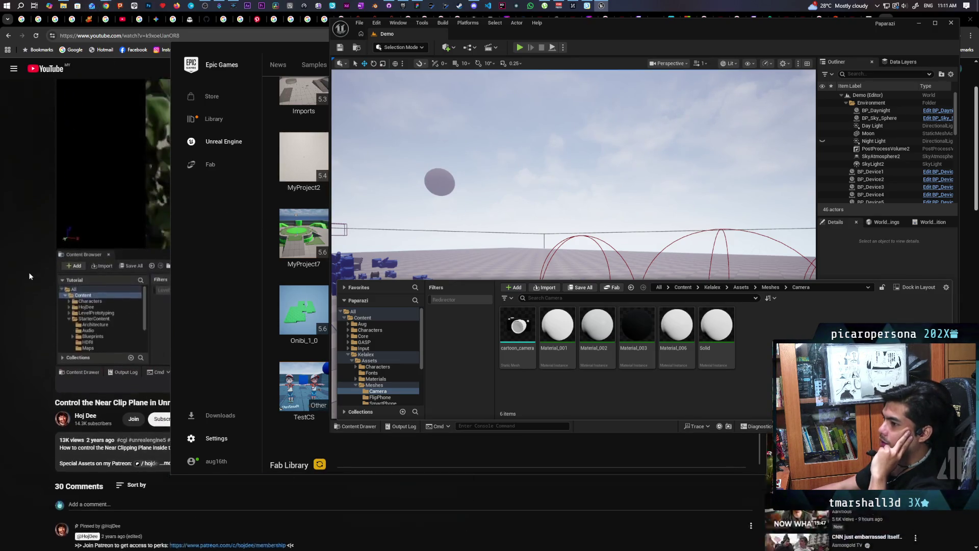
{"action": "left_click", "coordinate": [26, 272]}
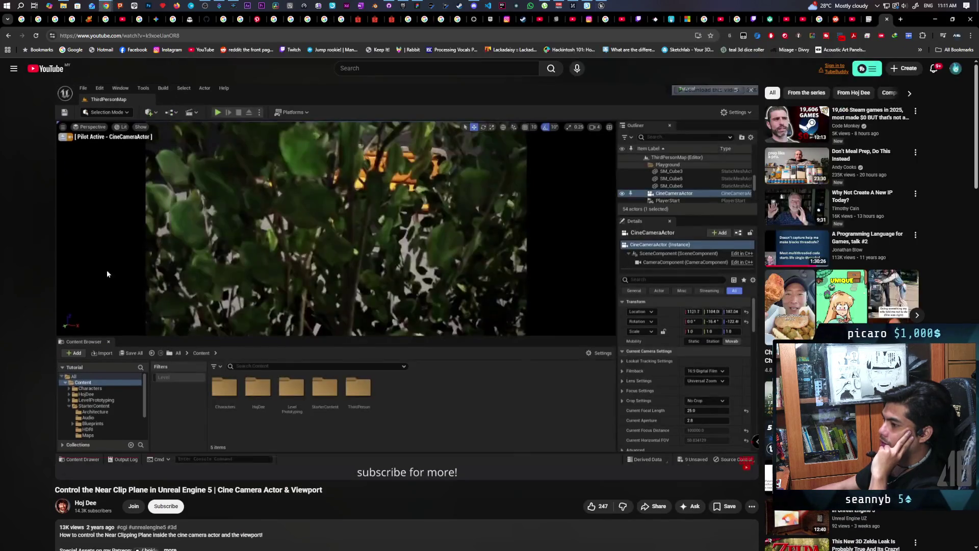
Play the near clip plane tutorial through its cine camera and viewport section
{"action": "left_click", "coordinate": [418, 295]}
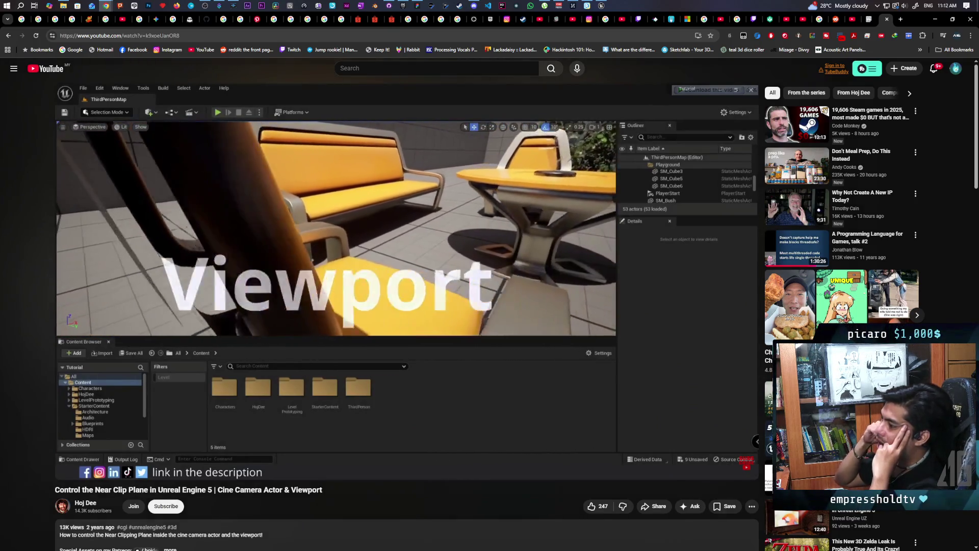
{"action": "mouse_move", "coordinate": [258, 269]}
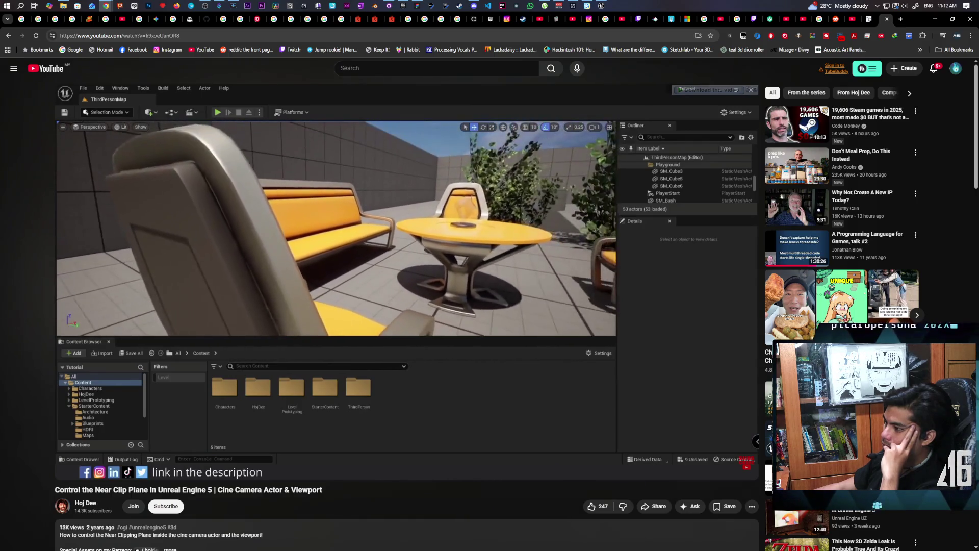
{"action": "mouse_move", "coordinate": [180, 239]}
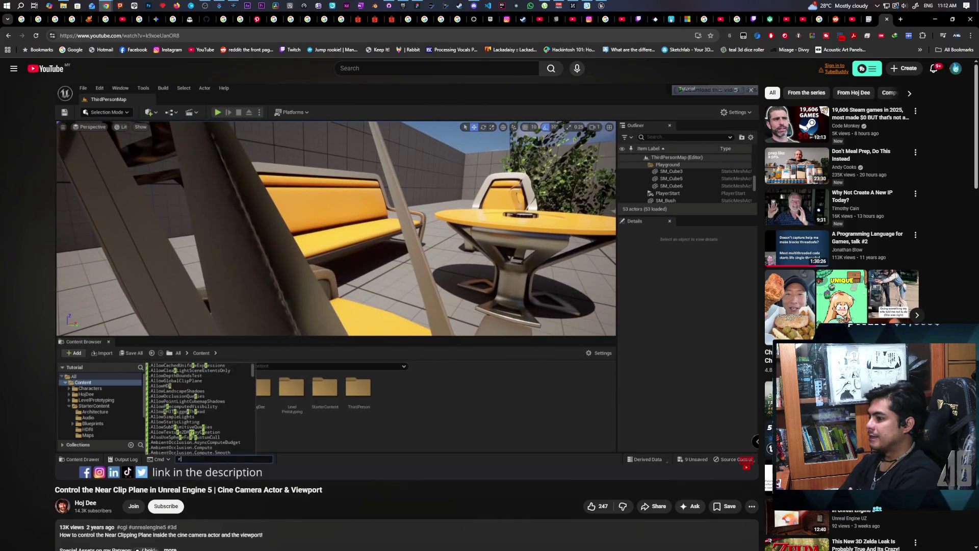
Skip the tutorial ahead to the Near Clip Plane project setting, pause it, and return to Google results
{"action": "key", "text": "l"}
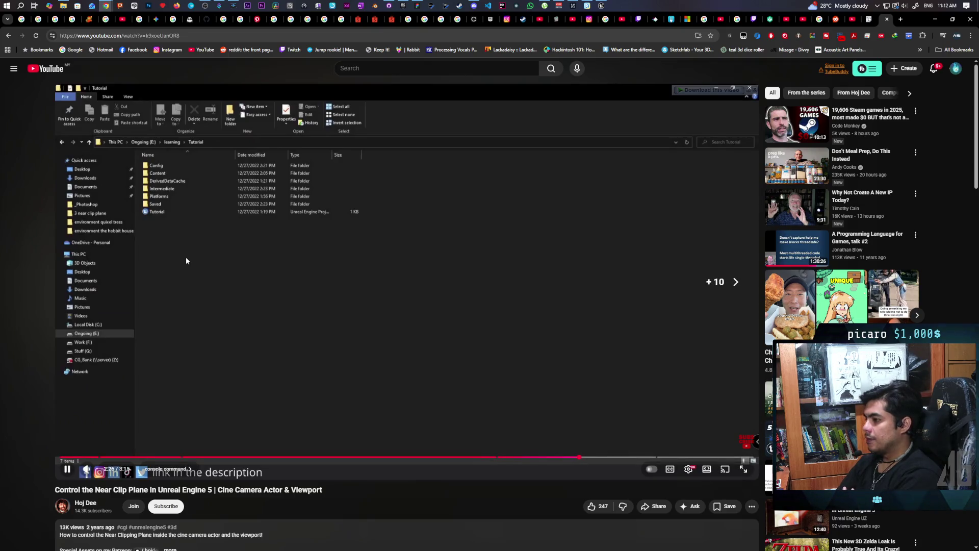
{"action": "key", "text": "l"}
{"action": "key", "text": "l"}
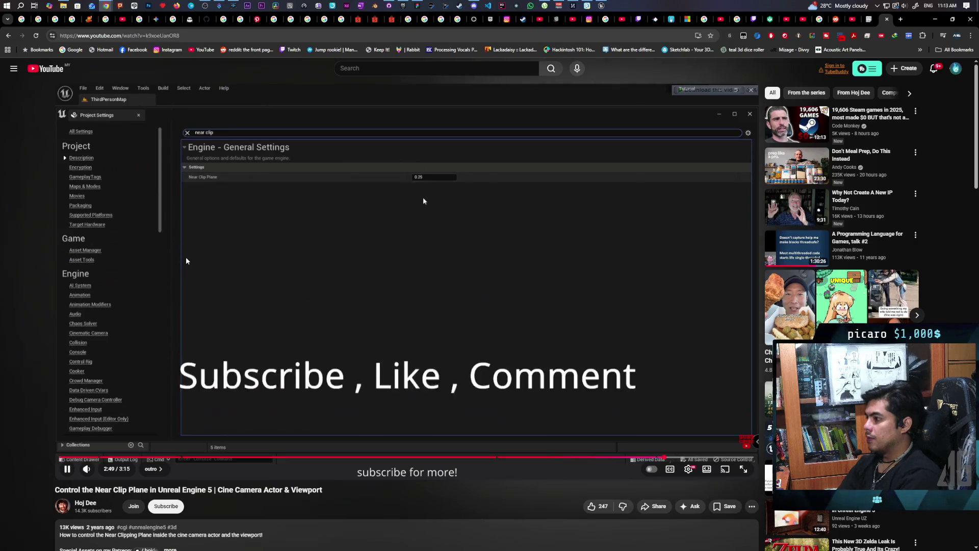
{"action": "left_click", "coordinate": [428, 270]}
{"action": "left_click", "coordinate": [10, 37]}
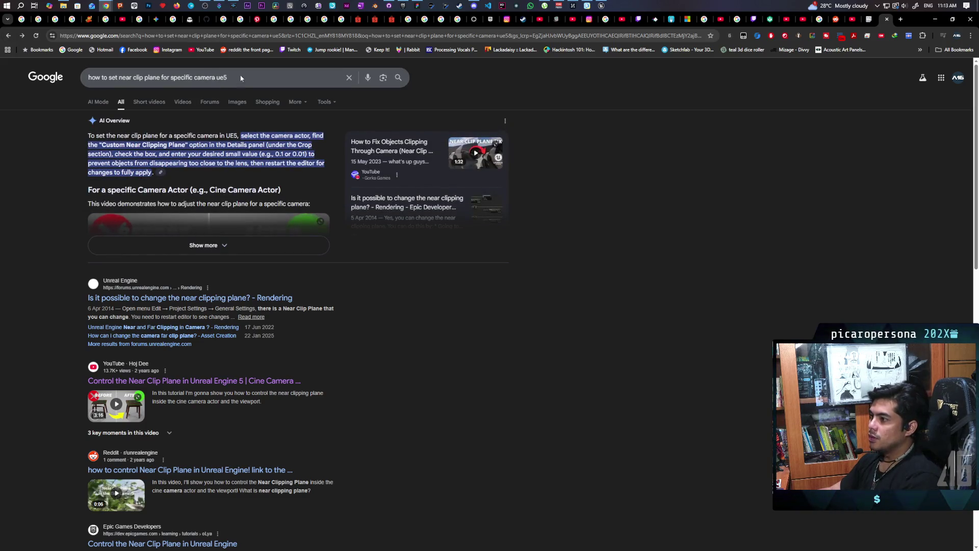
Search Google for 'near clip plane in material' and open the Gorka Games clipping video
{"action": "double_click", "coordinate": [130, 77]}
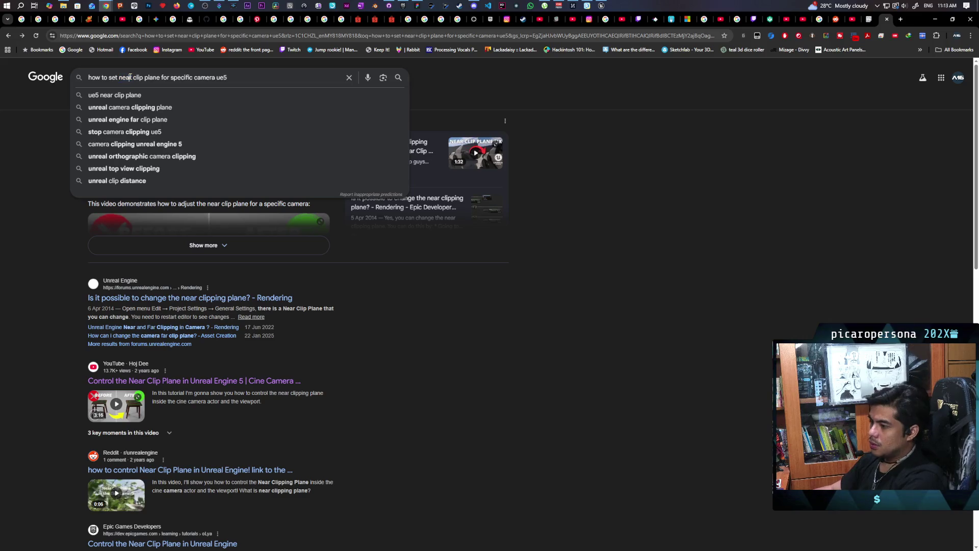
{"action": "type", "text": "near "}
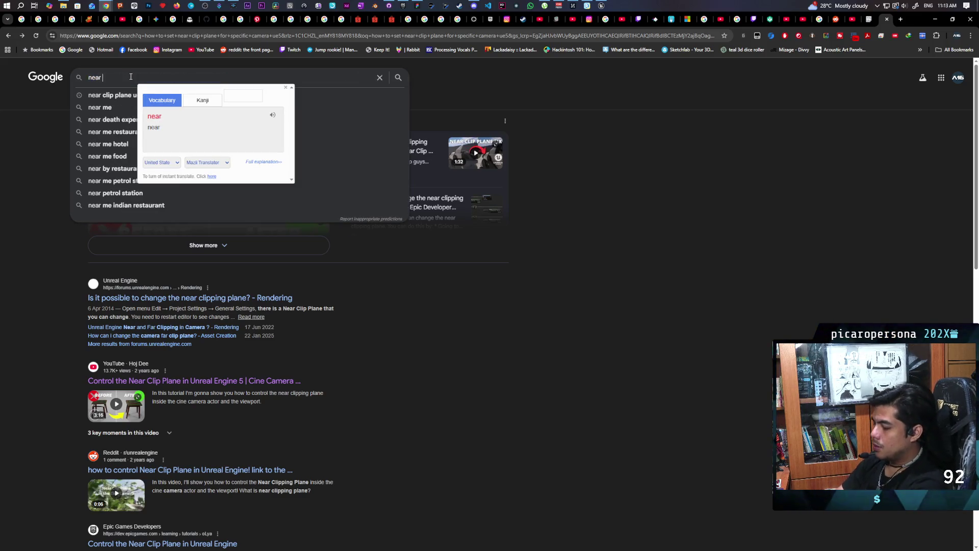
{"action": "type", "text": "clip plane in"}
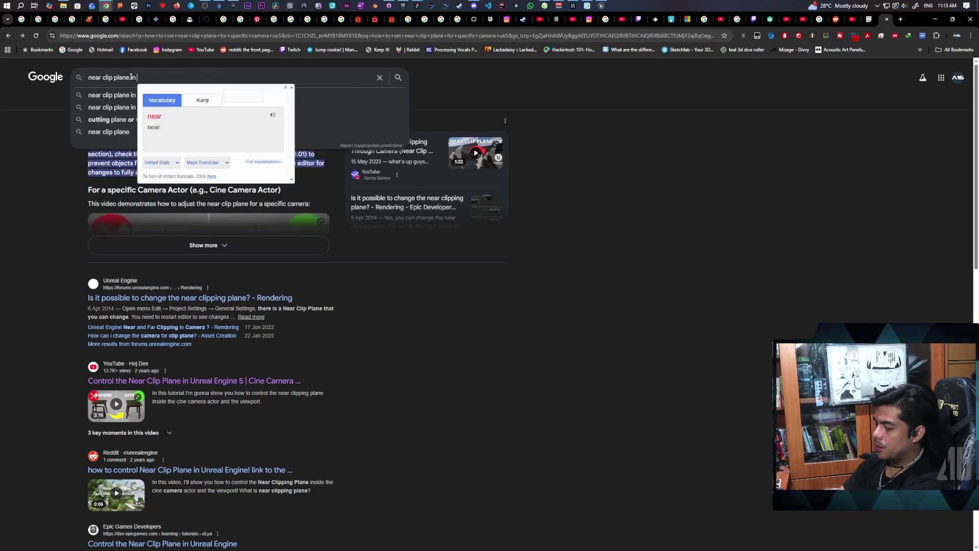
{"action": "type", "text": " material"}
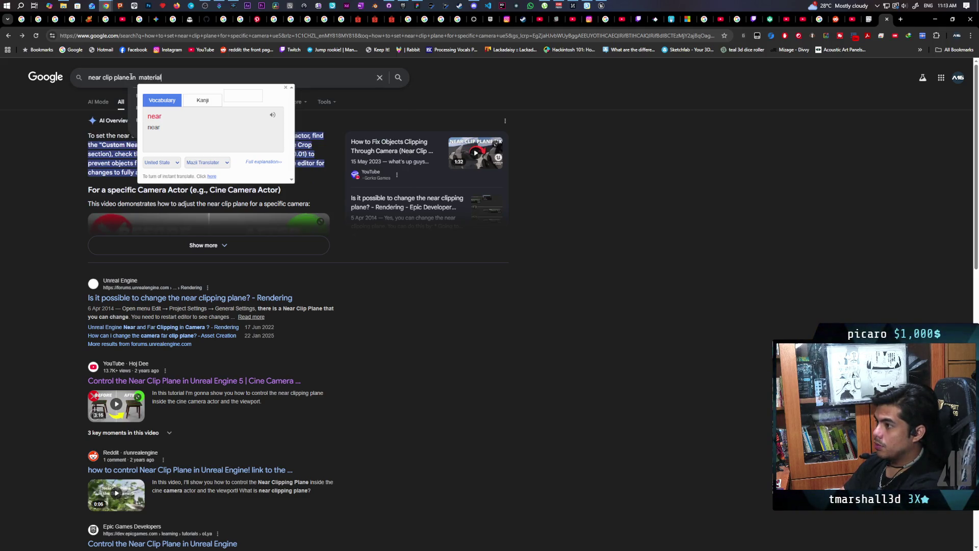
{"action": "key", "text": "Return"}
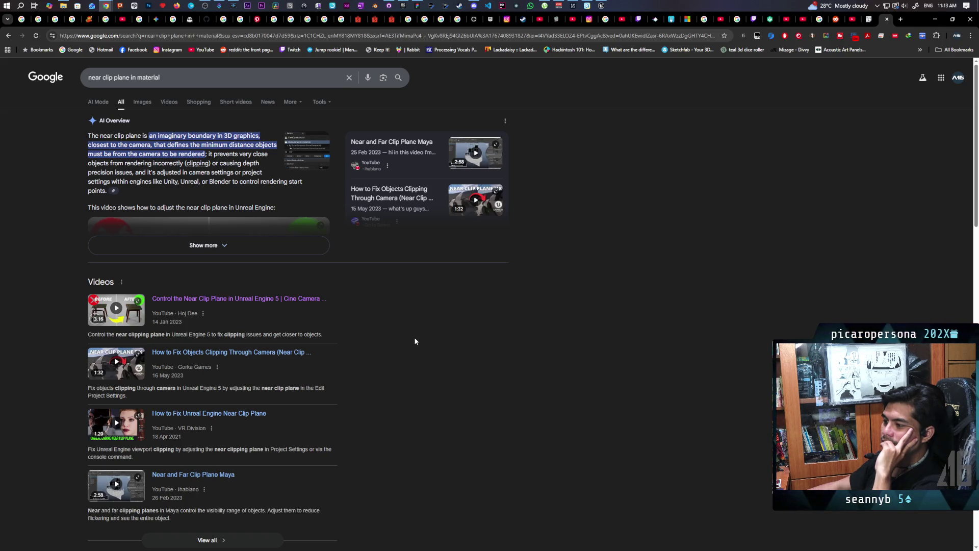
{"action": "left_click", "coordinate": [129, 363]}
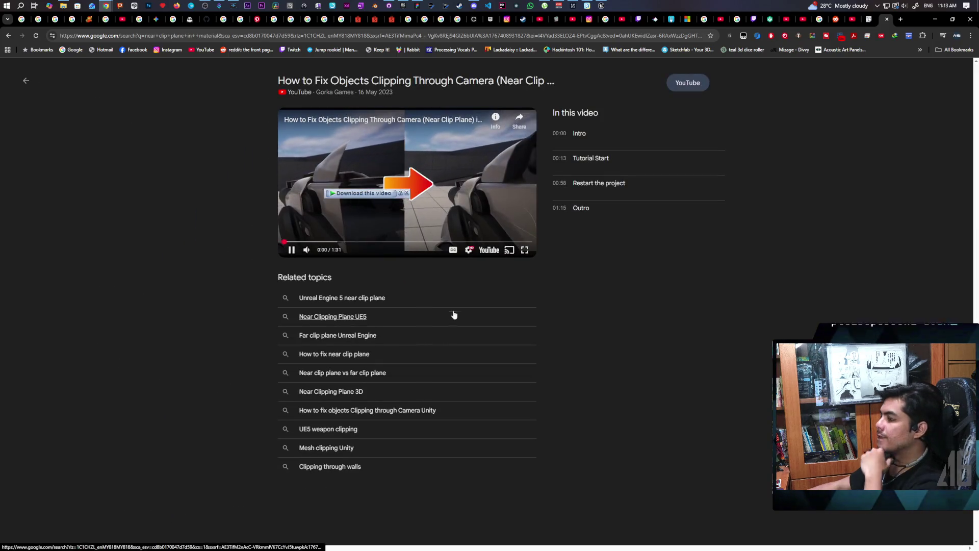
Watch the Gorka Games video full screen past its Near Clip Plane setting, then exit full screen
{"action": "left_click", "coordinate": [524, 250]}
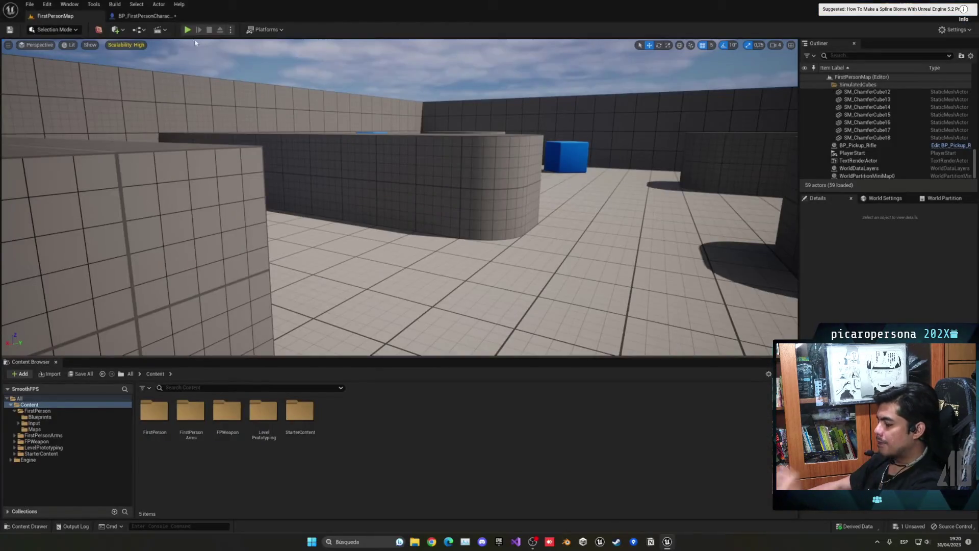
{"action": "mouse_move", "coordinate": [517, 321]}
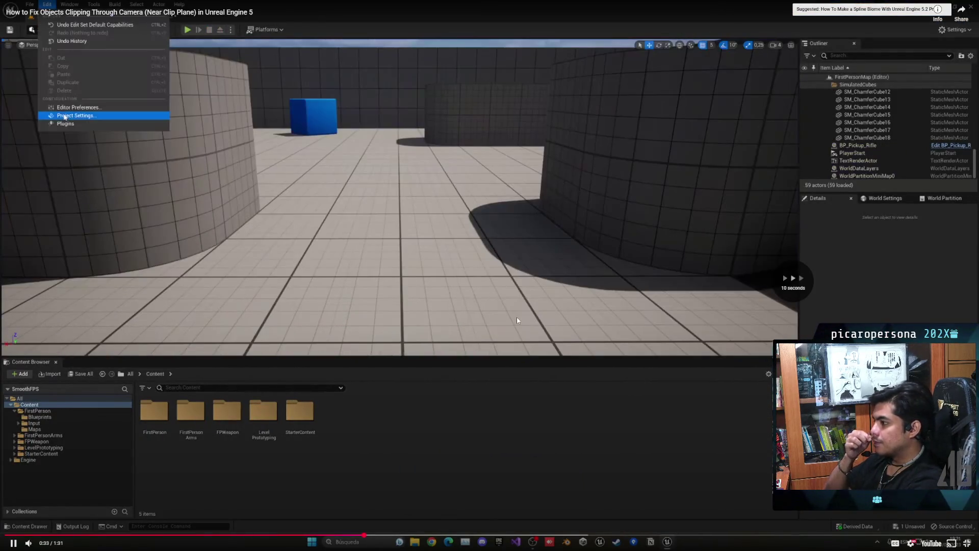
{"action": "key", "text": "l"}
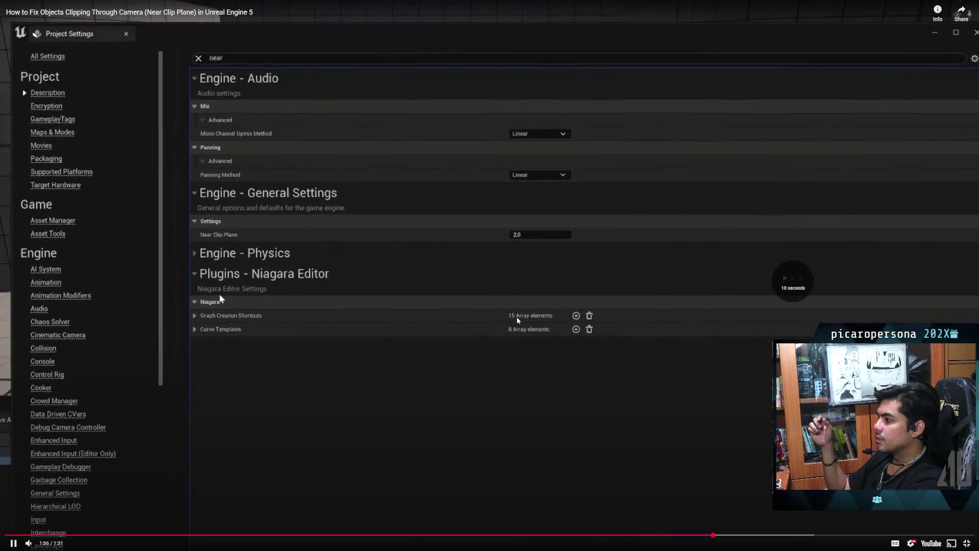
{"action": "key", "text": "l"}
{"action": "key", "text": "l"}
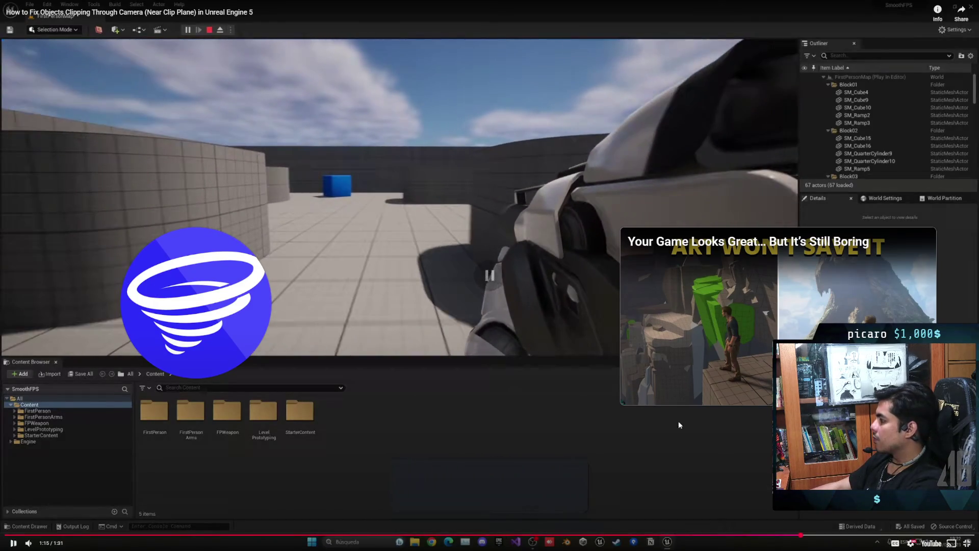
{"action": "left_click", "coordinate": [965, 543]}
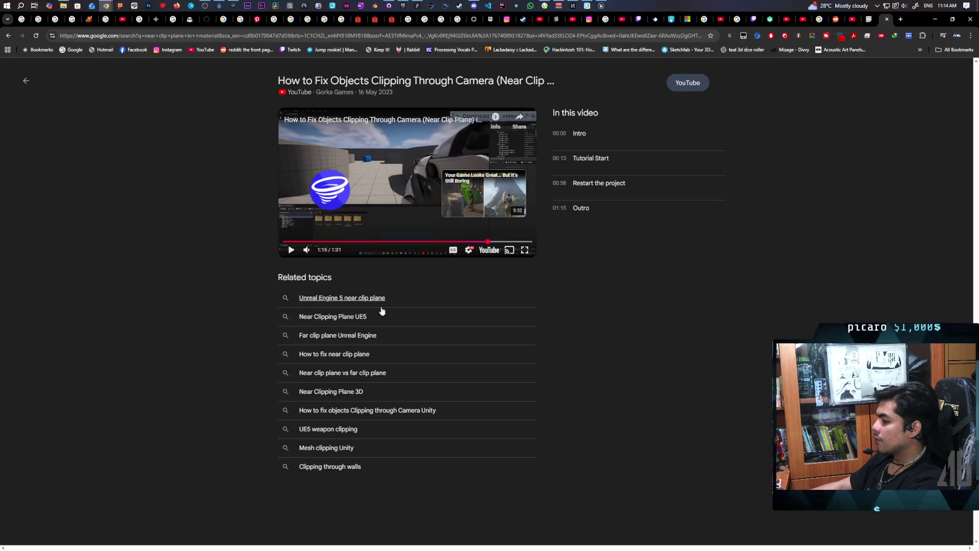
Close the video preview, scroll through the near clip plane results, and switch back to Unreal Engine
{"action": "left_click", "coordinate": [22, 80]}
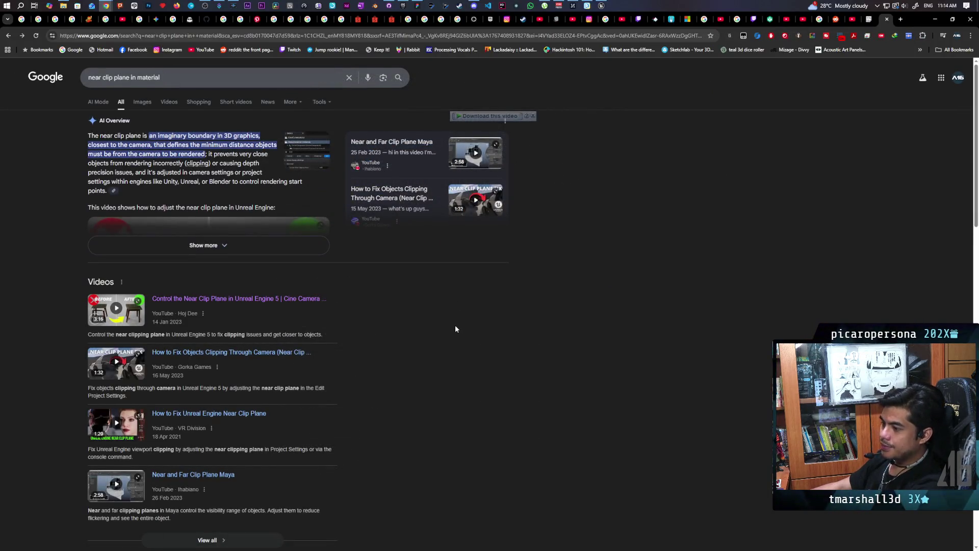
{"action": "scroll", "coordinate": [456, 328], "scroll_direction": "down", "scroll_amount": 3}
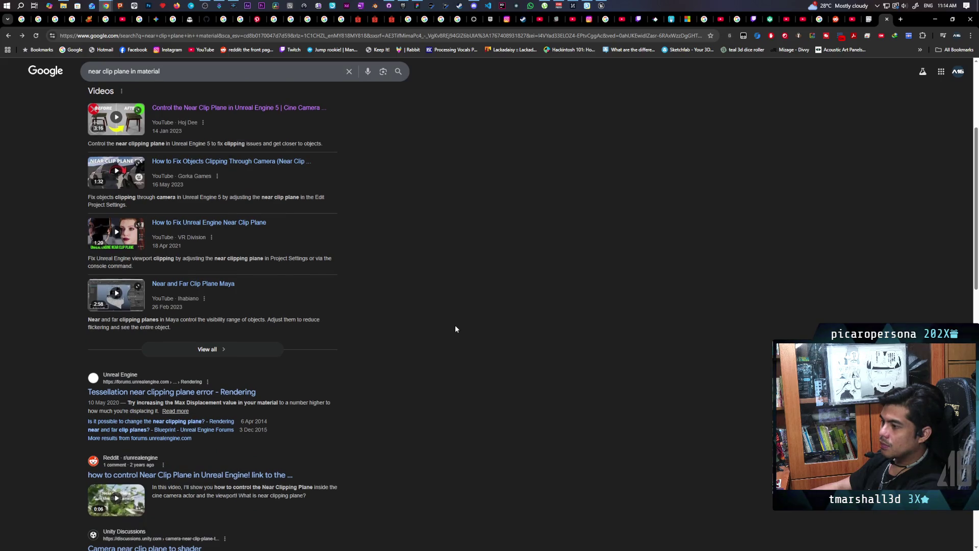
{"action": "scroll", "coordinate": [455, 329], "scroll_direction": "up", "scroll_amount": 2}
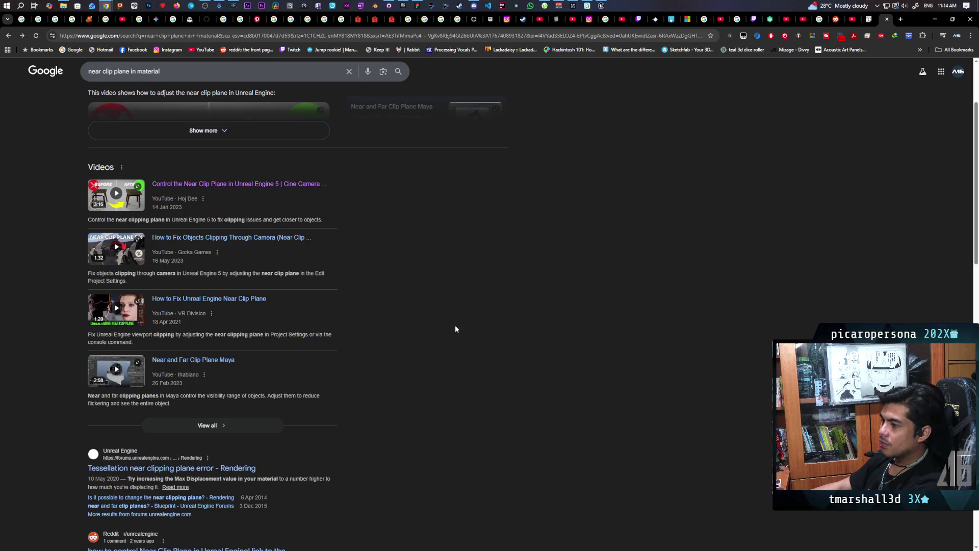
{"action": "scroll", "coordinate": [454, 322], "scroll_direction": "down", "scroll_amount": 3}
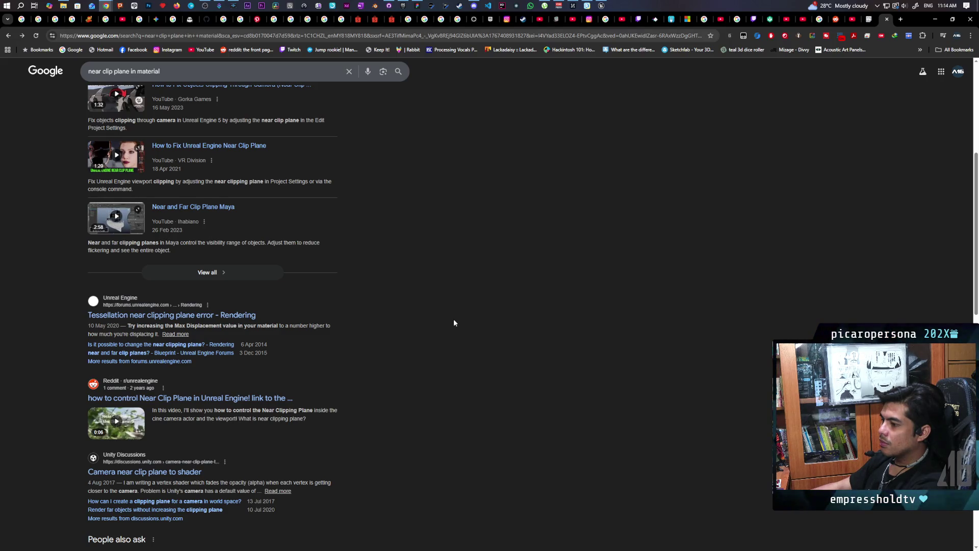
{"action": "left_click", "coordinate": [601, 5]}
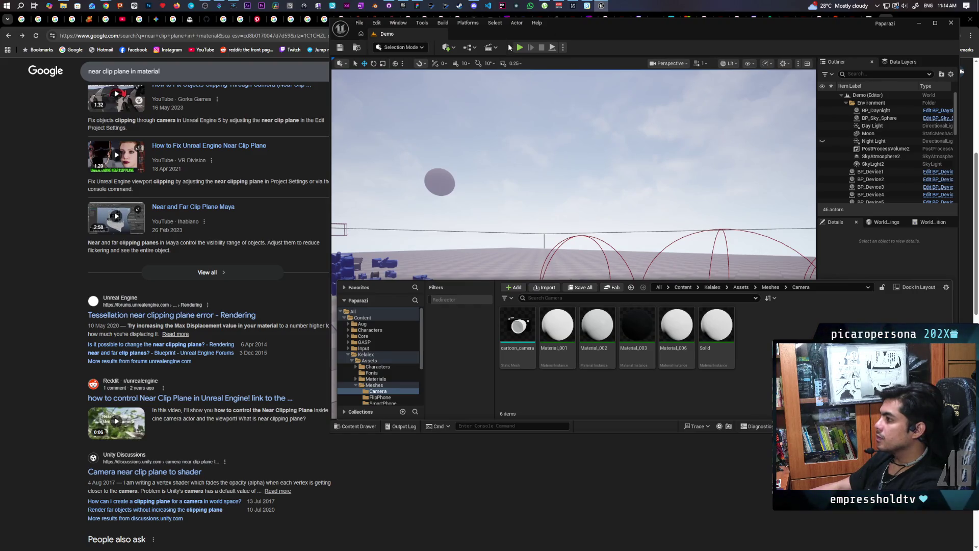
{"action": "left_click", "coordinate": [519, 46]}
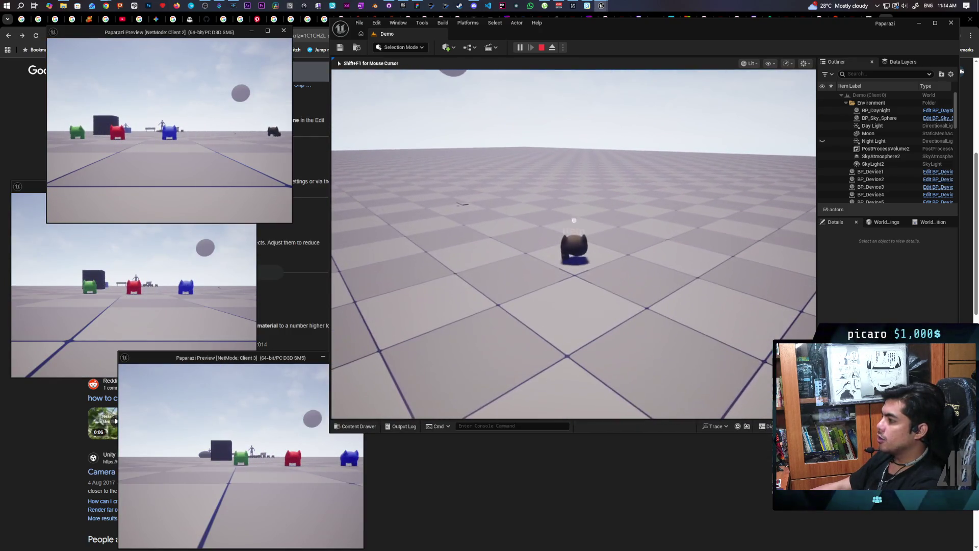
{"action": "key", "text": "e"}
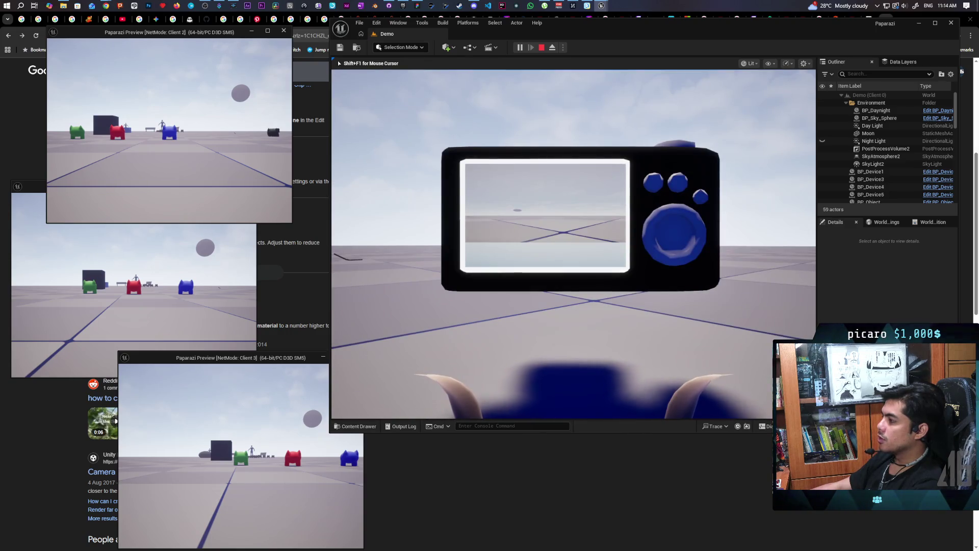
{"action": "key", "text": "Escape"}
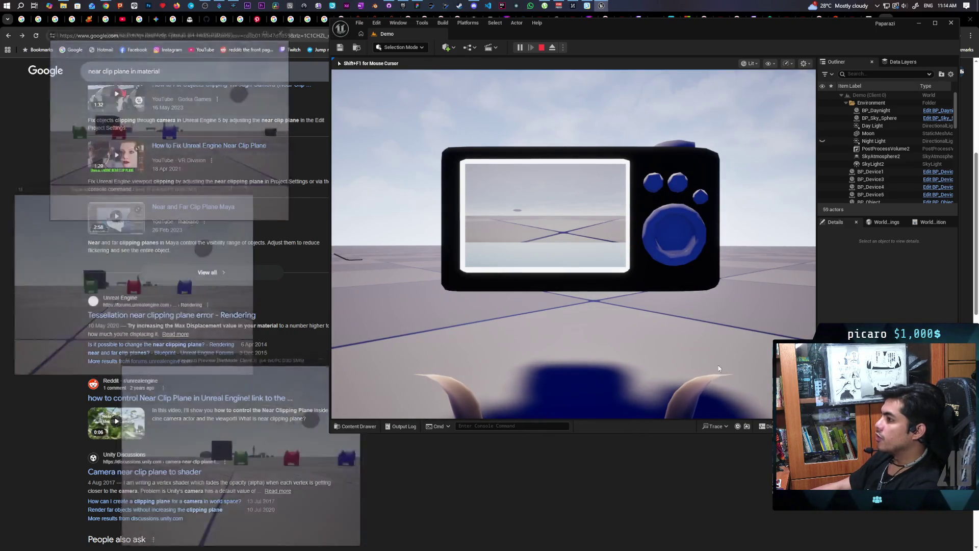
{"action": "left_click", "coordinate": [355, 426]}
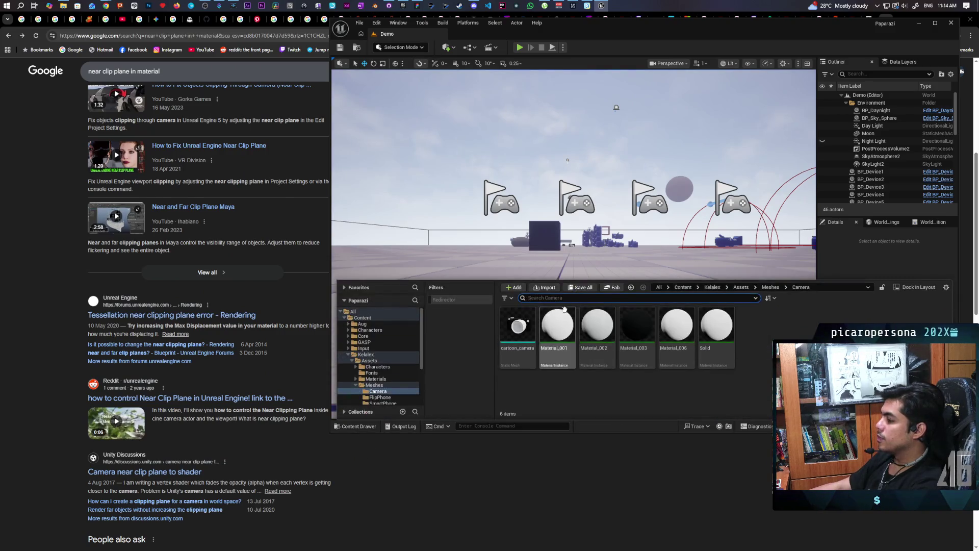
Open BP_ThirdPersonCharacter from Content > ThirdPerson > Blueprints
{"action": "left_click", "coordinate": [677, 288]}
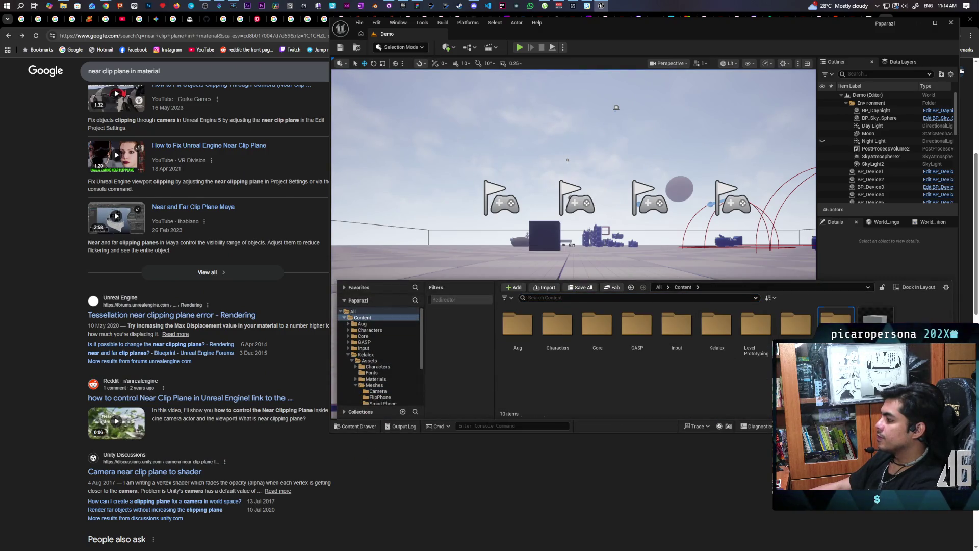
{"action": "double_click", "coordinate": [837, 318]}
{"action": "left_click", "coordinate": [518, 336]}
{"action": "double_click", "coordinate": [518, 335]}
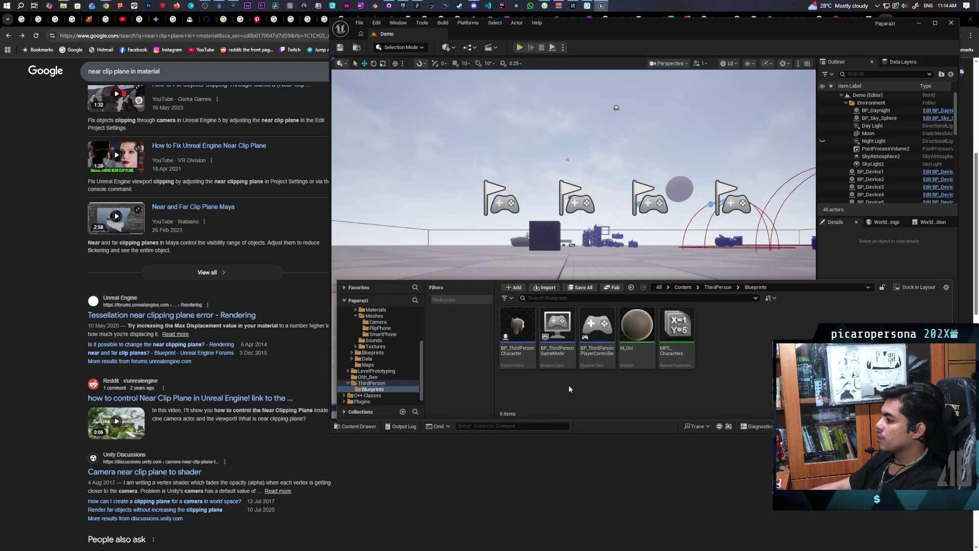
{"action": "double_click", "coordinate": [516, 325]}
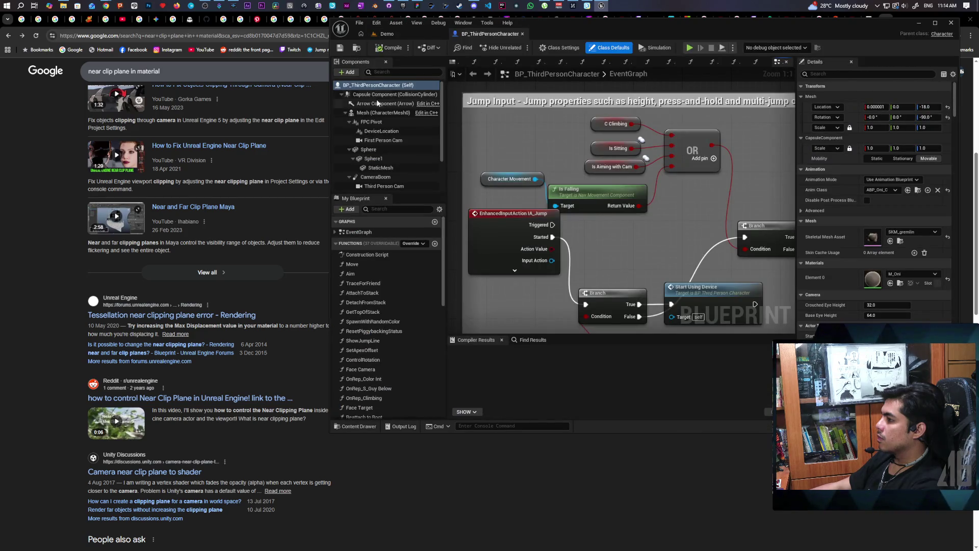
Select and frame the First Person Cam component in the Blueprint's viewport
{"action": "left_click", "coordinate": [452, 62]}
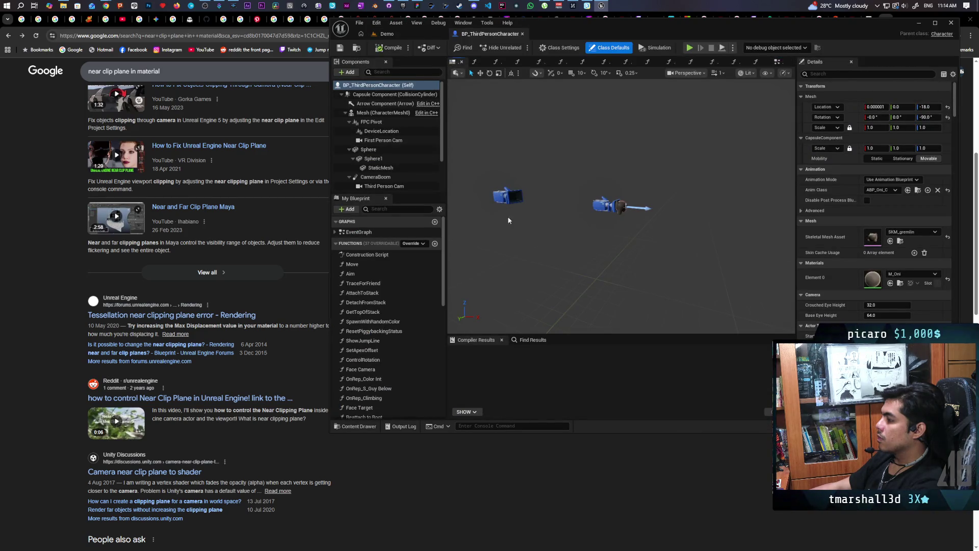
{"action": "left_click", "coordinate": [604, 203]}
{"action": "key", "text": "f"}
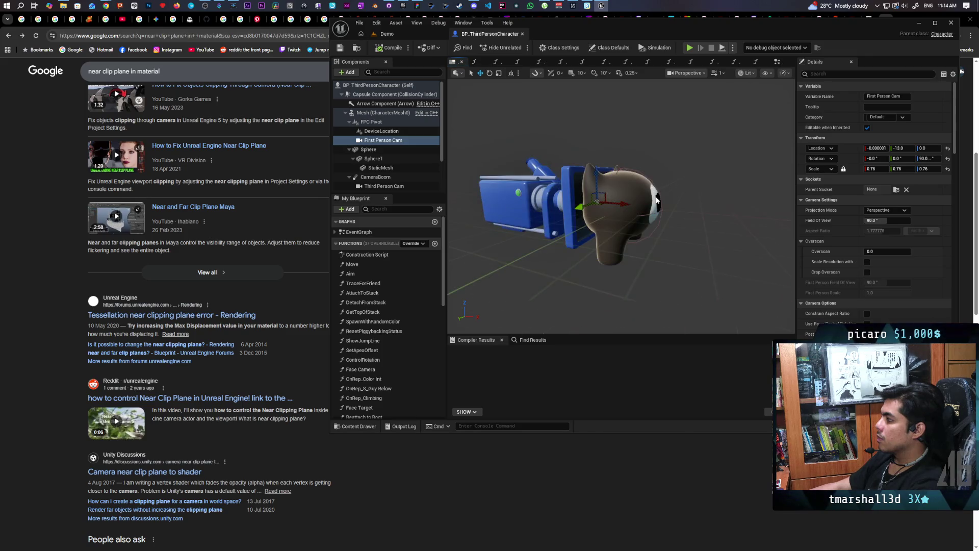
Move the First Person Cam along Y and set its Location Y to 0
{"action": "left_click_drag", "start_coordinate": [619, 202], "coordinate": [650, 226]}
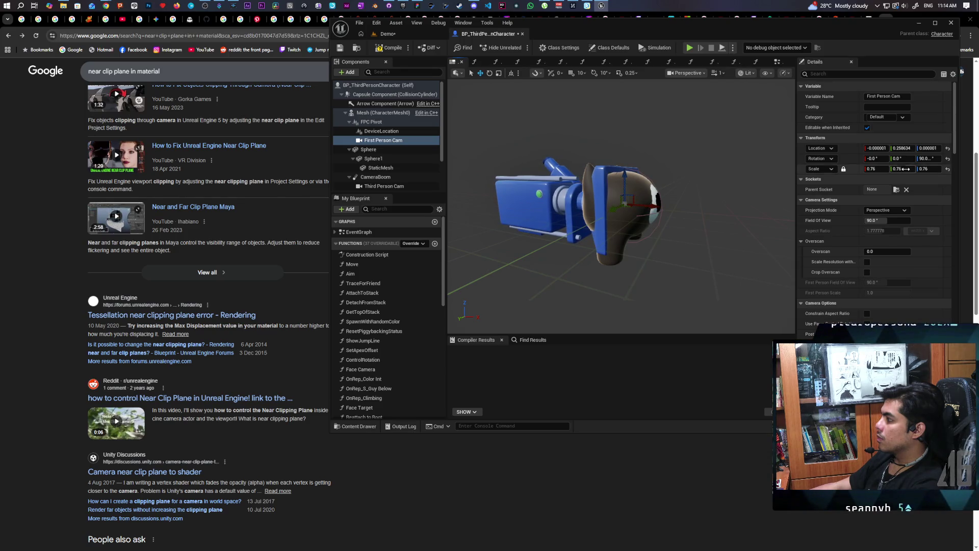
{"action": "left_click", "coordinate": [894, 148]}
{"action": "type", "text": "0"}
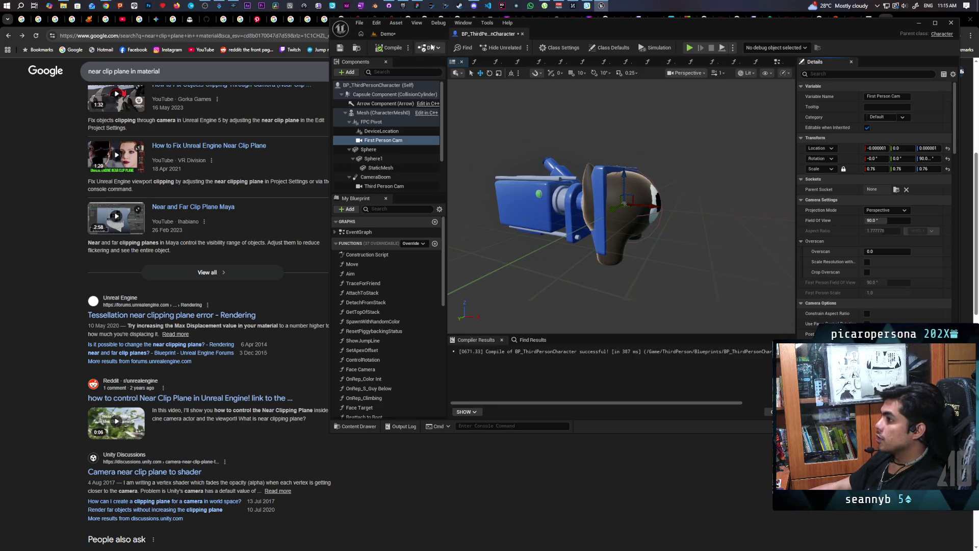
Playtest the Demo level in multiplayer, walking to a device and picking it up
{"action": "left_click", "coordinate": [404, 35]}
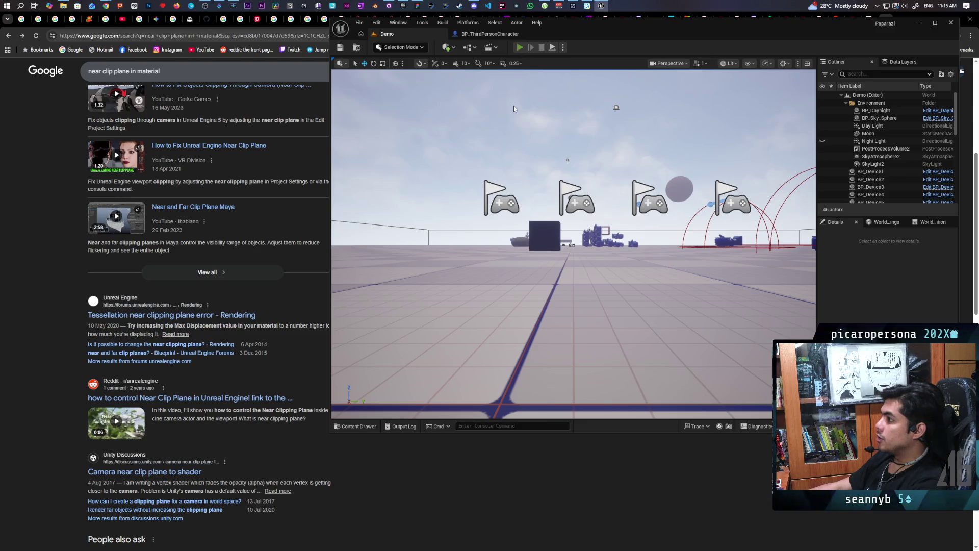
{"action": "key", "text": "alt+p"}
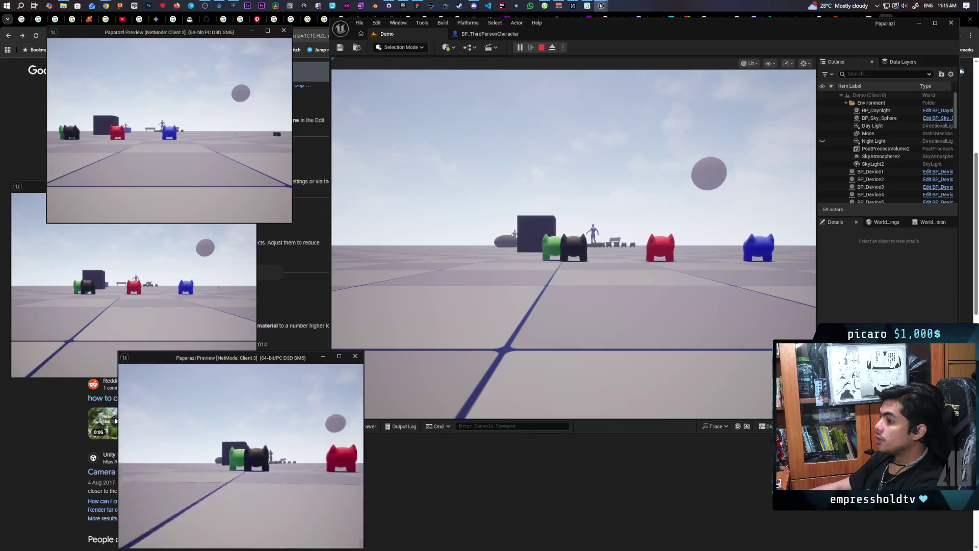
{"action": "left_click", "coordinate": [574, 245]}
{"action": "key", "text": "w"}
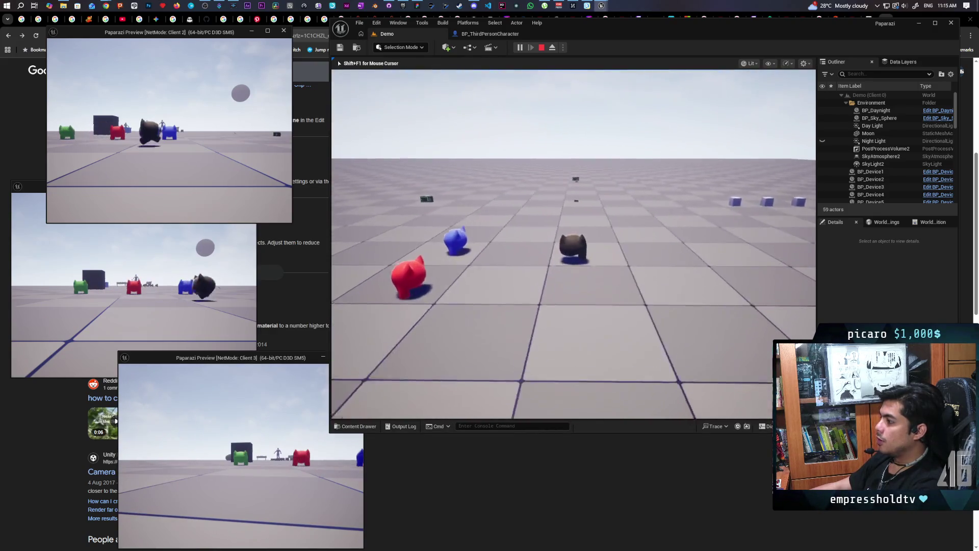
{"action": "key", "text": "w"}
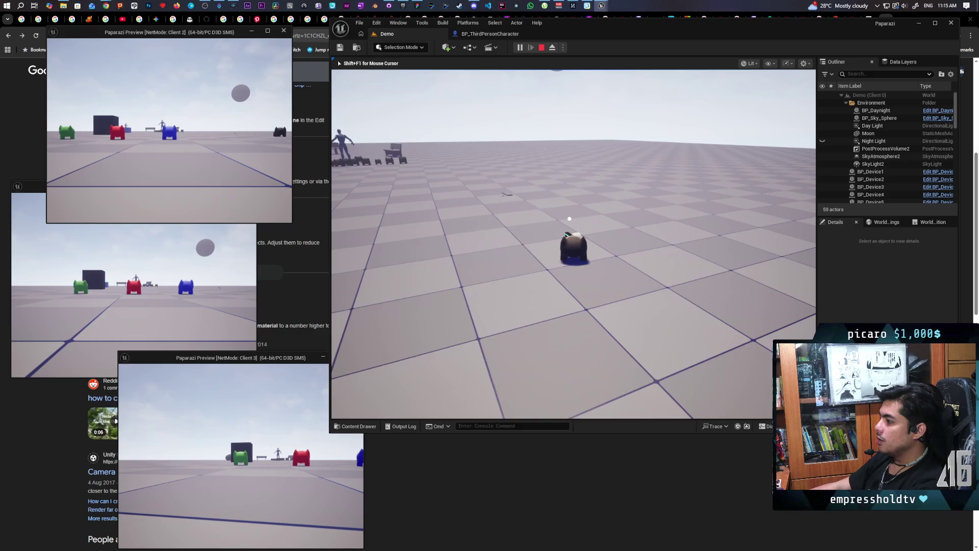
{"action": "key", "text": "e"}
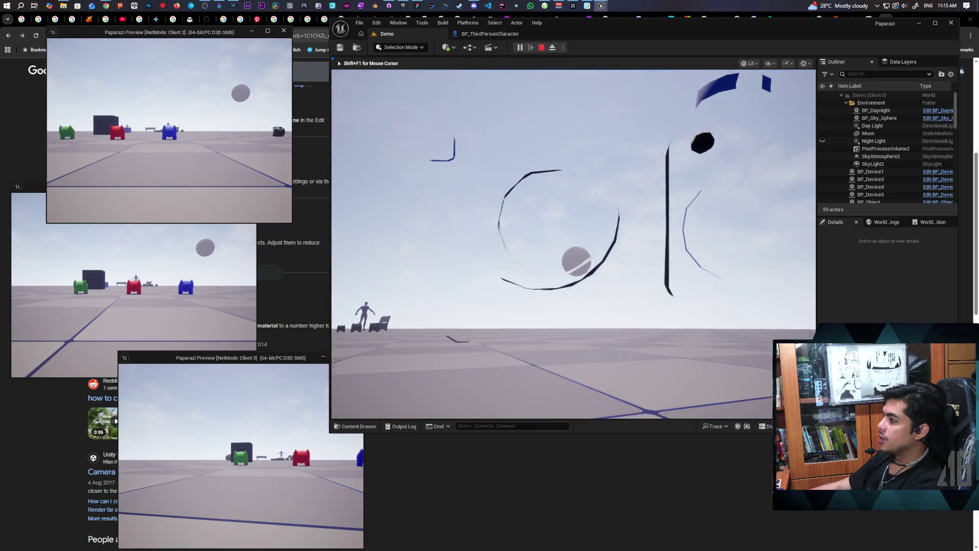
{"action": "key", "text": "Escape"}
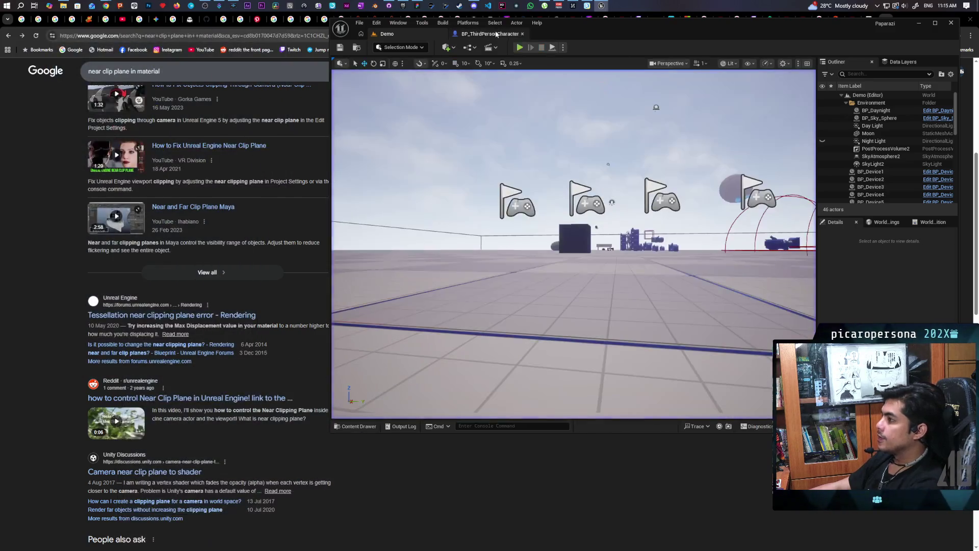
Set the First Person Cam's Location Y to -5 in BP_ThirdPersonCharacter
{"action": "left_click", "coordinate": [495, 34]}
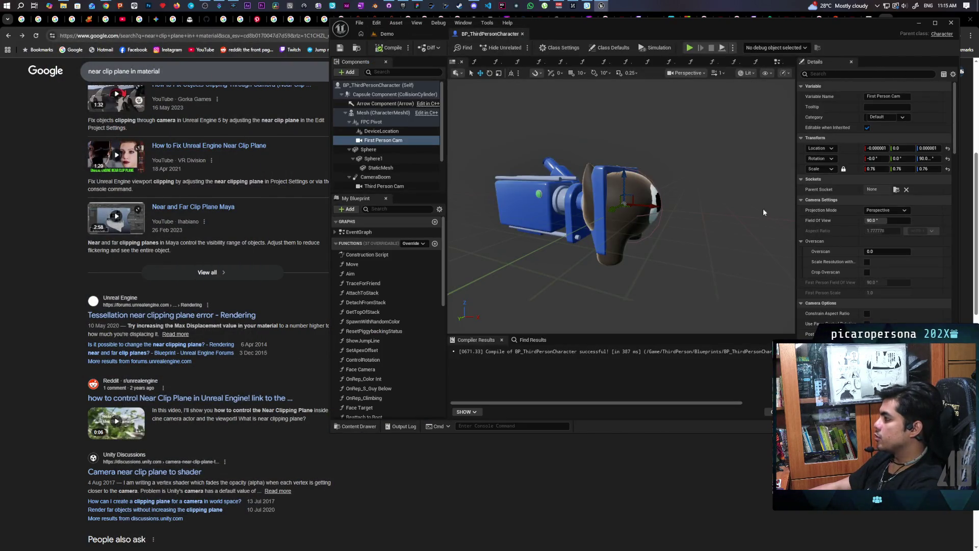
{"action": "type", "text": "-5"}
{"action": "key", "text": "Return"}
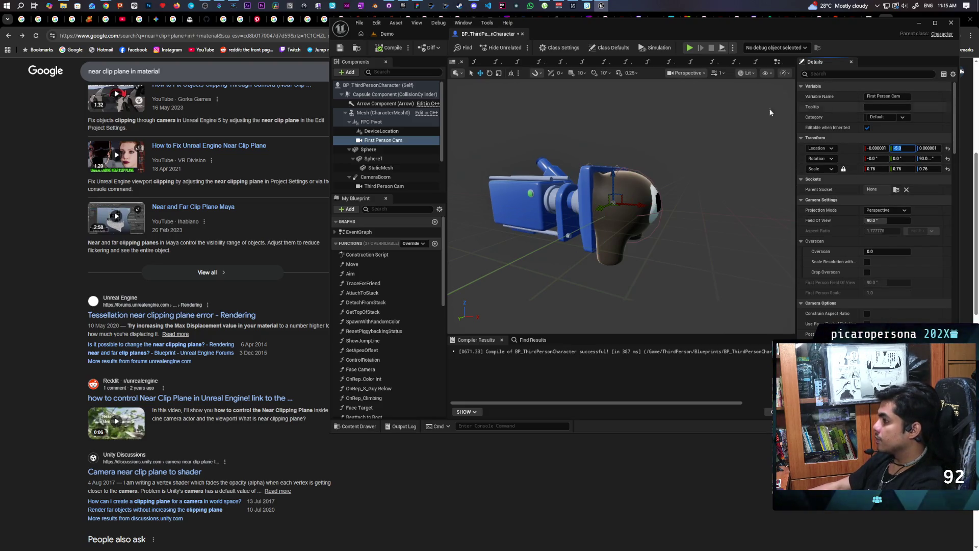
Playtest the Demo level in multiplayer and raise the handheld camera to check its view
{"action": "left_click", "coordinate": [376, 47]}
{"action": "left_click", "coordinate": [387, 34]}
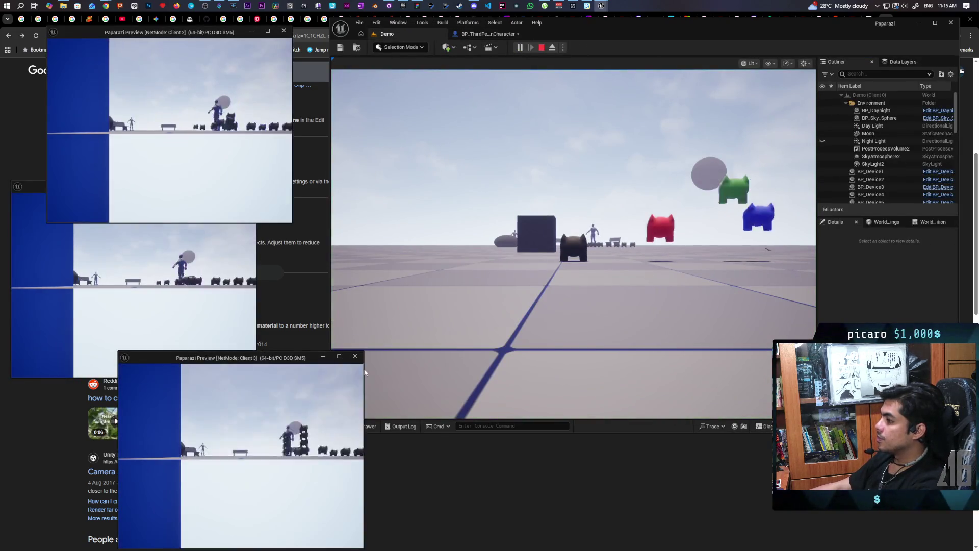
{"action": "key", "text": "w"}
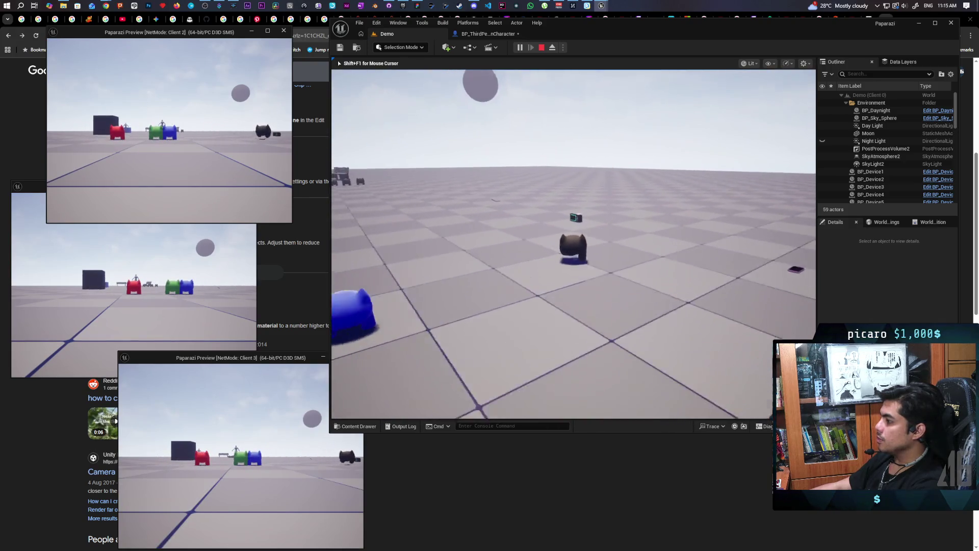
{"action": "key", "text": "e"}
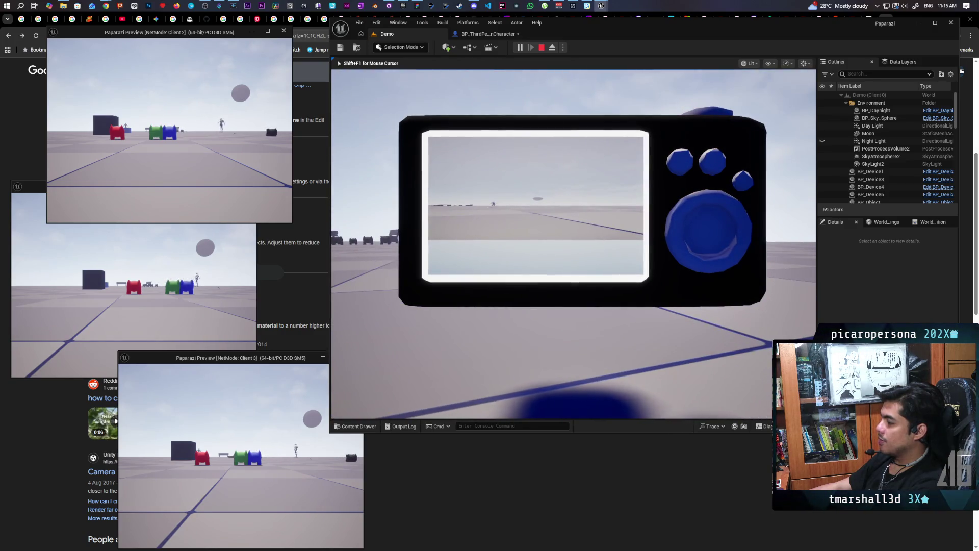
{"action": "key", "text": "Escape"}
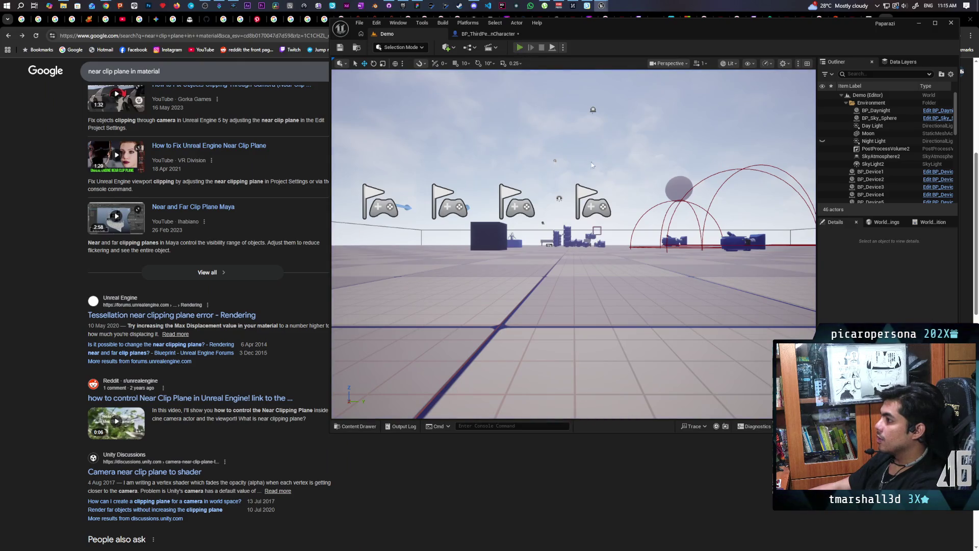
Run another multiplayer playtest, walking to the flip phone and picking it up
{"action": "key", "text": "alt+p"}
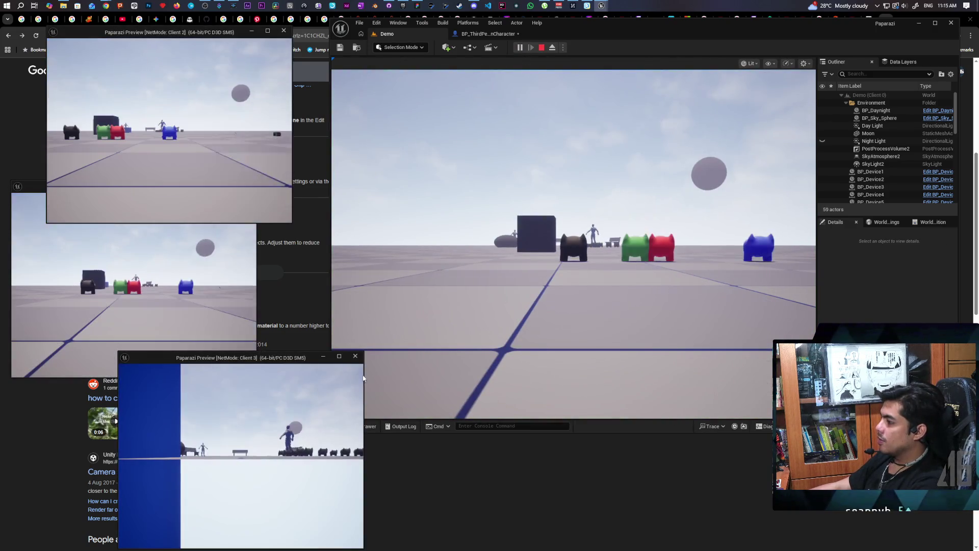
{"action": "key", "text": "w"}
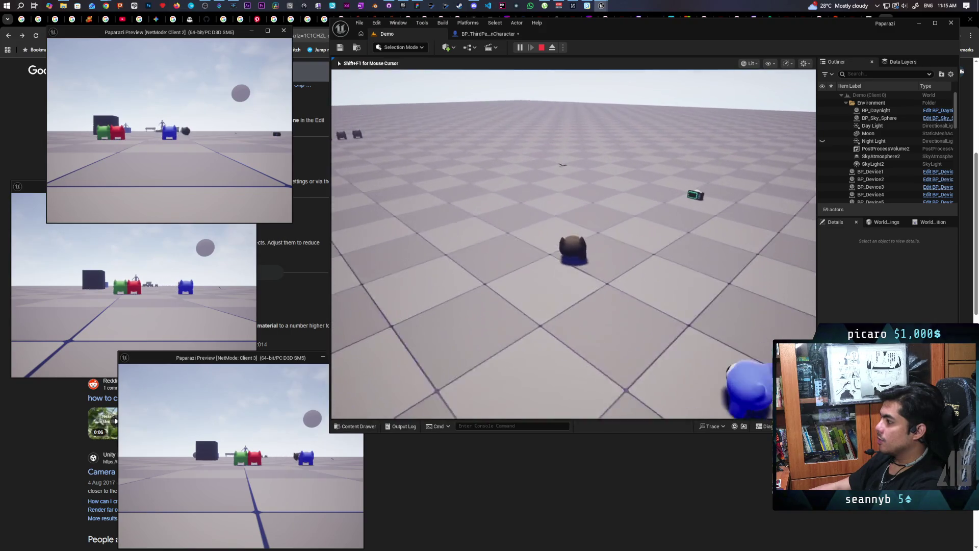
{"action": "key", "text": "w"}
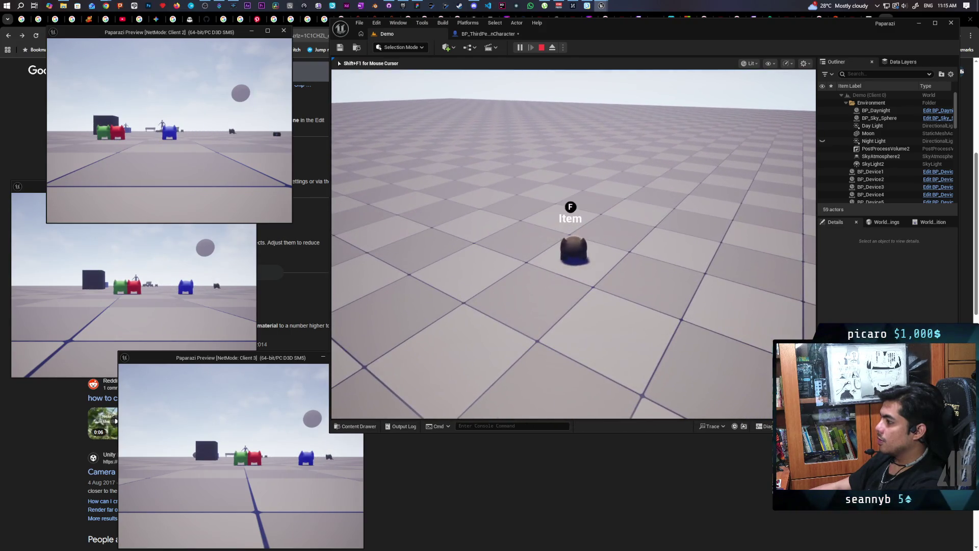
{"action": "key", "text": "f"}
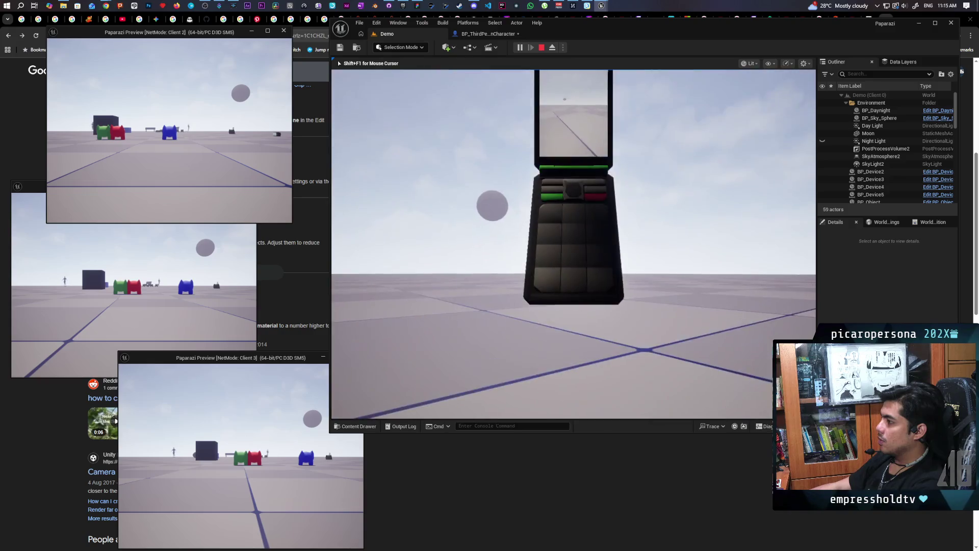
{"action": "key", "text": "Escape"}
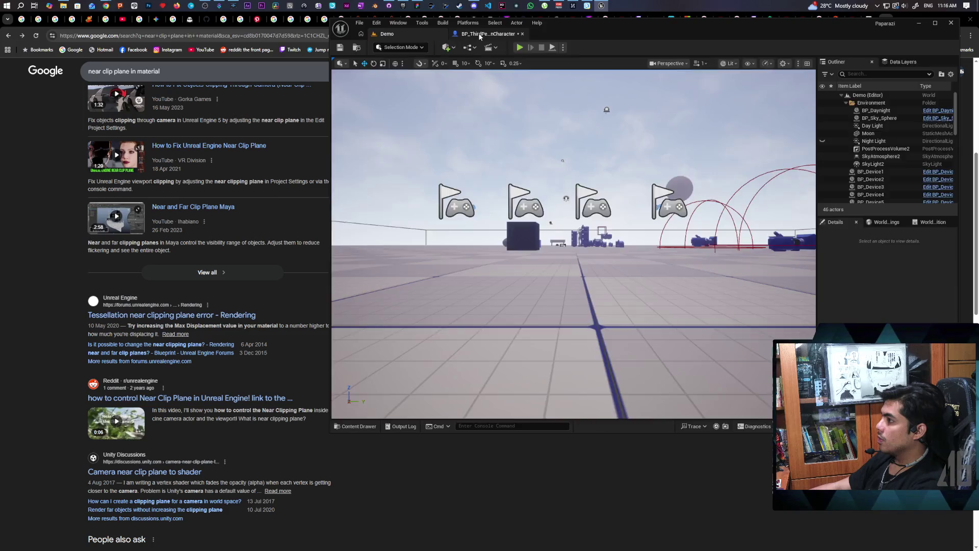
Maximize the BP_ThirdPersonCharacter editor and bring up its EventGraph
{"action": "left_click", "coordinate": [480, 34]}
{"action": "key", "text": "super+Up"}
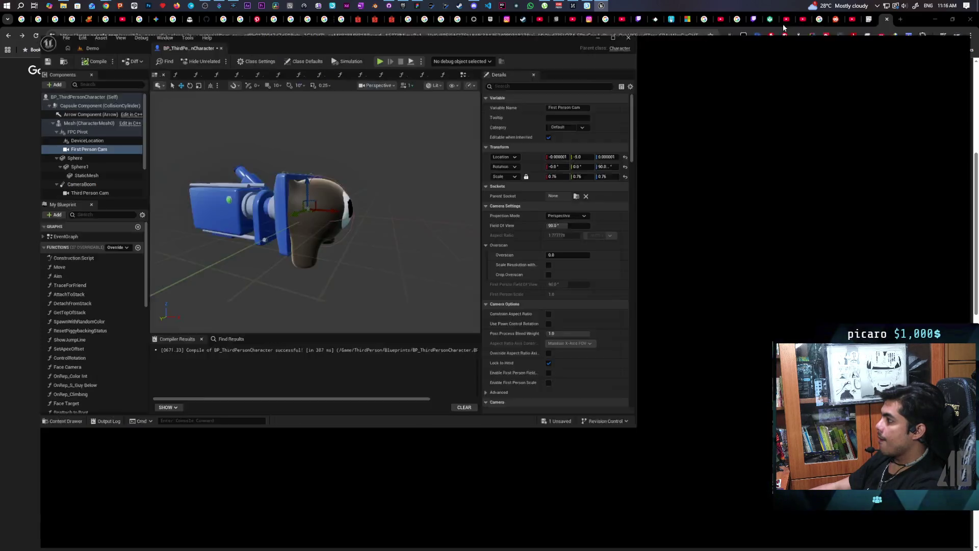
{"action": "left_click", "coordinate": [704, 55]}
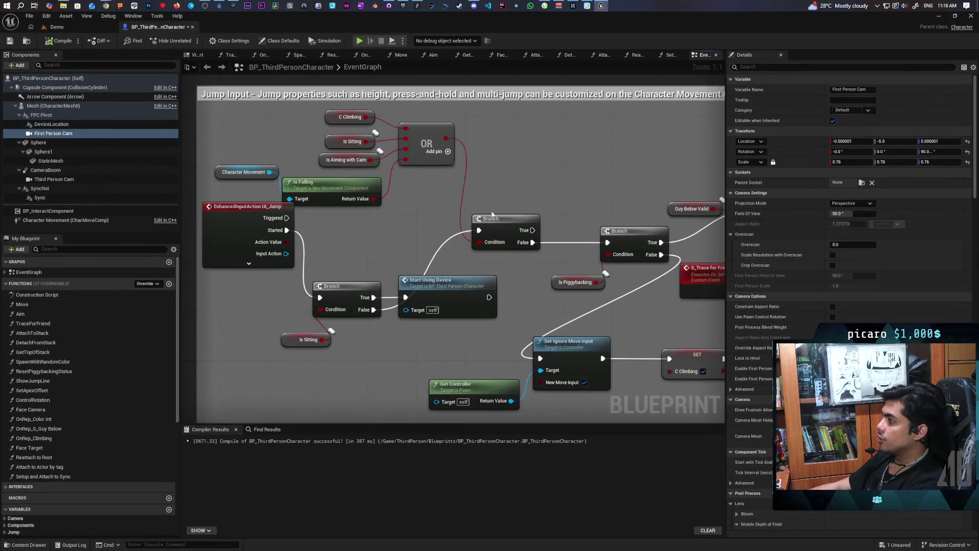
{"action": "scroll", "coordinate": [370, 176], "scroll_direction": "down", "scroll_amount": 5}
{"action": "scroll", "coordinate": [370, 176], "scroll_direction": "up", "scroll_amount": 4}
{"action": "scroll", "coordinate": [400, 234], "scroll_direction": "up", "scroll_amount": 4}
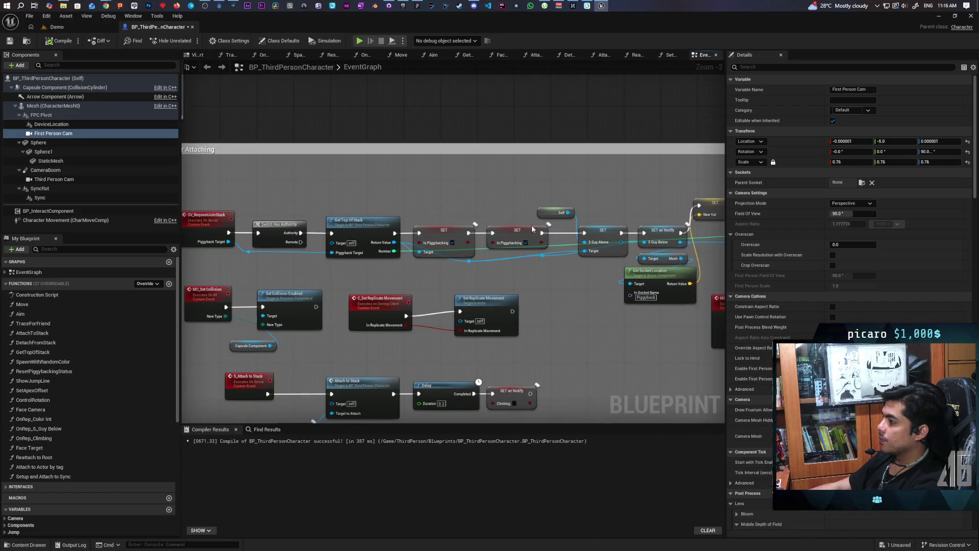
{"action": "left_click_drag", "start_coordinate": [469, 278], "coordinate": [581, 266]}
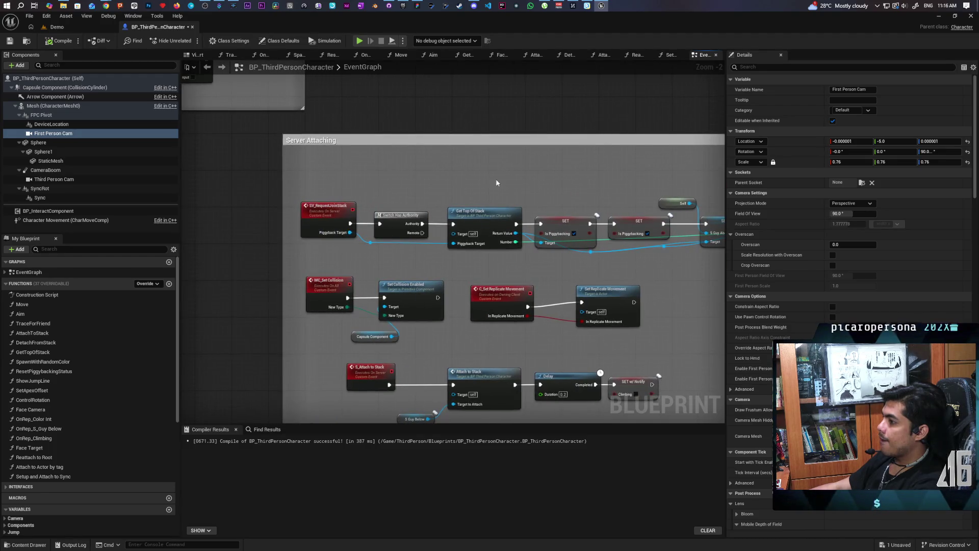
{"action": "scroll", "coordinate": [465, 356], "scroll_direction": "down", "scroll_amount": 4}
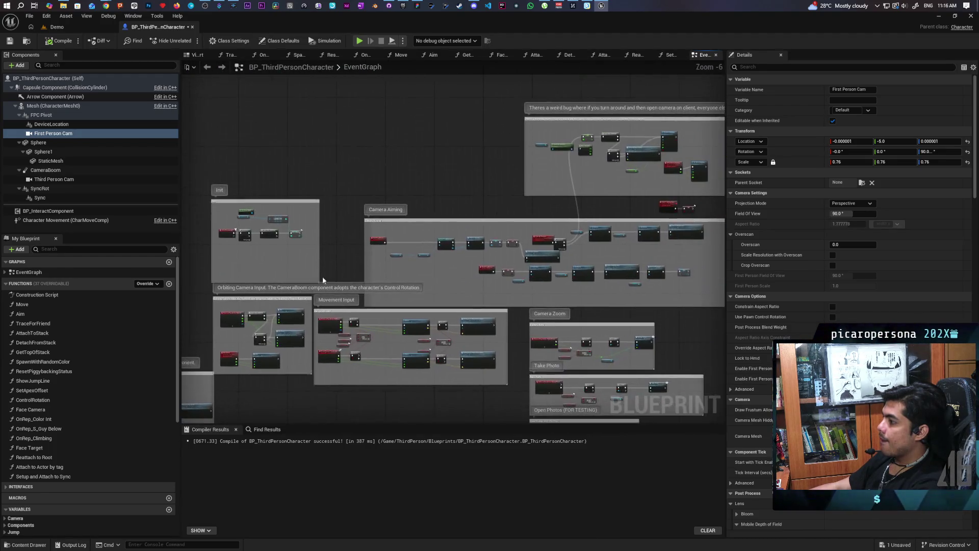
{"action": "scroll", "coordinate": [371, 255], "scroll_direction": "up", "scroll_amount": 3}
Inspect the StartUsingDevice event and the lower SET Has Camera node
{"action": "left_click", "coordinate": [388, 216]}
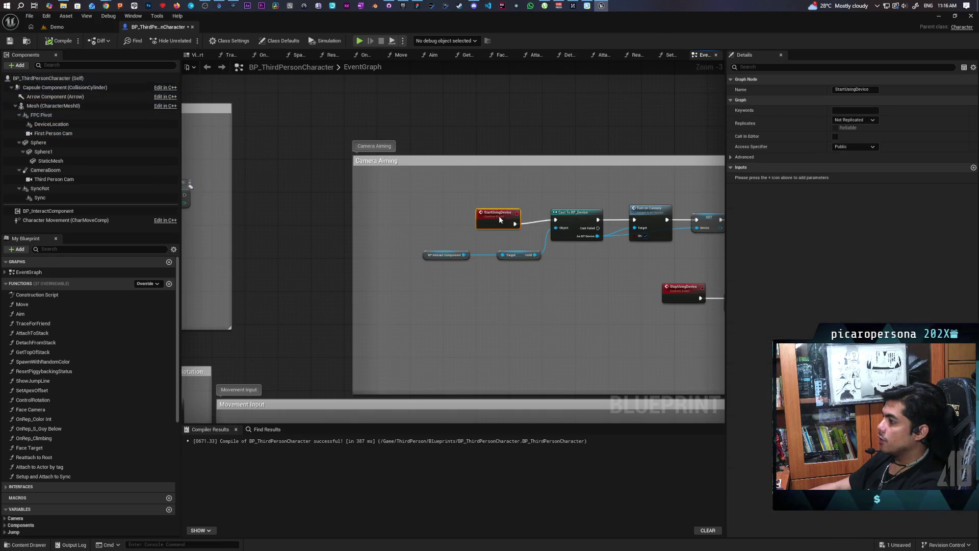
{"action": "scroll", "coordinate": [499, 216], "scroll_direction": "down", "scroll_amount": 1}
{"action": "scroll", "coordinate": [403, 281], "scroll_direction": "up", "scroll_amount": 1}
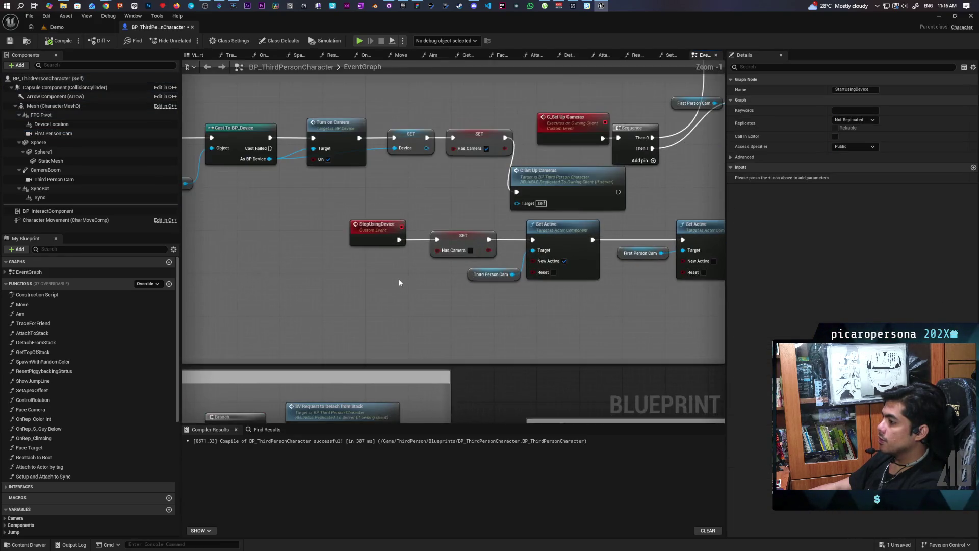
{"action": "scroll", "coordinate": [369, 276], "scroll_direction": "up", "scroll_amount": 1}
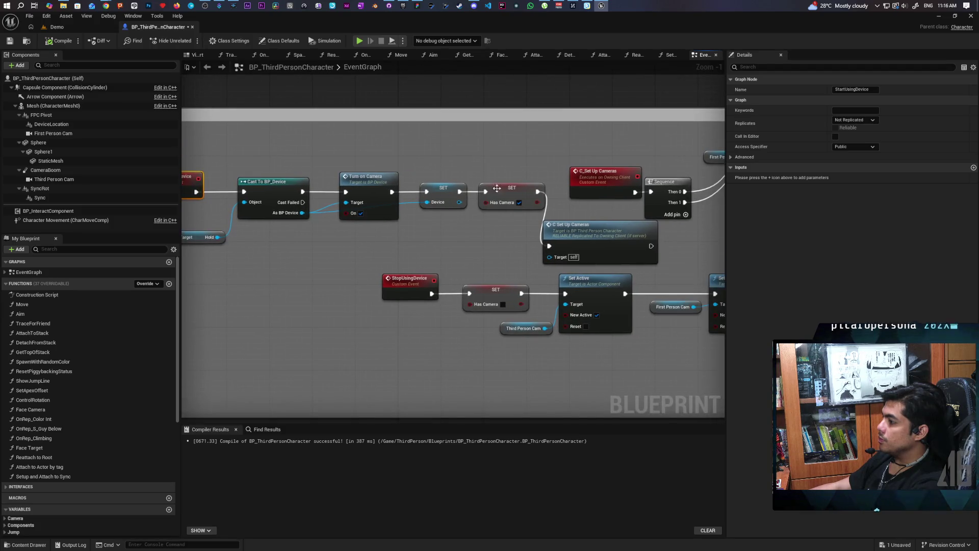
{"action": "left_click", "coordinate": [493, 298]}
{"action": "left_click", "coordinate": [486, 259]}
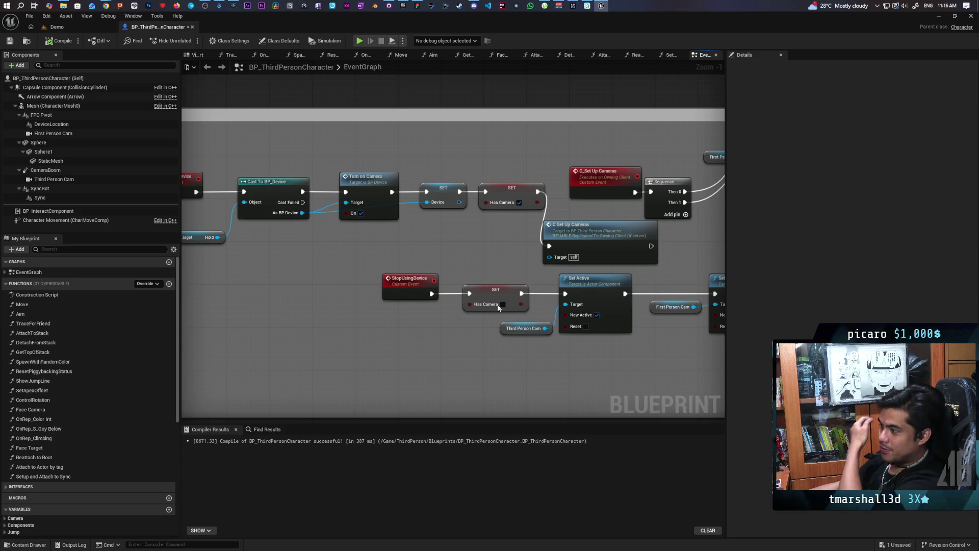
Move the EnhancedInputAction IA_Jump event node further left
{"action": "scroll", "coordinate": [490, 289], "scroll_direction": "down", "scroll_amount": 7}
{"action": "scroll", "coordinate": [428, 251], "scroll_direction": "up", "scroll_amount": 8}
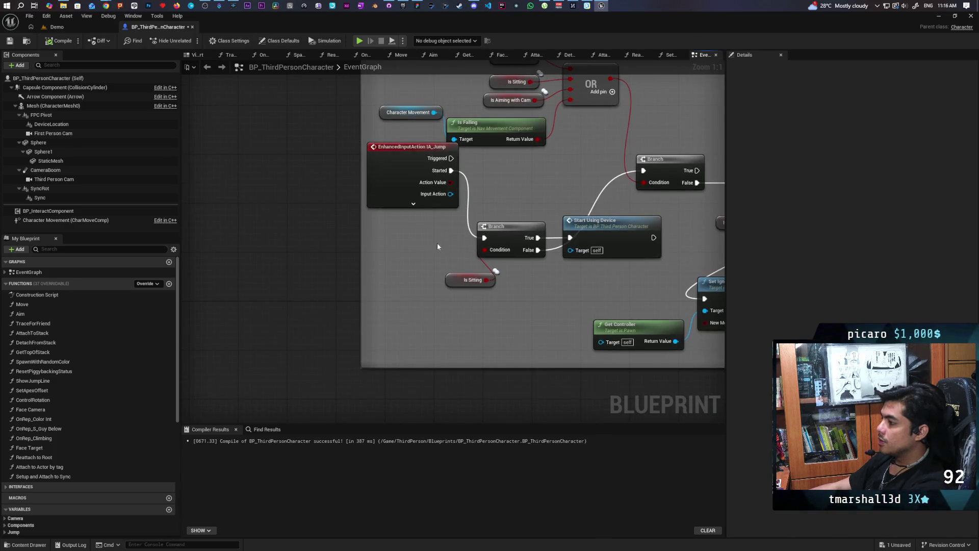
{"action": "mouse_move", "coordinate": [404, 185]}
{"action": "left_mouse_down"}
{"action": "mouse_move", "coordinate": [397, 211]}
{"action": "mouse_move", "coordinate": [261, 210]}
{"action": "mouse_move", "coordinate": [383, 221]}
{"action": "mouse_move", "coordinate": [333, 208]}
{"action": "mouse_move", "coordinate": [149, 237]}
{"action": "mouse_move", "coordinate": [390, 247]}
{"action": "mouse_move", "coordinate": [448, 201]}
{"action": "left_mouse_up"}
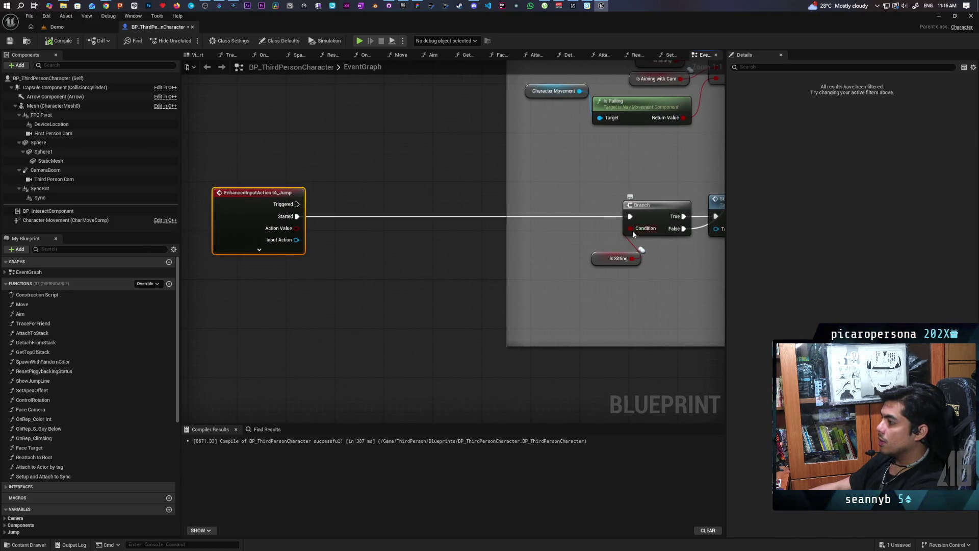
Shift the Branch and Is Sitting nodes left and add a Get Has Camera node
{"action": "left_click_drag", "start_coordinate": [647, 233], "coordinate": [384, 233]}
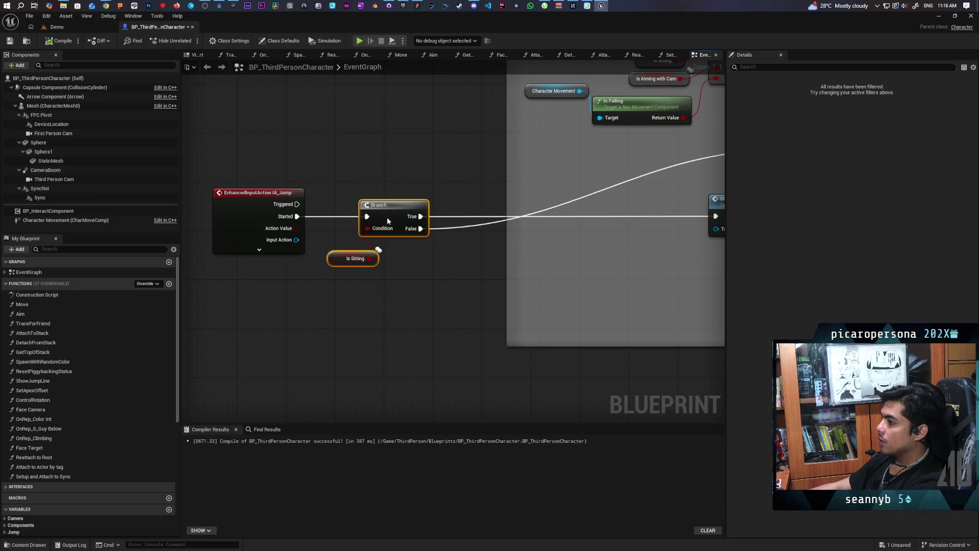
{"action": "left_click", "coordinate": [576, 254]}
{"action": "left_click_drag", "start_coordinate": [560, 267], "coordinate": [505, 283]}
{"action": "right_click", "coordinate": [526, 276]}
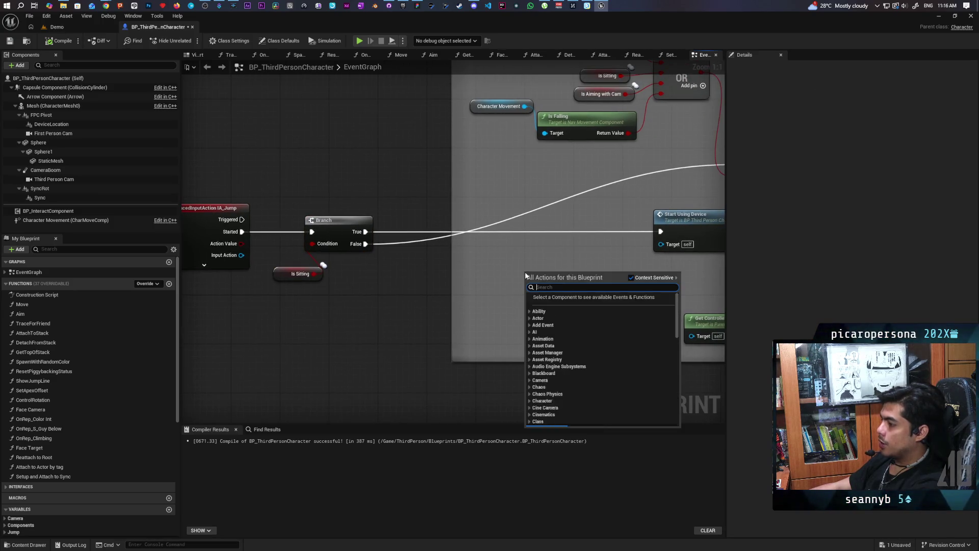
{"action": "type", "text": "has camera"}
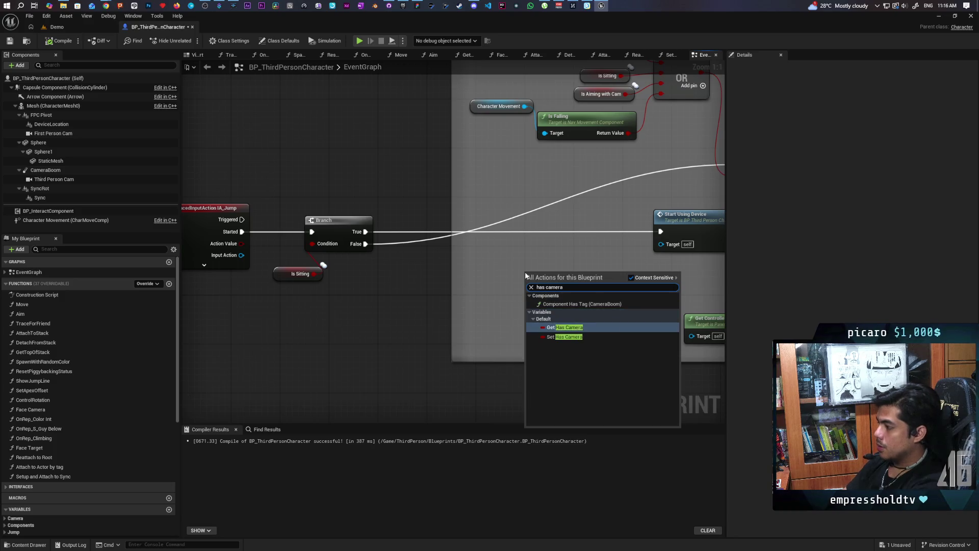
{"action": "key", "text": "Return"}
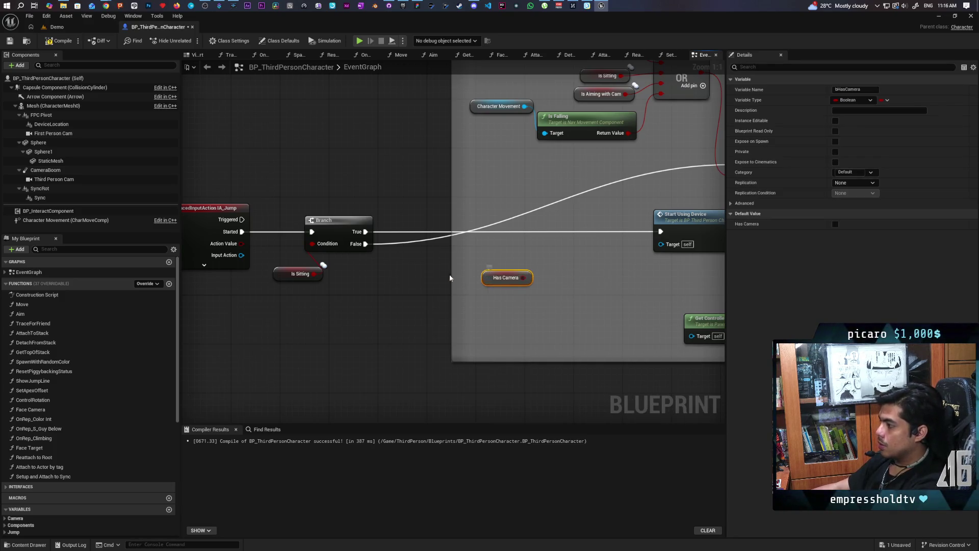
Place a new Branch after the first Branch, with Start Using Device below it
{"action": "left_click", "coordinate": [493, 261]}
{"action": "mouse_move", "coordinate": [517, 270]}
{"action": "left_mouse_down"}
{"action": "mouse_move", "coordinate": [463, 225]}
{"action": "mouse_move", "coordinate": [458, 269]}
{"action": "left_mouse_up"}
{"action": "mouse_move", "coordinate": [647, 246]}
{"action": "left_mouse_down"}
{"action": "mouse_move", "coordinate": [512, 295]}
{"action": "mouse_move", "coordinate": [511, 307]}
{"action": "left_mouse_up"}
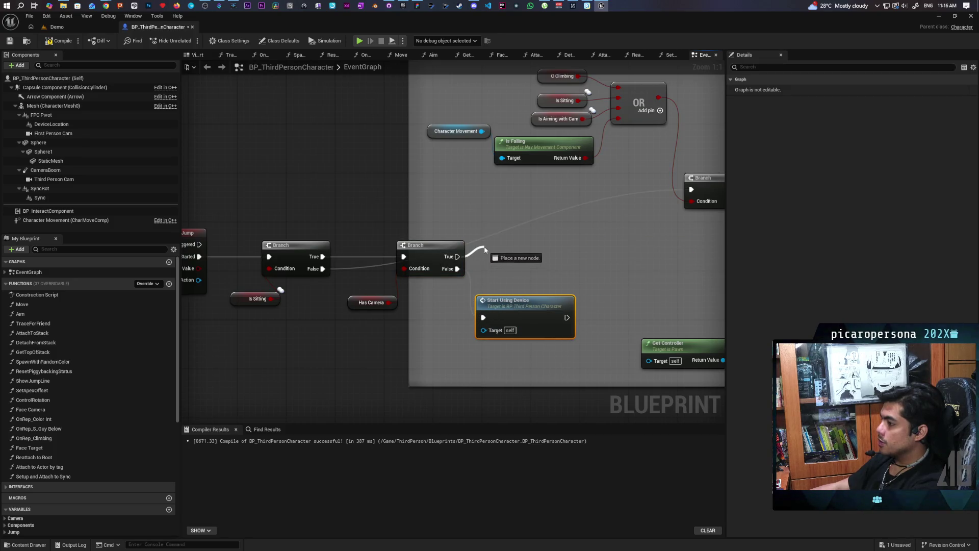
Add Stop Using Device on the new Branch's True path and view its event chain
{"action": "left_click_drag", "start_coordinate": [484, 248], "coordinate": [480, 252]}
{"action": "type", "text": "stop using"}
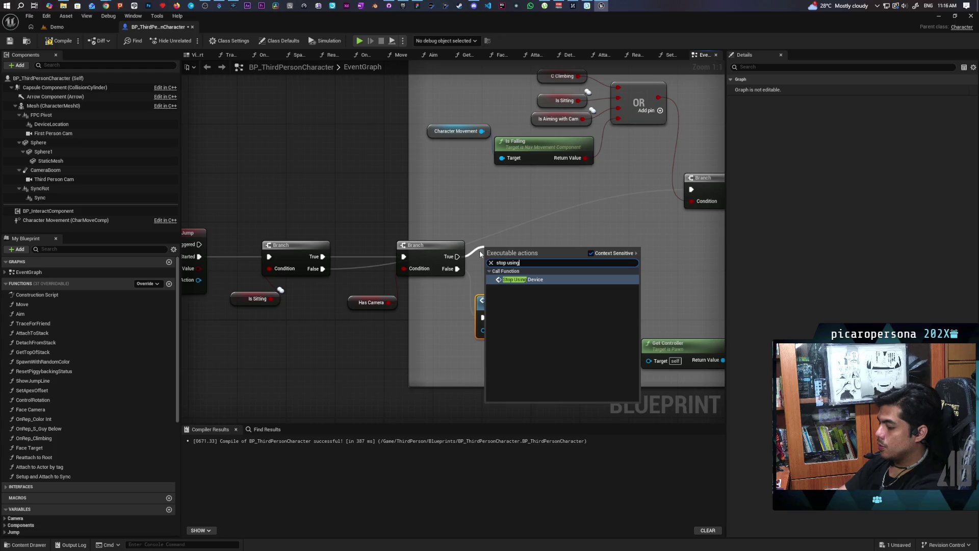
{"action": "key", "text": "Return"}
{"action": "left_click_drag", "start_coordinate": [514, 261], "coordinate": [508, 249]}
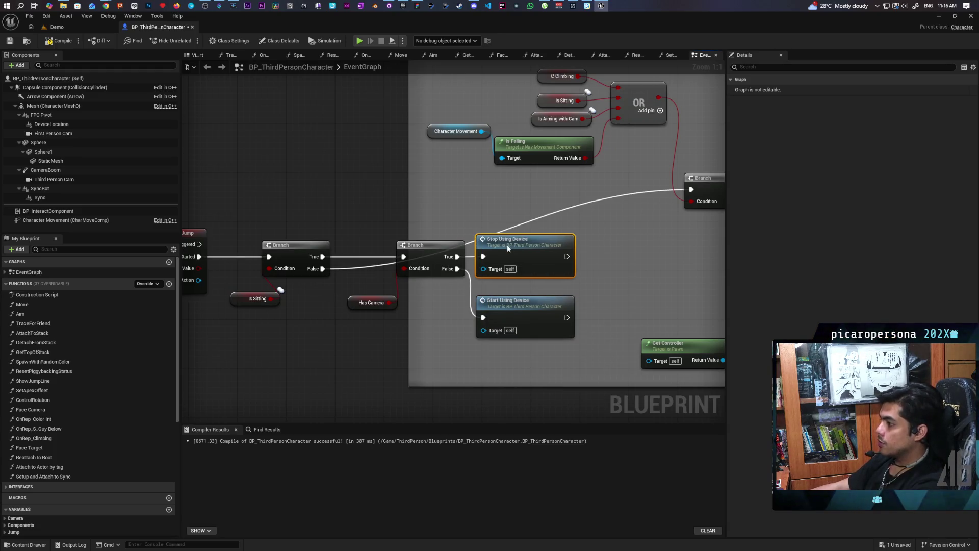
{"action": "double_click", "coordinate": [507, 245]}
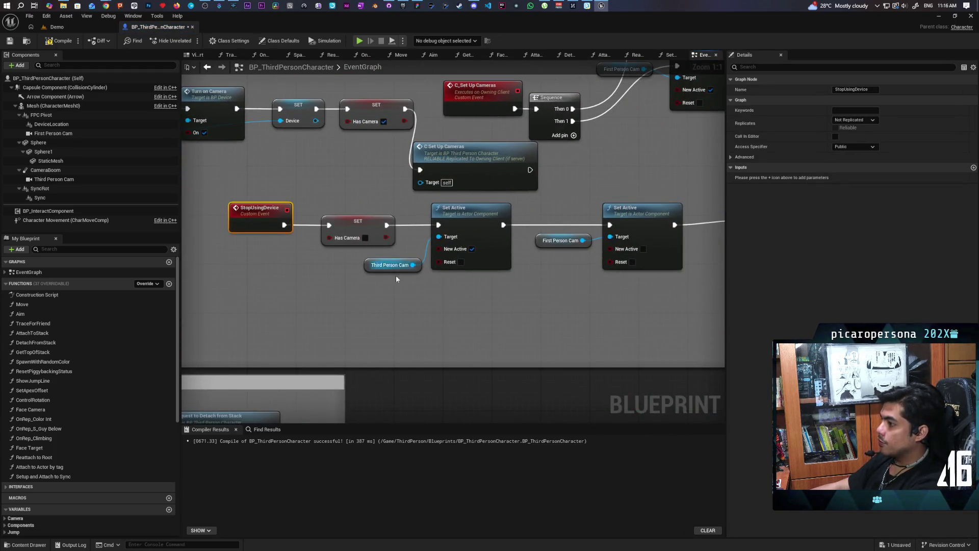
{"action": "mouse_move", "coordinate": [678, 312]}
{"action": "left_mouse_down"}
{"action": "mouse_move", "coordinate": [337, 312]}
{"action": "mouse_move", "coordinate": [452, 312]}
{"action": "mouse_move", "coordinate": [360, 307]}
{"action": "mouse_move", "coordinate": [386, 313]}
{"action": "mouse_move", "coordinate": [370, 311]}
{"action": "left_mouse_up"}
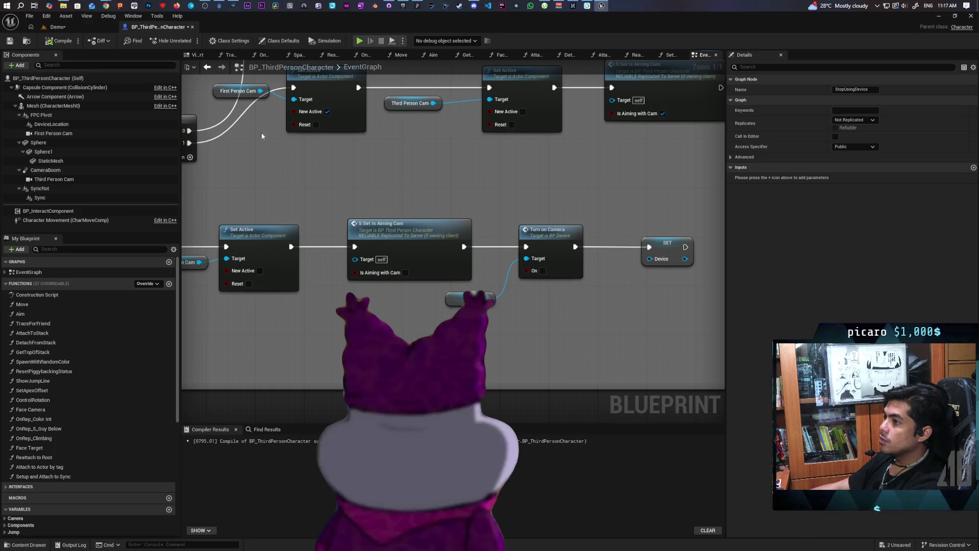
Save all changed assets and resize the Demo level editor beside the browser
{"action": "key", "text": "ctrl+shift+s"}
{"action": "left_click", "coordinate": [78, 27]}
{"action": "mouse_move", "coordinate": [329, 29]}
{"action": "left_mouse_down"}
{"action": "mouse_move", "coordinate": [335, 68]}
{"action": "mouse_move", "coordinate": [516, 53]}
{"action": "mouse_move", "coordinate": [620, 31]}
{"action": "left_mouse_up"}
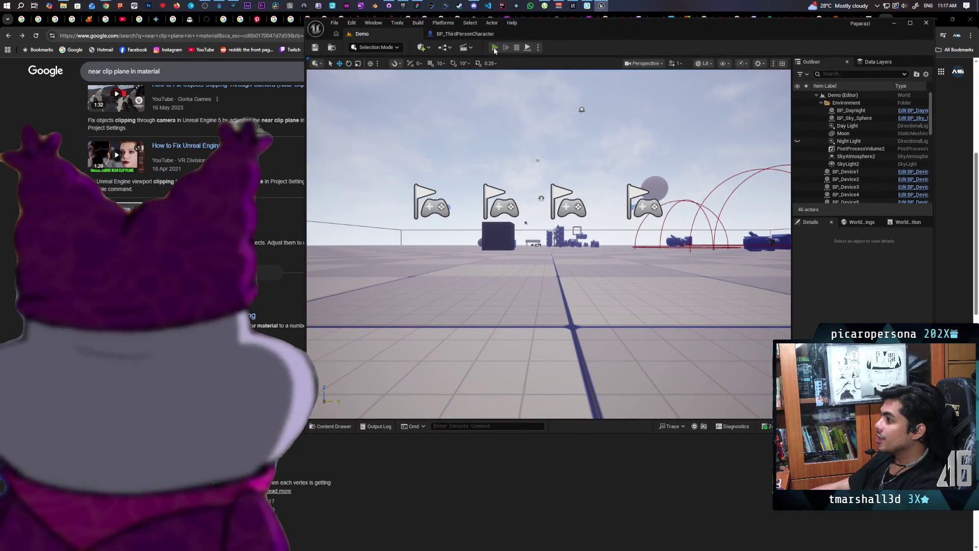
Start a multiplayer session, pick up the camera device and toggle its first-person view
{"action": "left_click", "coordinate": [495, 47]}
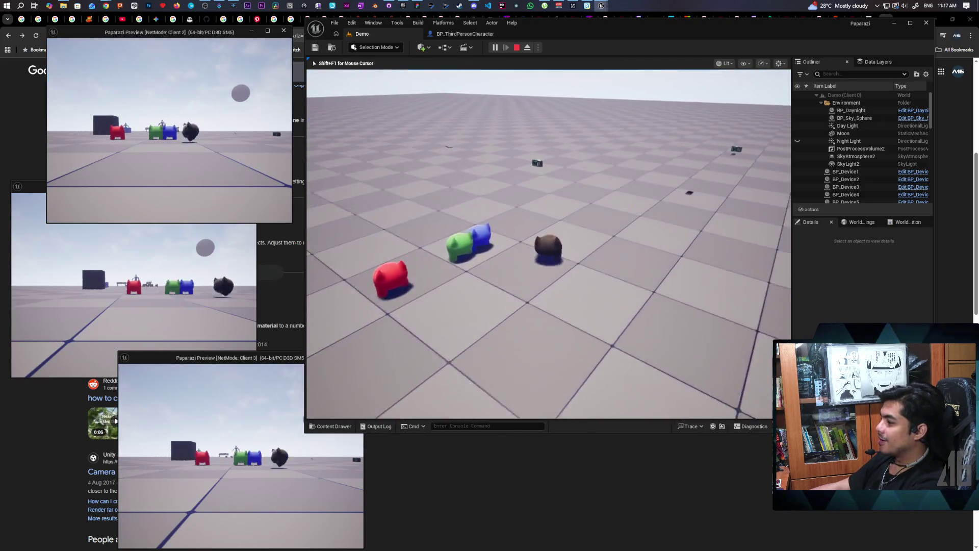
{"action": "key", "text": "w"}
{"action": "key", "text": "f"}
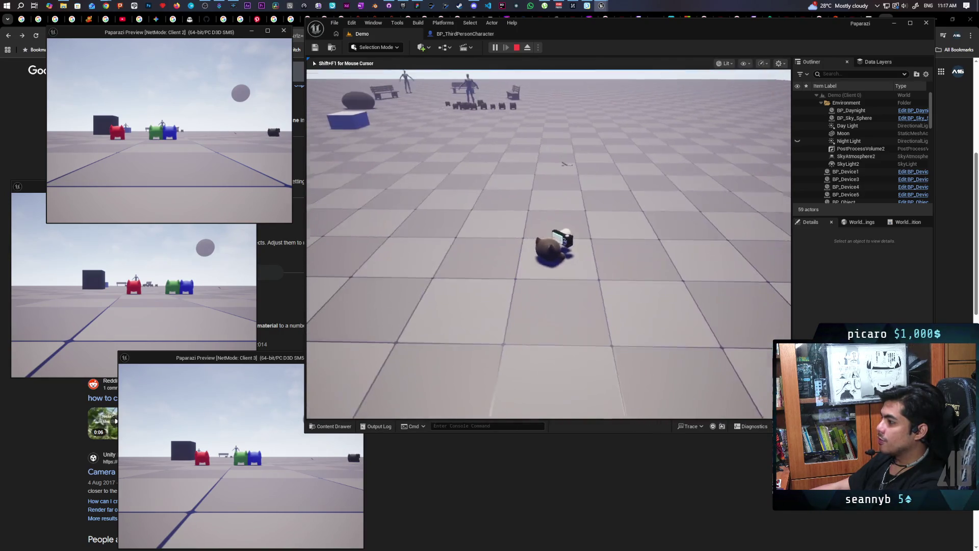
{"action": "key", "text": "1"}
{"action": "key", "text": "1"}
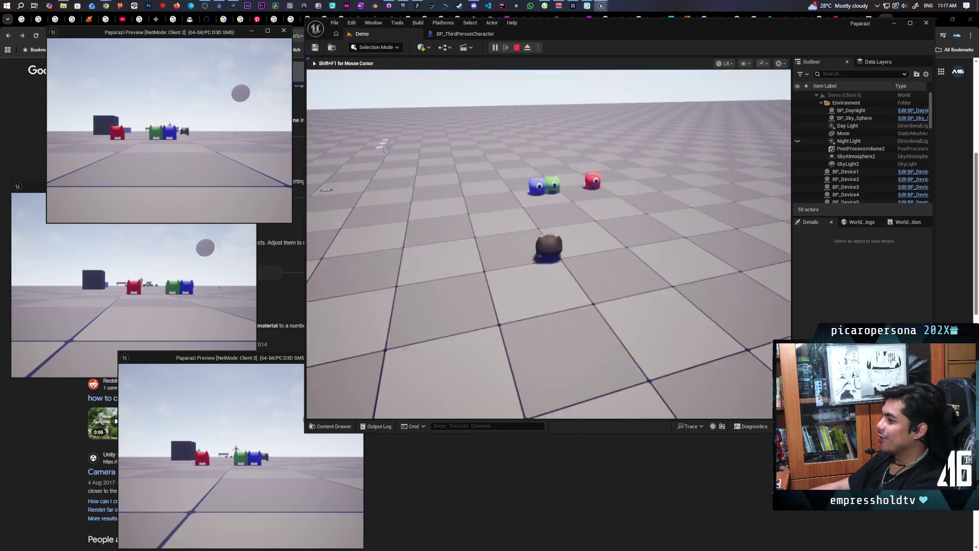
{"action": "key", "text": "1"}
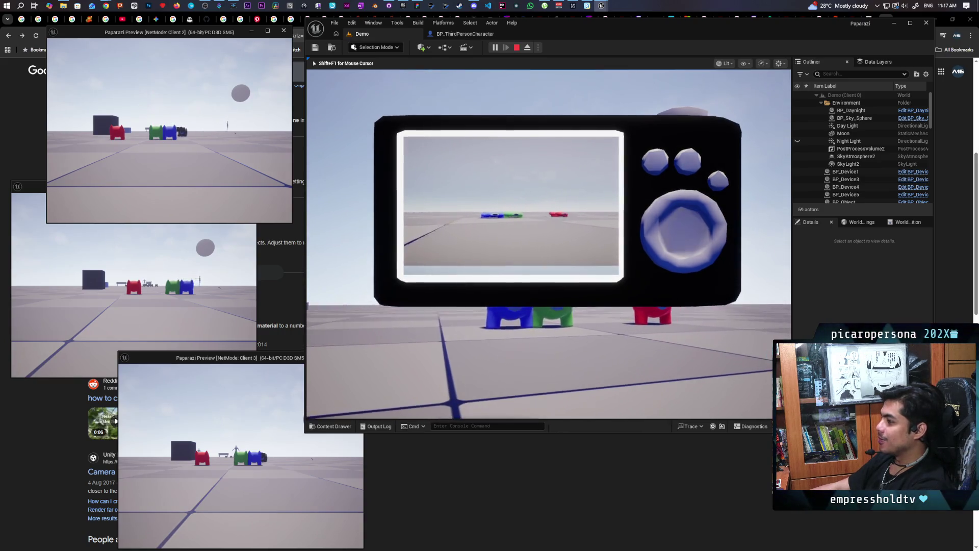
{"action": "key", "text": "1"}
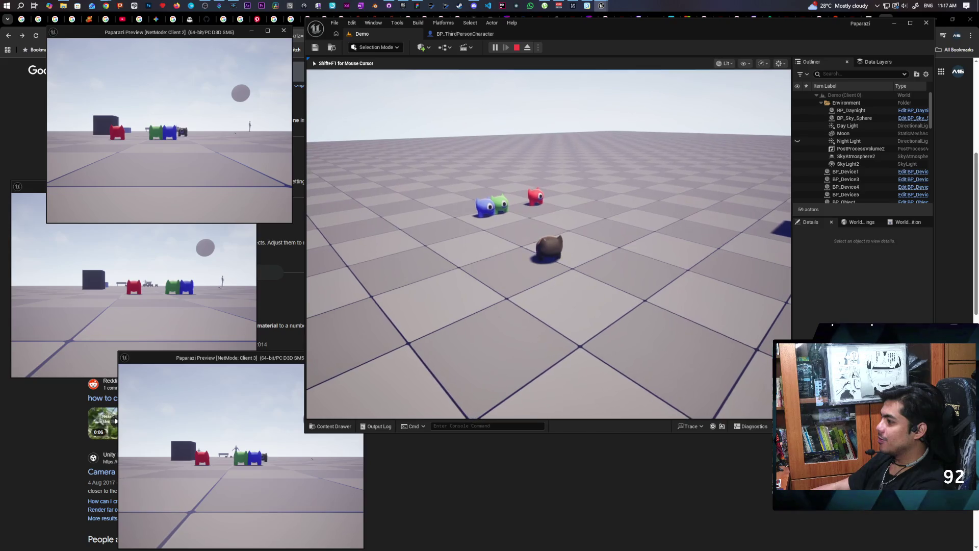
Walk toward the other players, raise the camera device overhead, and stop the session
{"action": "key", "text": "s"}
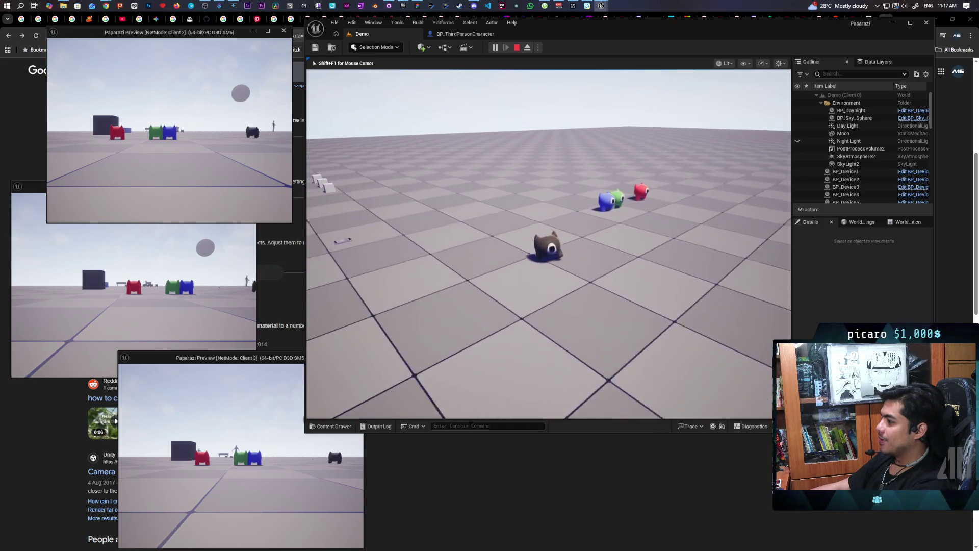
{"action": "key", "text": "w"}
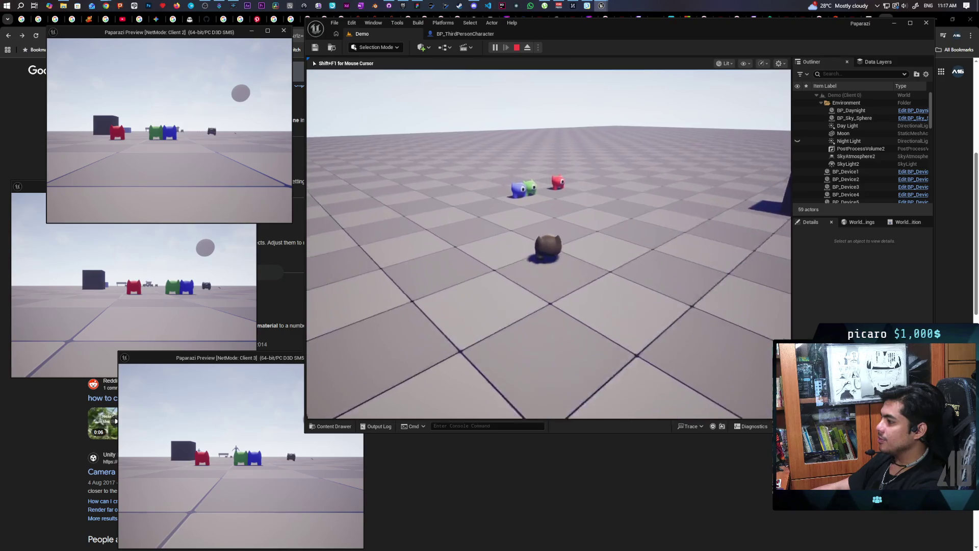
{"action": "key", "text": "1"}
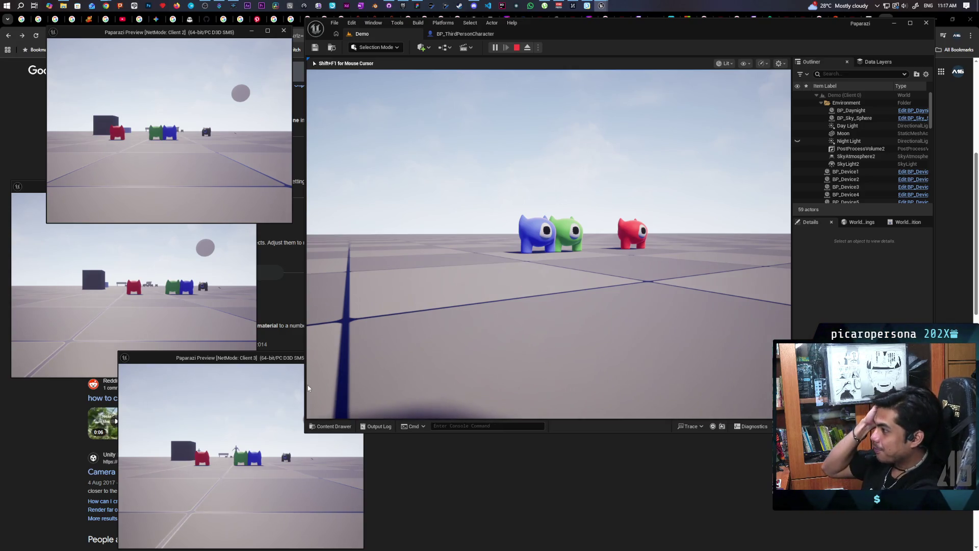
{"action": "key", "text": "Escape"}
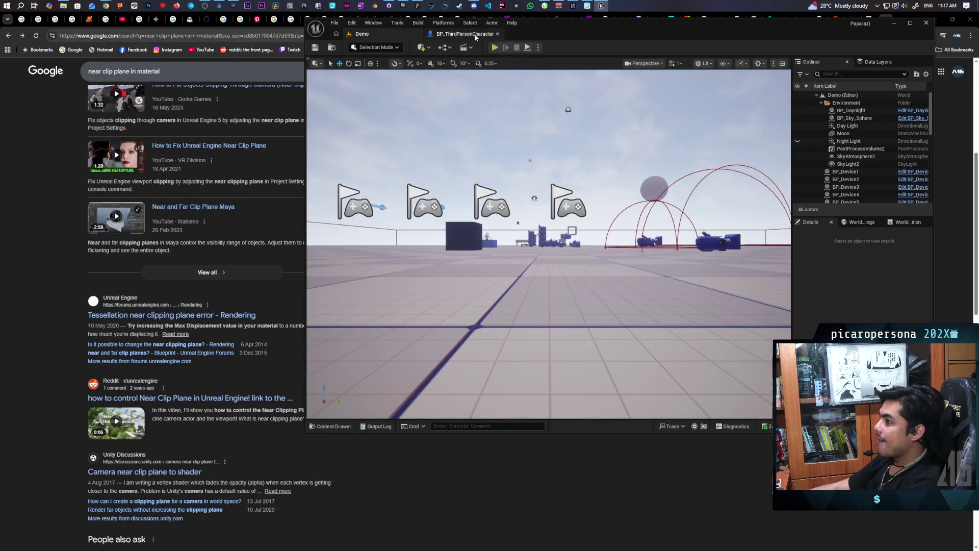
Find the IA_Store nodes and jump to the S Store Item event in BP_InteractComponent
{"action": "left_click", "coordinate": [474, 35]}
{"action": "scroll", "coordinate": [587, 209], "scroll_direction": "down", "scroll_amount": 9}
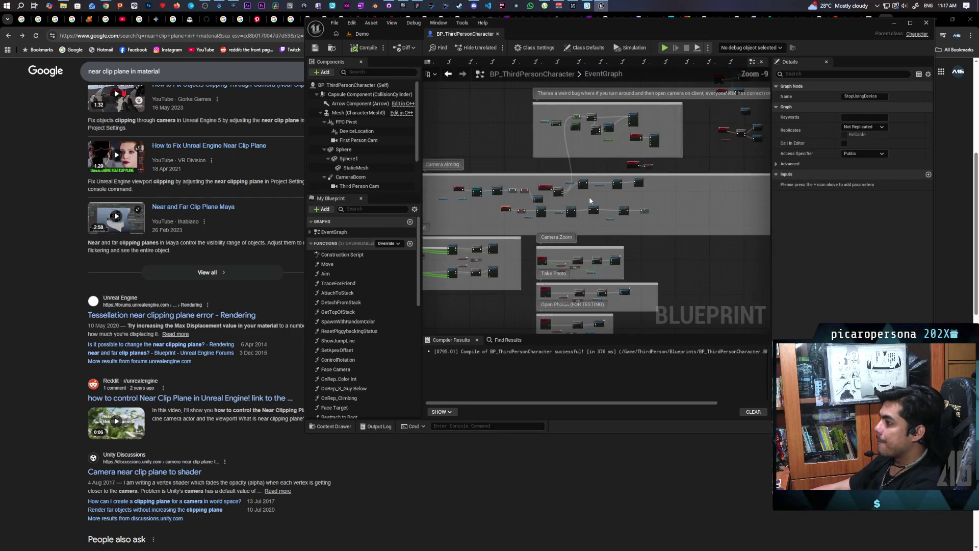
{"action": "scroll", "coordinate": [563, 229], "scroll_direction": "up", "scroll_amount": 8}
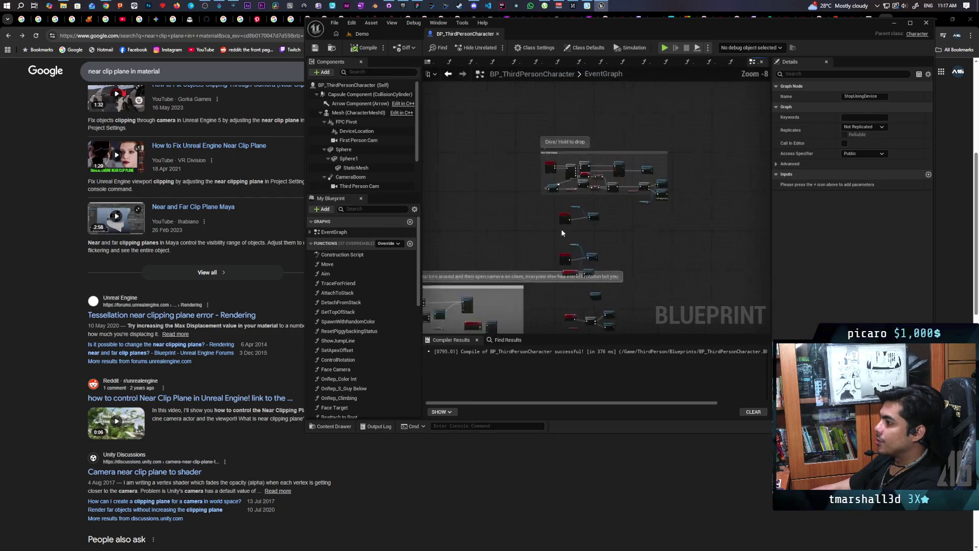
{"action": "scroll", "coordinate": [607, 227], "scroll_direction": "down", "scroll_amount": 2}
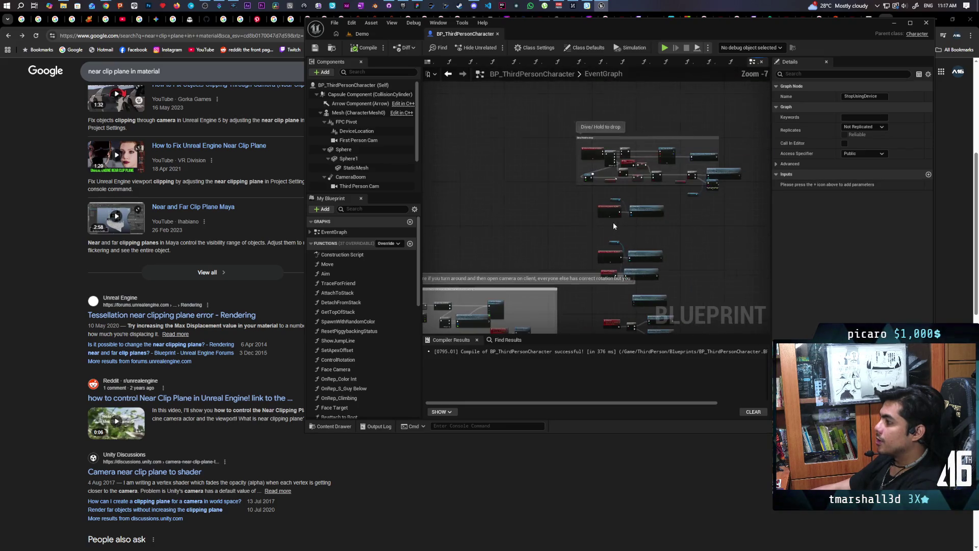
{"action": "mouse_move", "coordinate": [625, 226]}
{"action": "left_mouse_down"}
{"action": "mouse_move", "coordinate": [549, 248]}
{"action": "mouse_move", "coordinate": [532, 148]}
{"action": "mouse_move", "coordinate": [526, 256]}
{"action": "left_mouse_up"}
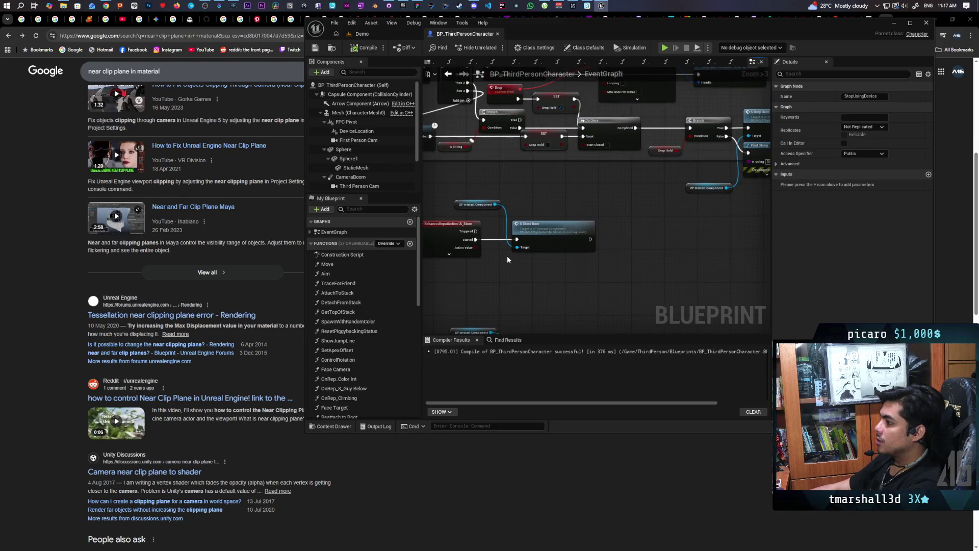
{"action": "scroll", "coordinate": [507, 260], "scroll_direction": "up", "scroll_amount": 2}
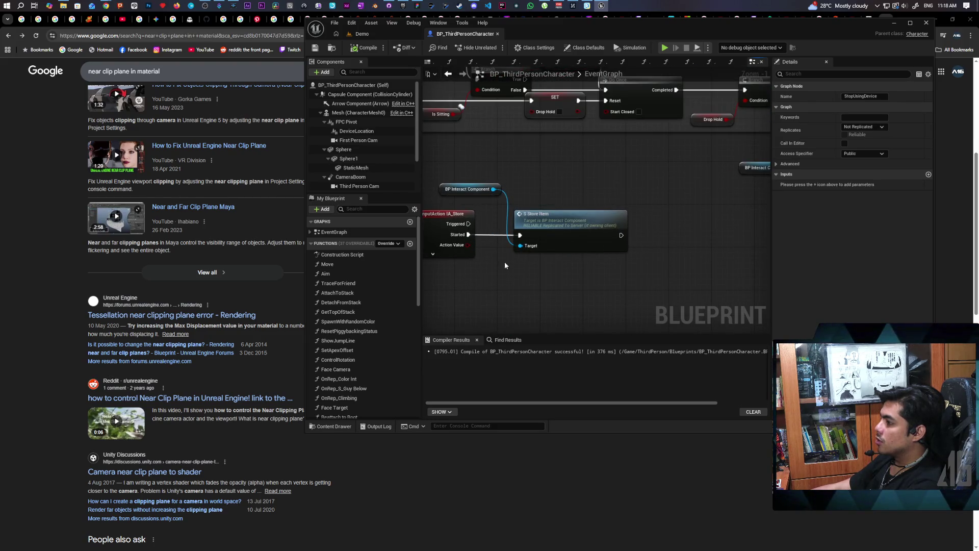
{"action": "double_click", "coordinate": [553, 226]}
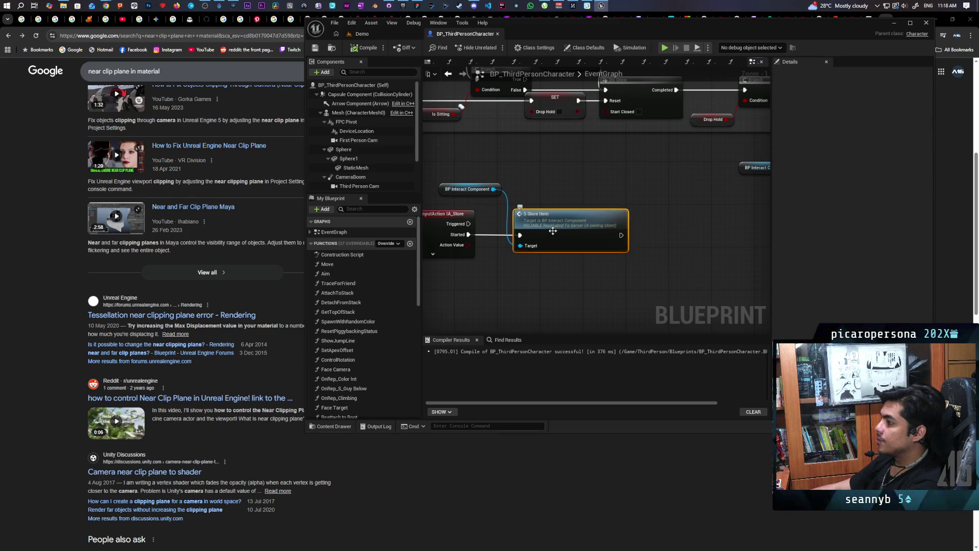
{"action": "mouse_move", "coordinate": [607, 264]}
{"action": "left_mouse_down"}
{"action": "mouse_move", "coordinate": [372, 270]}
{"action": "mouse_move", "coordinate": [603, 285]}
{"action": "mouse_move", "coordinate": [592, 284]}
{"action": "mouse_move", "coordinate": [738, 278]}
{"action": "mouse_move", "coordinate": [713, 277]}
{"action": "left_mouse_up"}
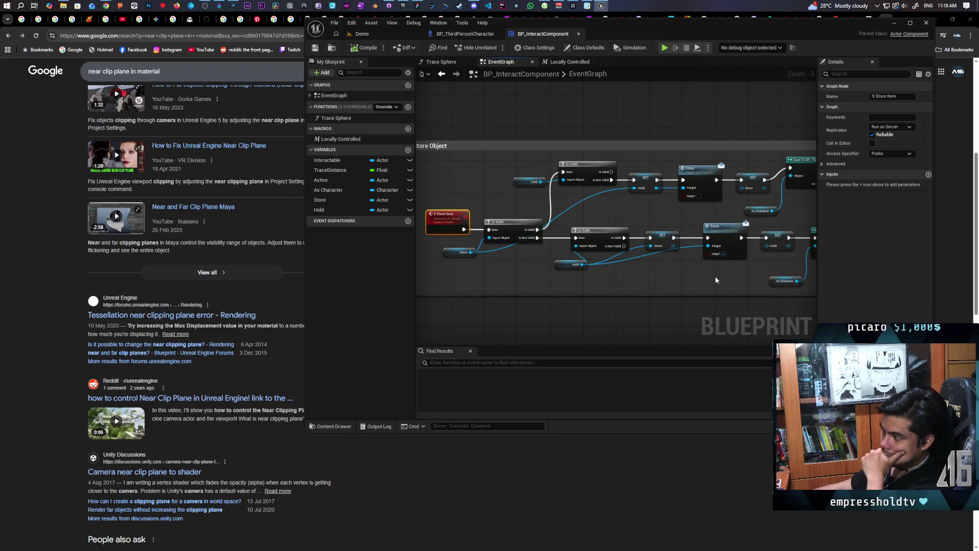
Step back through the Locally Controlled macro and component EventGraph to BP_ThirdPersonCharacter
{"action": "left_click", "coordinate": [443, 74]}
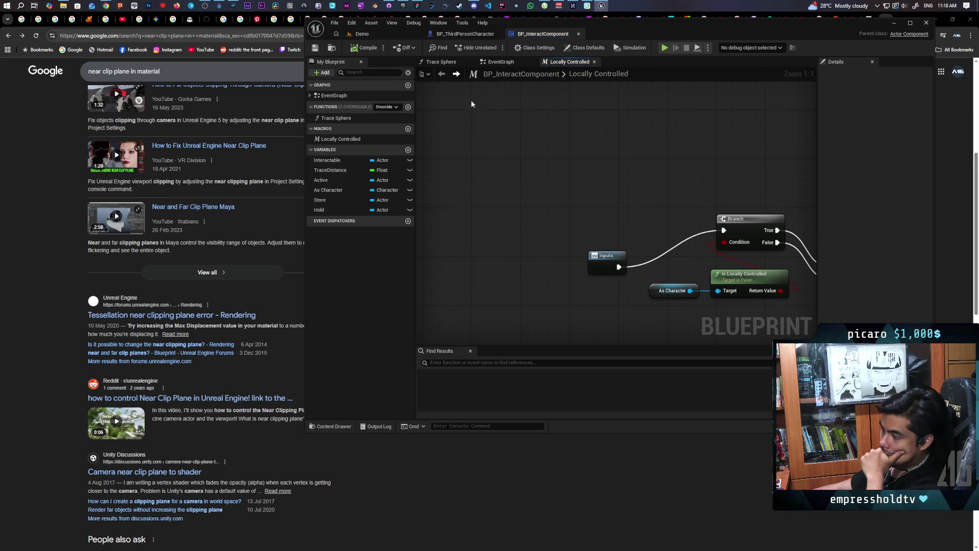
{"action": "left_click", "coordinate": [501, 61]}
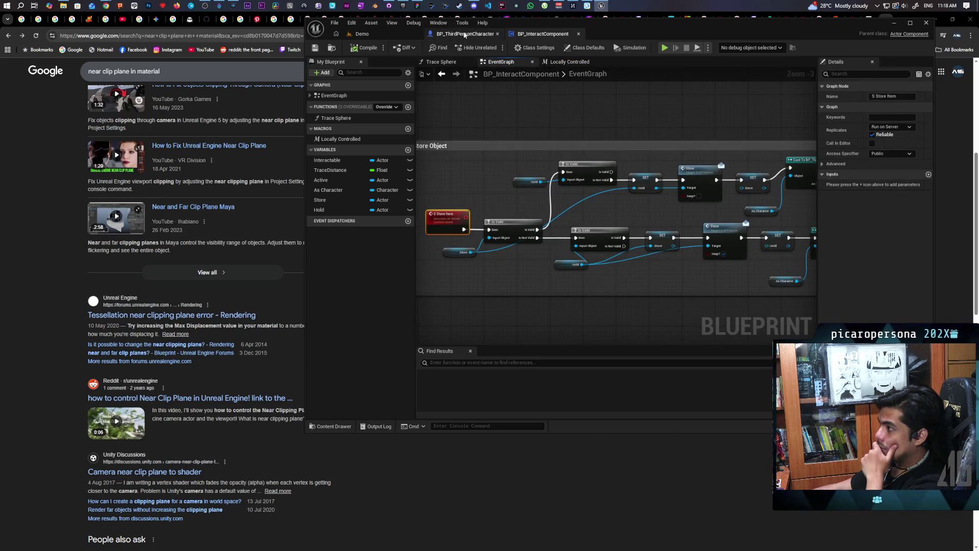
{"action": "left_click", "coordinate": [465, 34]}
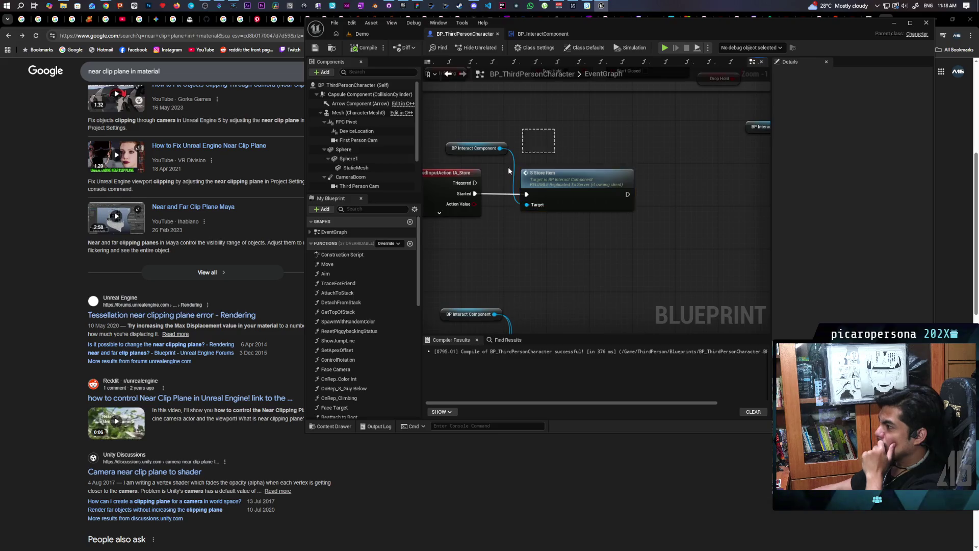
Move the S Store Item call rightward to make room after IA_Store
{"action": "left_click_drag", "start_coordinate": [559, 189], "coordinate": [724, 188]}
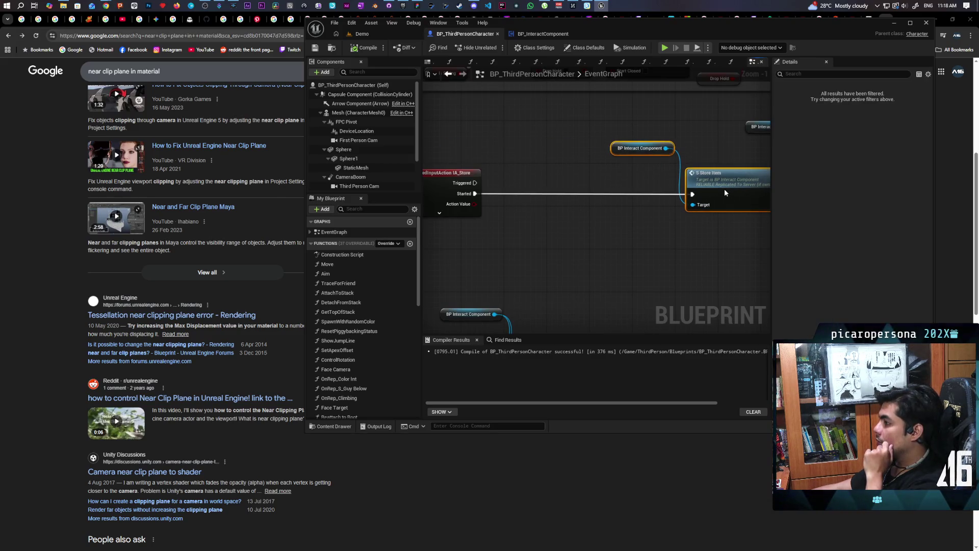
{"action": "left_click", "coordinate": [601, 239]}
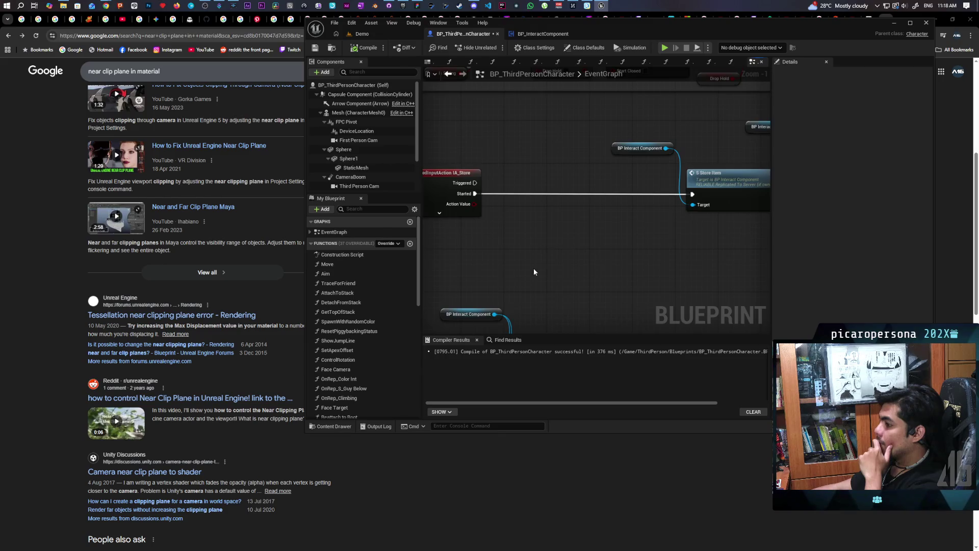
{"action": "scroll", "coordinate": [533, 271], "scroll_direction": "down", "scroll_amount": 8}
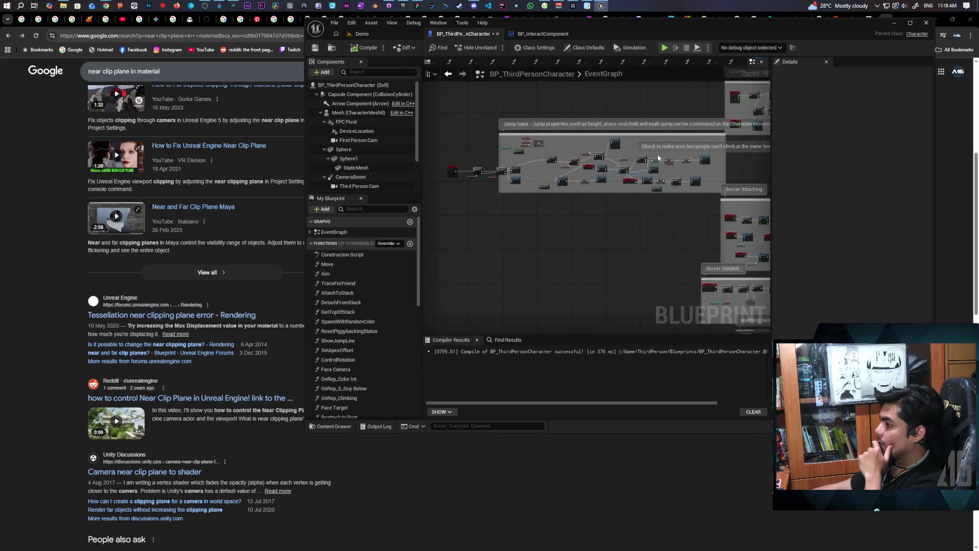
{"action": "scroll", "coordinate": [584, 248], "scroll_direction": "up", "scroll_amount": 8}
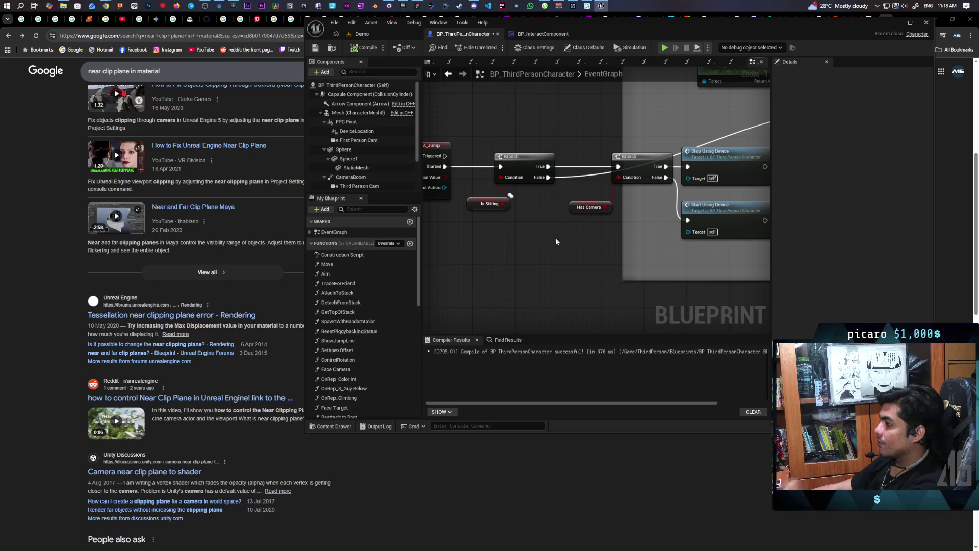
Copy the Has Camera Branch and Stop Using Device nodes
{"action": "left_click_drag", "start_coordinate": [605, 234], "coordinate": [556, 269]}
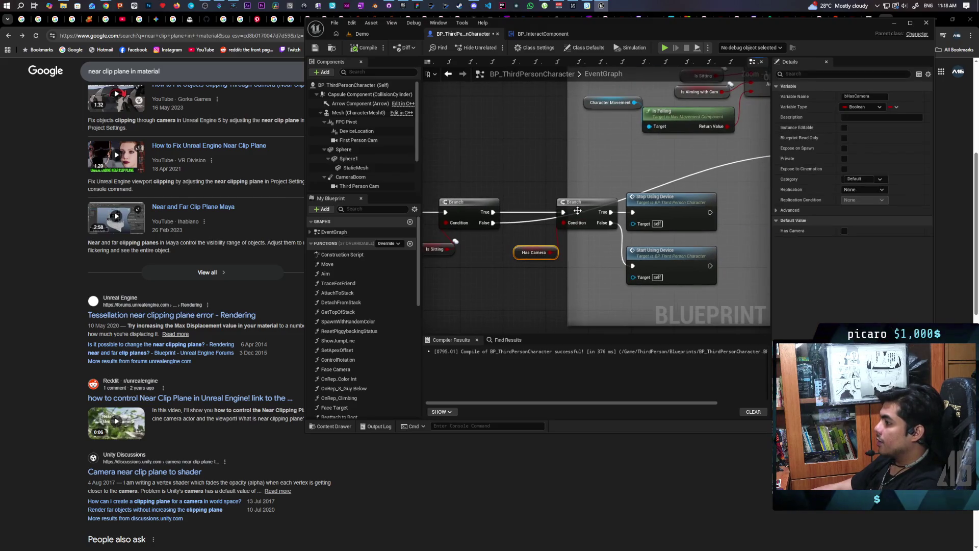
{"action": "left_click", "coordinate": [586, 210], "text": "ctrl"}
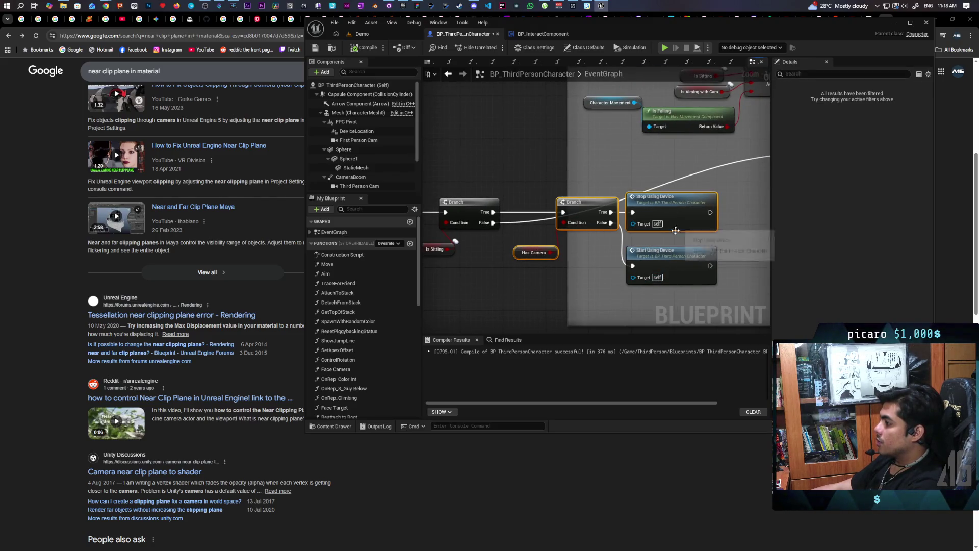
{"action": "scroll", "coordinate": [433, 247], "scroll_direction": "down", "scroll_amount": 5}
{"action": "left_click", "coordinate": [328, 264]}
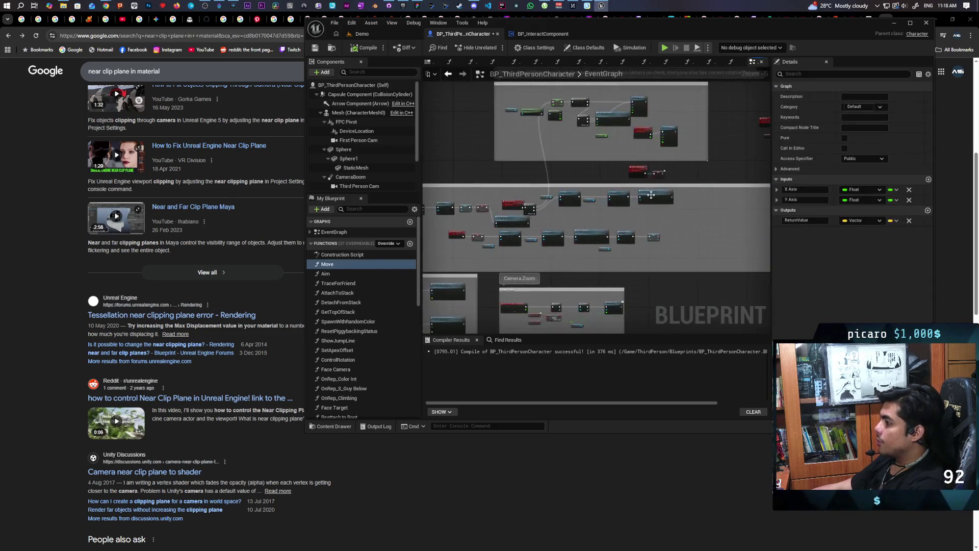
{"action": "scroll", "coordinate": [499, 222], "scroll_direction": "up", "scroll_amount": 7}
{"action": "scroll", "coordinate": [499, 222], "scroll_direction": "down", "scroll_amount": 3}
{"action": "mouse_move", "coordinate": [499, 222]}
{"action": "left_mouse_down"}
{"action": "mouse_move", "coordinate": [580, 247]}
{"action": "mouse_move", "coordinate": [535, 230]}
{"action": "mouse_move", "coordinate": [541, 243]}
{"action": "mouse_move", "coordinate": [575, 212]}
{"action": "mouse_move", "coordinate": [539, 271]}
{"action": "left_mouse_up"}
Paste the copied nodes beside the Store input, wire them in, and compile and save
{"action": "key", "text": "ctrl+v"}
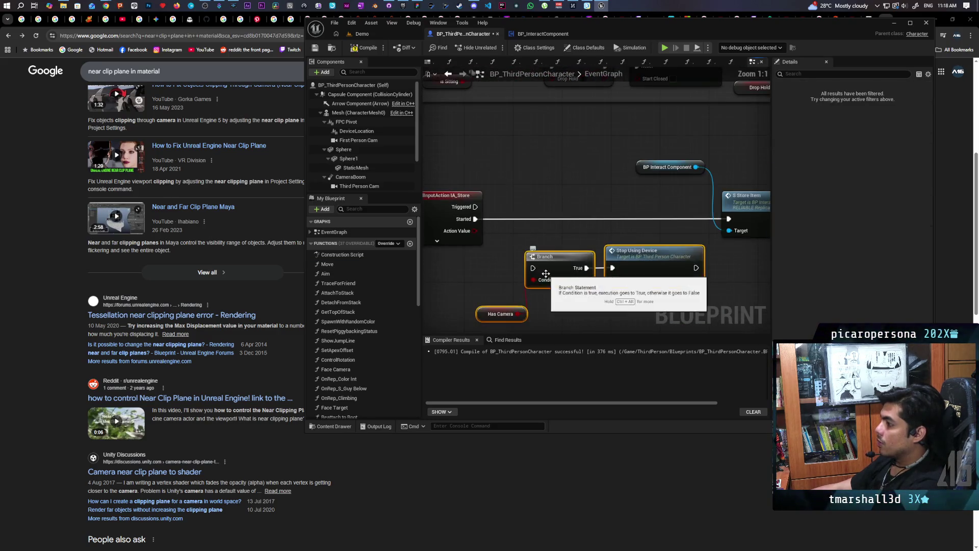
{"action": "scroll", "coordinate": [538, 273], "scroll_direction": "up", "scroll_amount": 3}
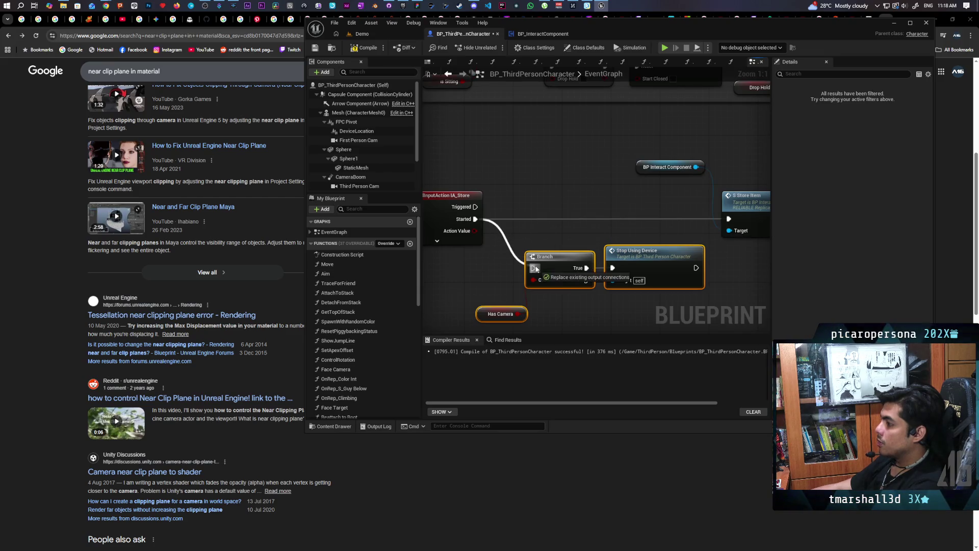
{"action": "left_click_drag", "start_coordinate": [558, 263], "coordinate": [522, 211]}
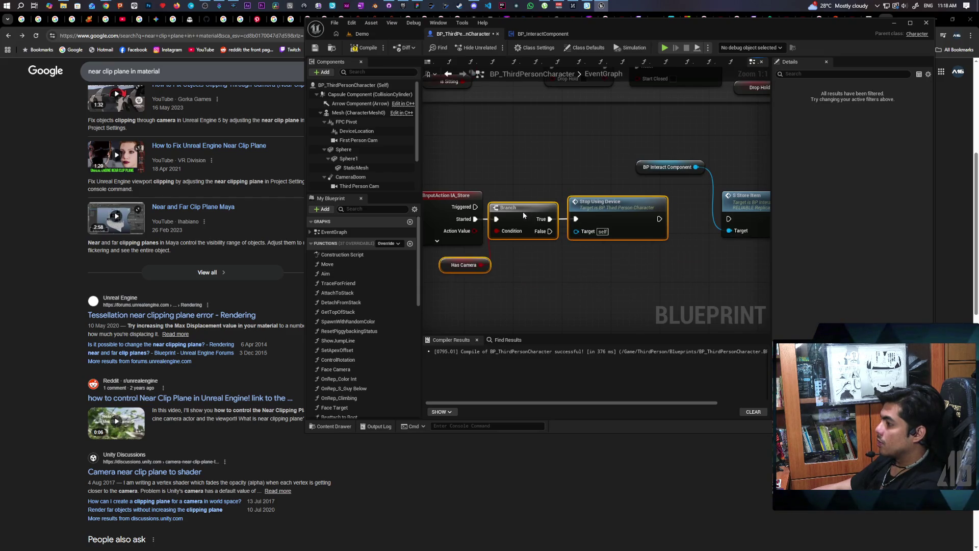
{"action": "left_click_drag", "start_coordinate": [564, 240], "coordinate": [475, 257]}
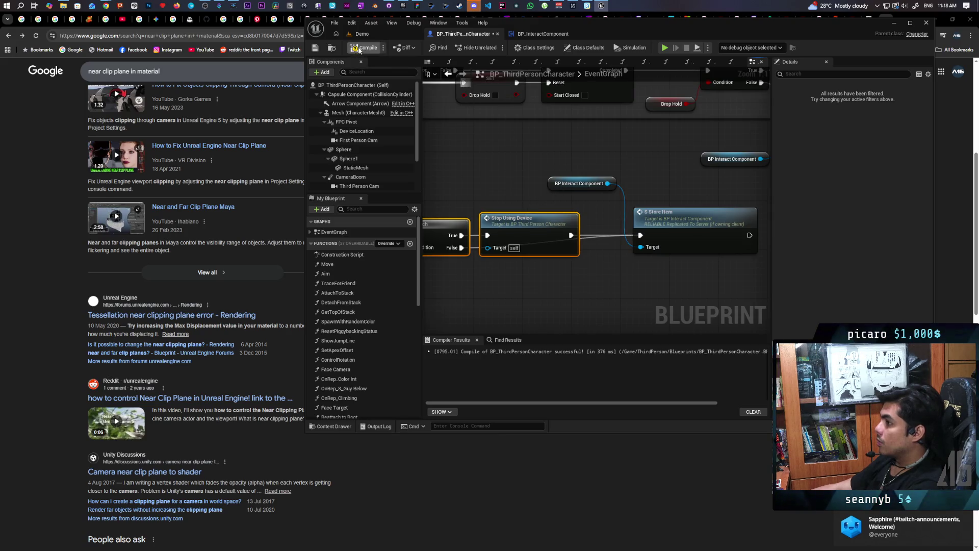
{"action": "key", "text": "ctrl+s"}
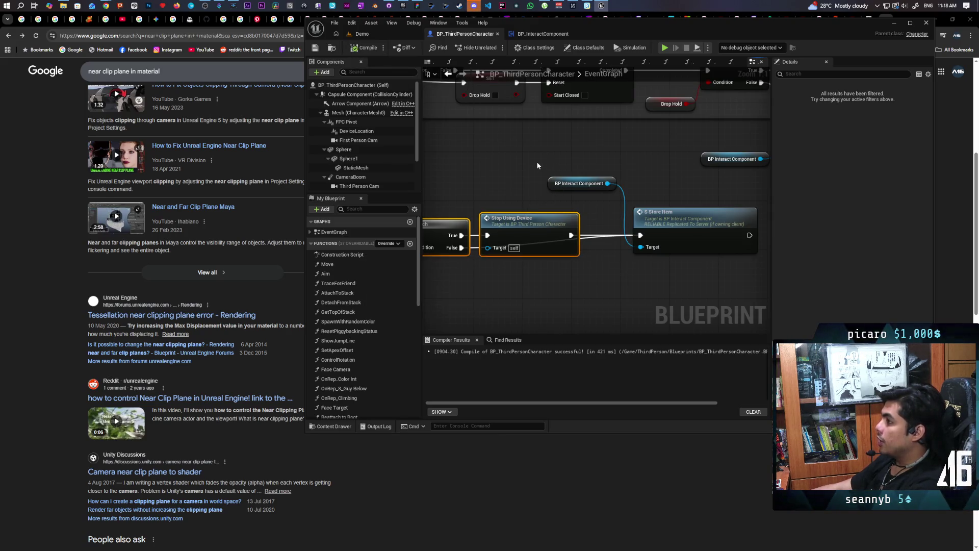
Start a multiplayer play session on the Demo level and pick up the dark item
{"action": "left_click", "coordinate": [411, 33]}
{"action": "left_click", "coordinate": [495, 47]}
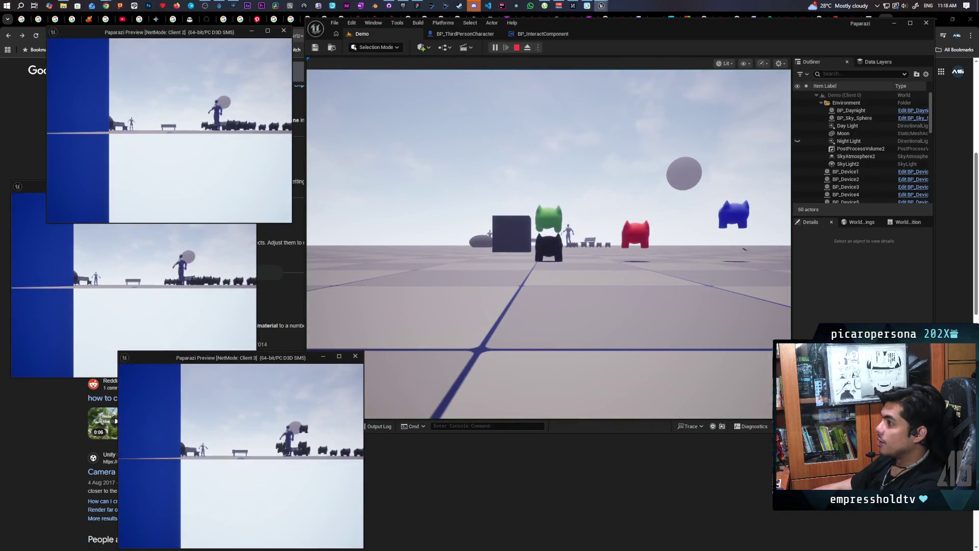
{"action": "left_click", "coordinate": [548, 245]}
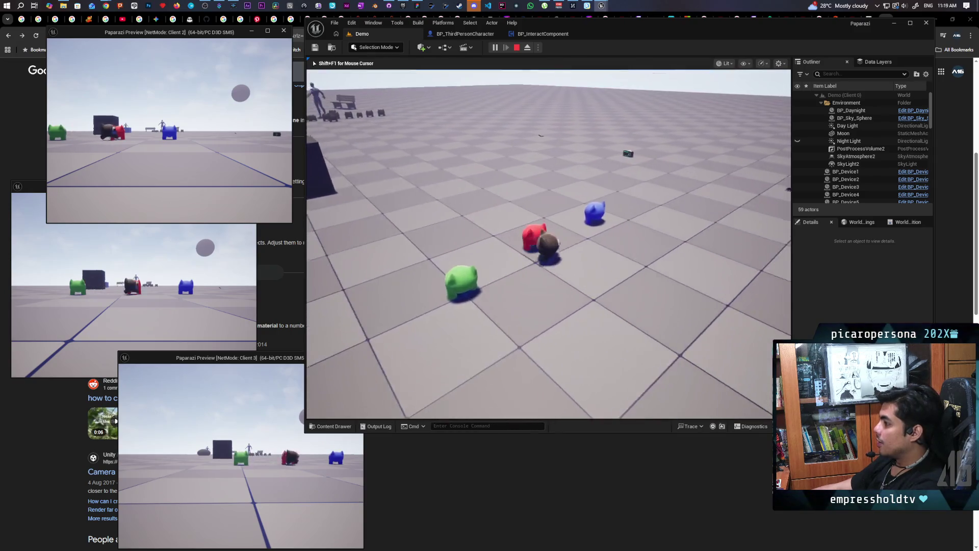
{"action": "key", "text": "w"}
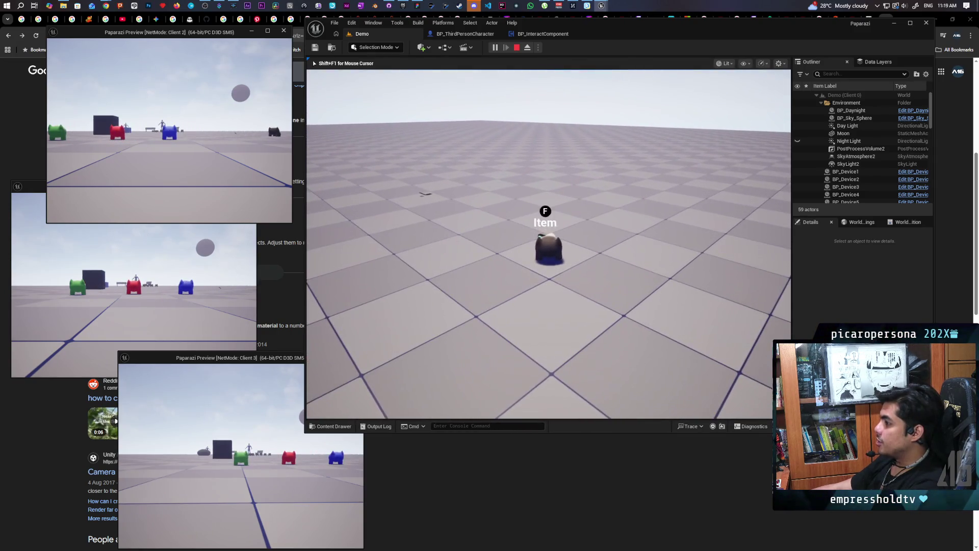
{"action": "key", "text": "f"}
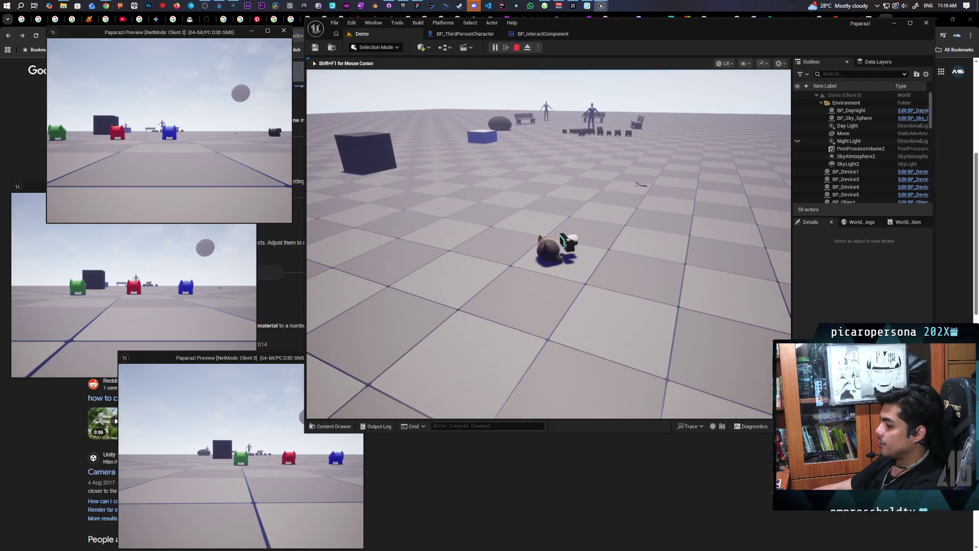
Raise the camera device, look through it, walk around, then end the session
{"action": "mouse_move", "coordinate": [548, 245]}
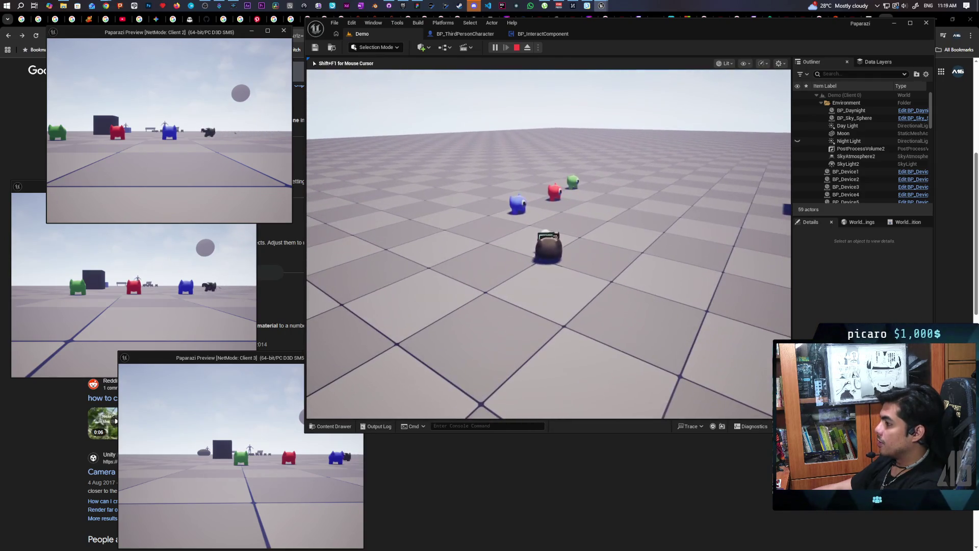
{"action": "key", "text": "e"}
{"action": "key", "text": "e"}
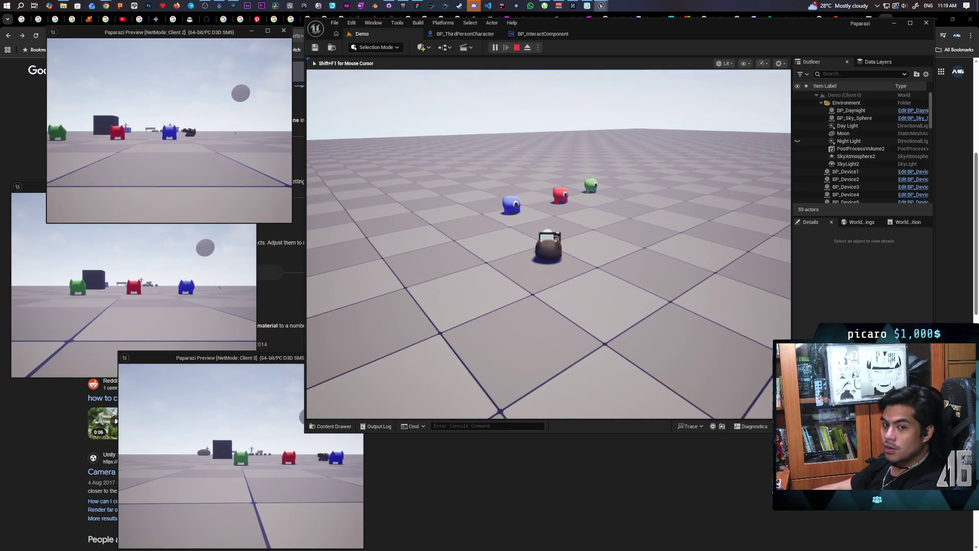
{"action": "key", "text": "e"}
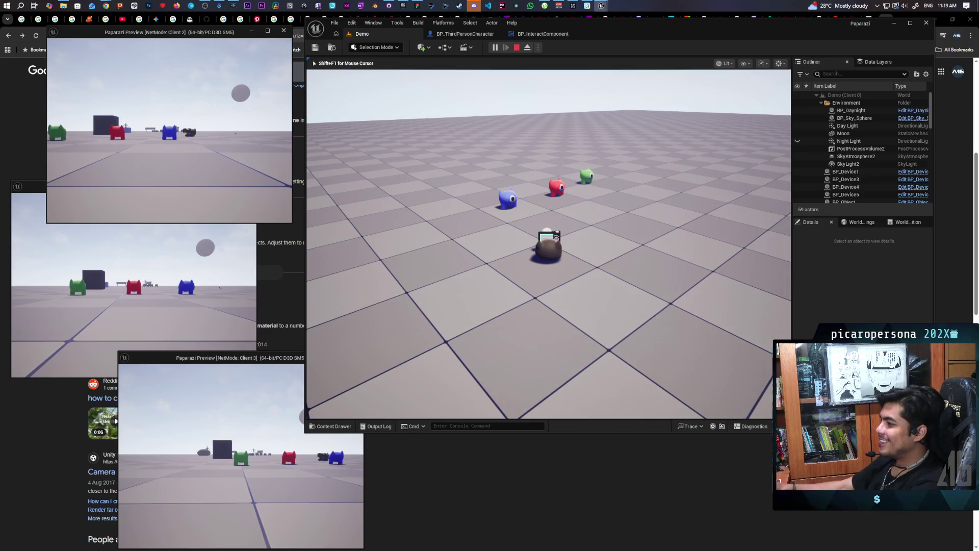
{"action": "right_click", "coordinate": [548, 244]}
{"action": "right_click", "coordinate": [548, 243]}
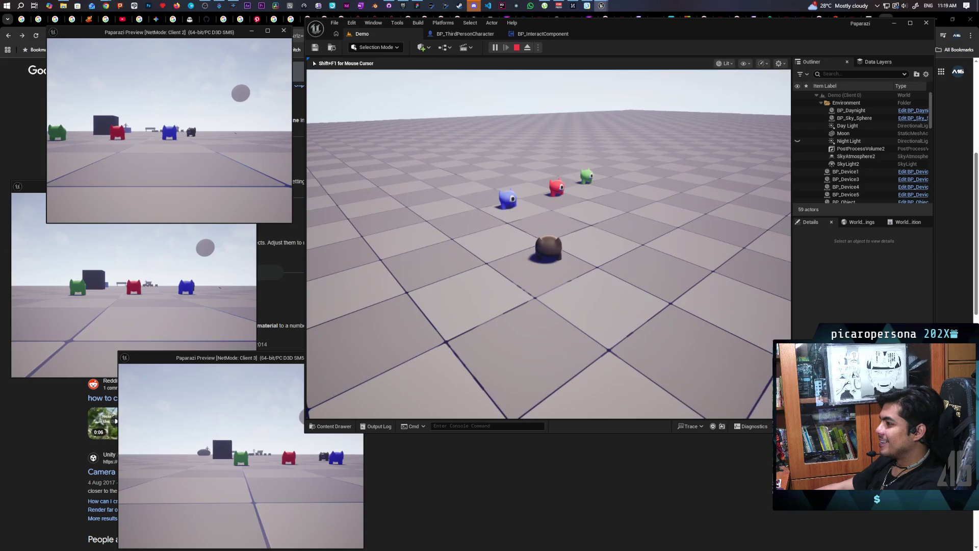
{"action": "key", "text": "d"}
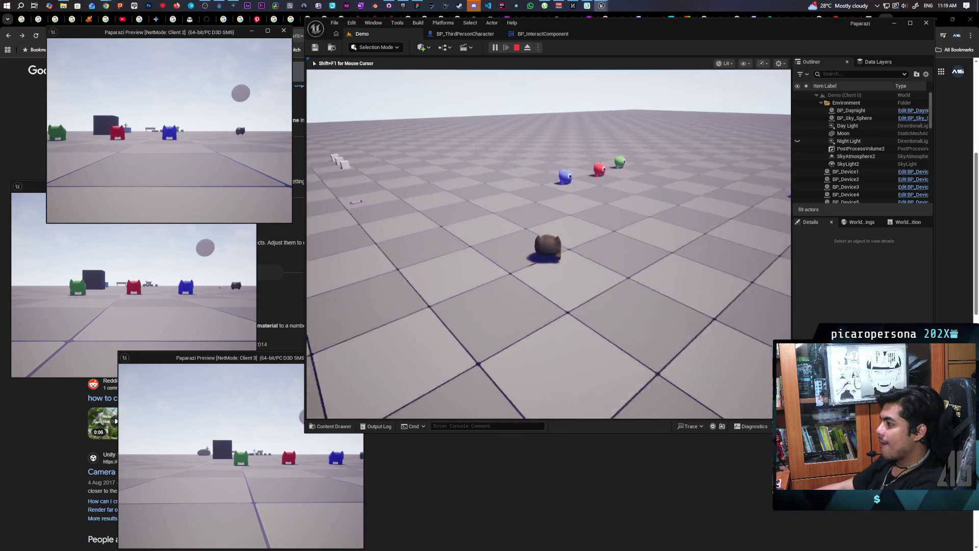
{"action": "key", "text": "d"}
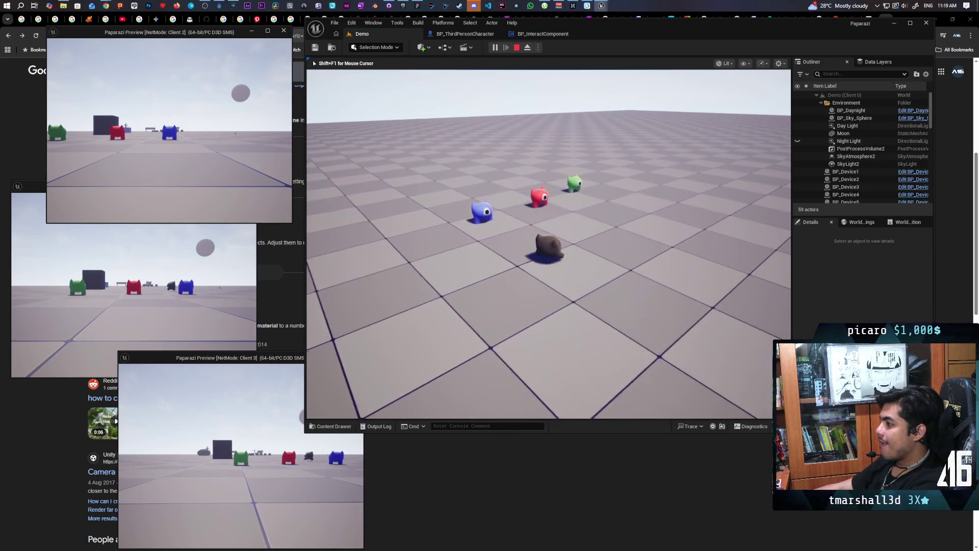
{"action": "key", "text": "Escape"}
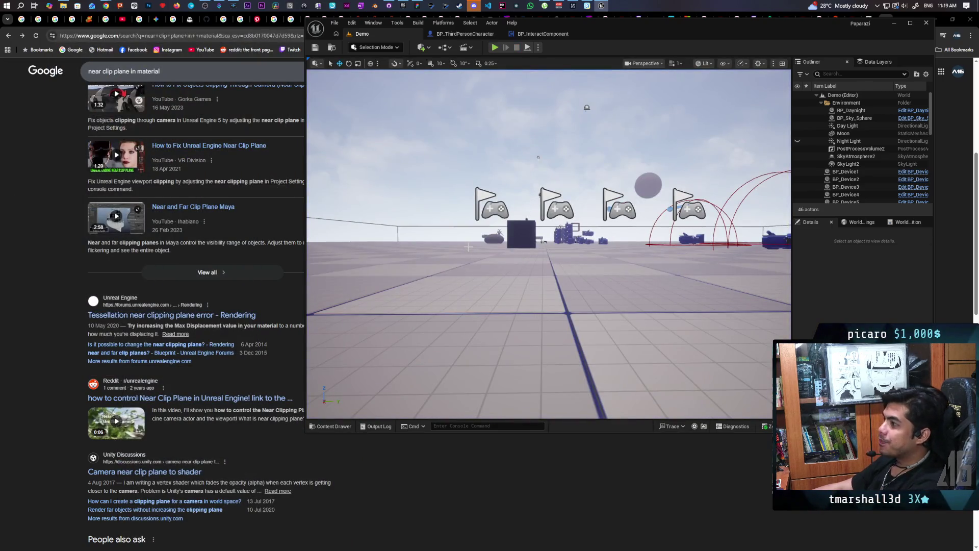
Commit the six changed files to main with the summary 'added turn on camera function'
{"action": "left_click", "coordinate": [389, 6]}
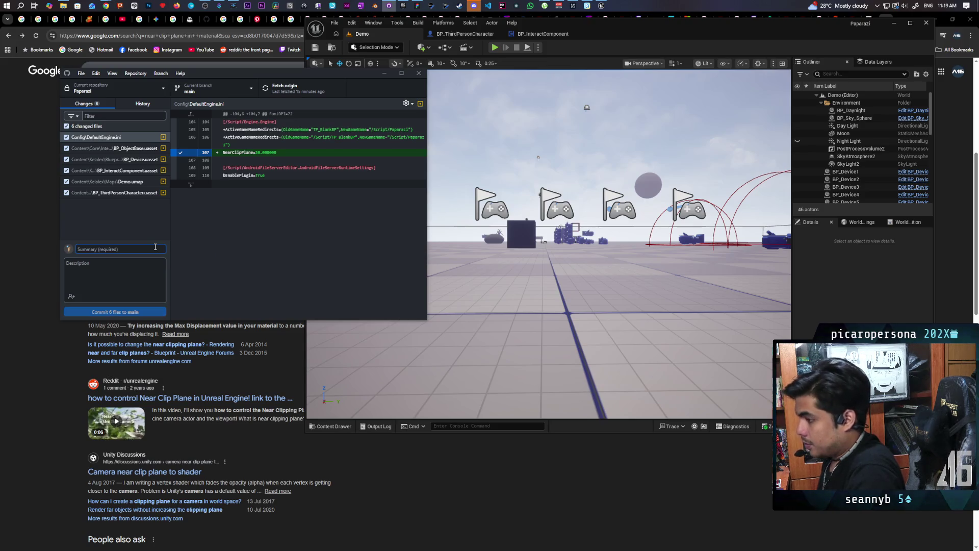
{"action": "type", "text": "added turn on camera function"}
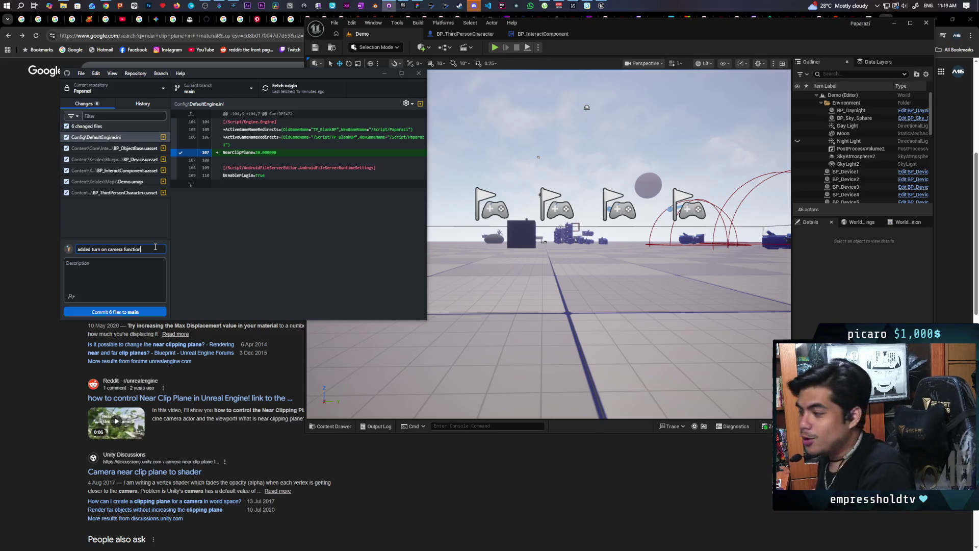
{"action": "left_click", "coordinate": [130, 313]}
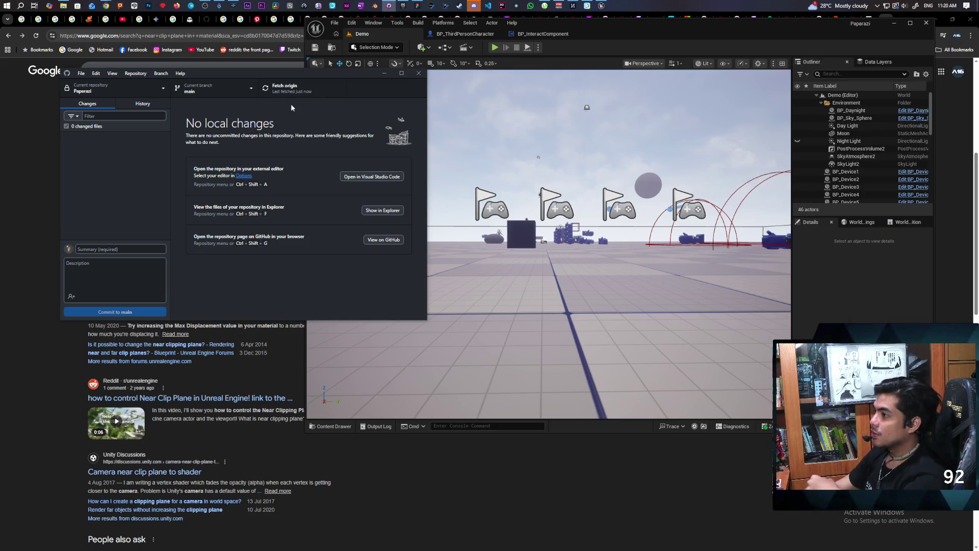
Switch to a followed channel whose stream is about to start, claiming the channel points bonus
{"action": "mouse_move", "coordinate": [108, 4]}
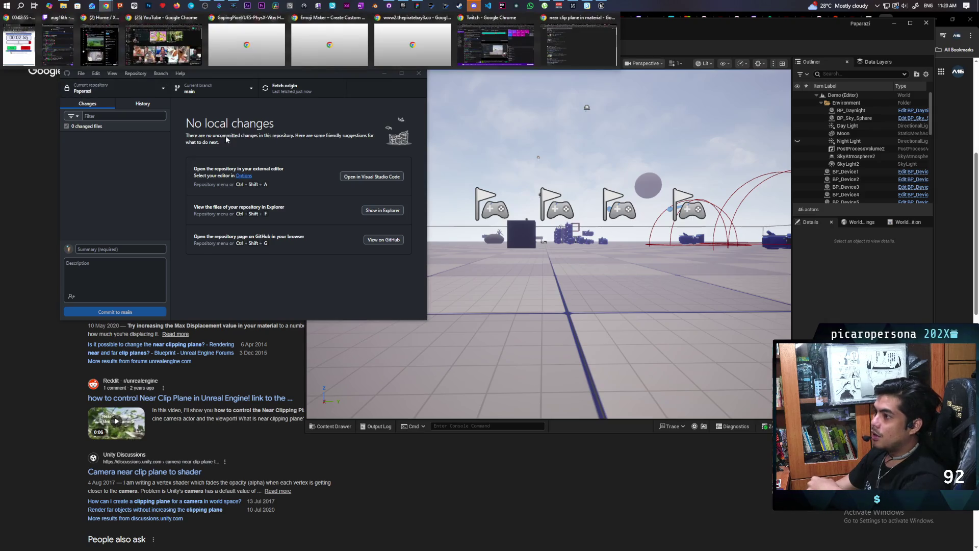
{"action": "left_click", "coordinate": [494, 40]}
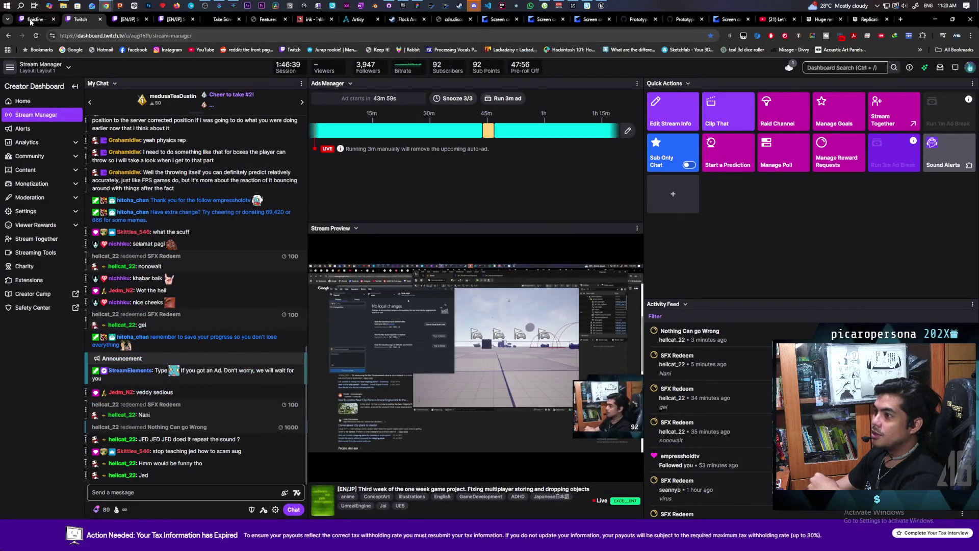
{"action": "left_click", "coordinate": [36, 19]}
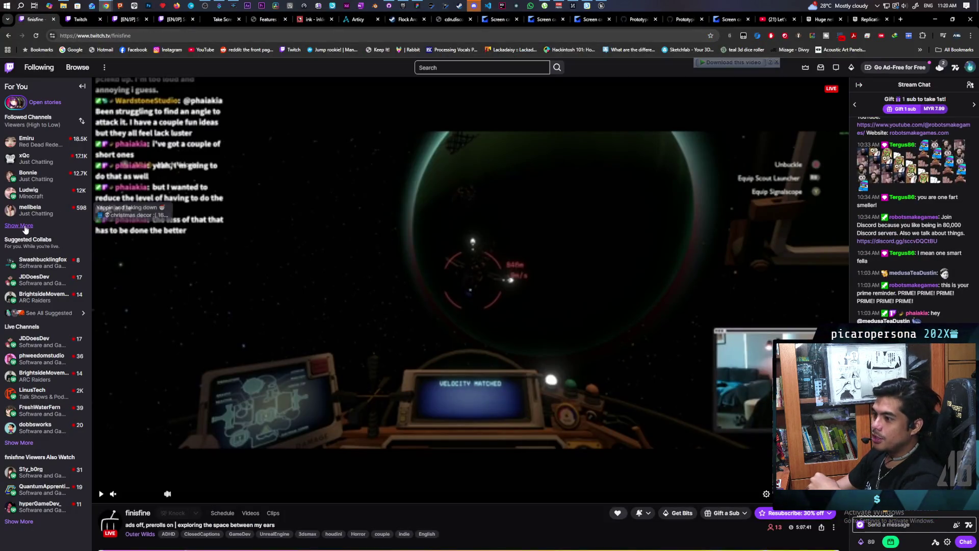
{"action": "left_click", "coordinate": [19, 225]}
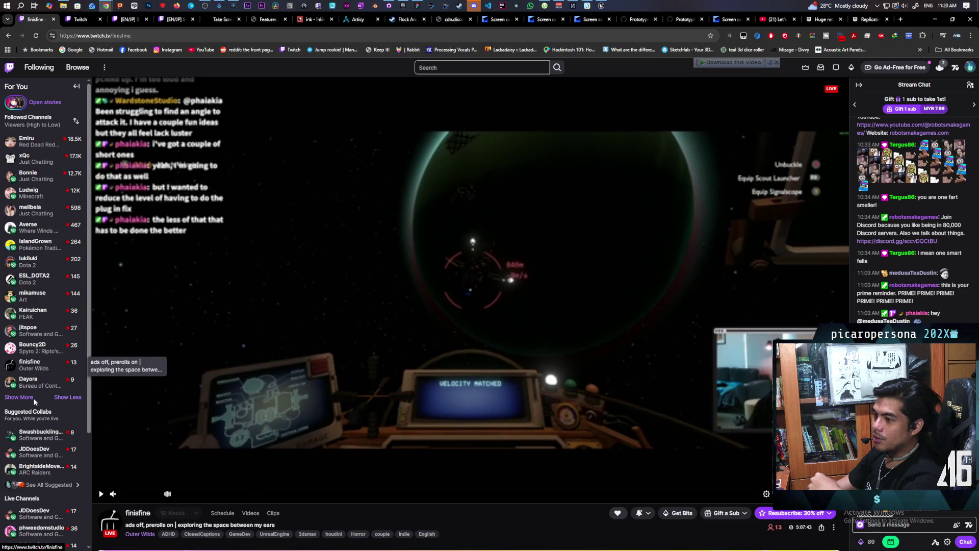
{"action": "left_click", "coordinate": [147, 431]}
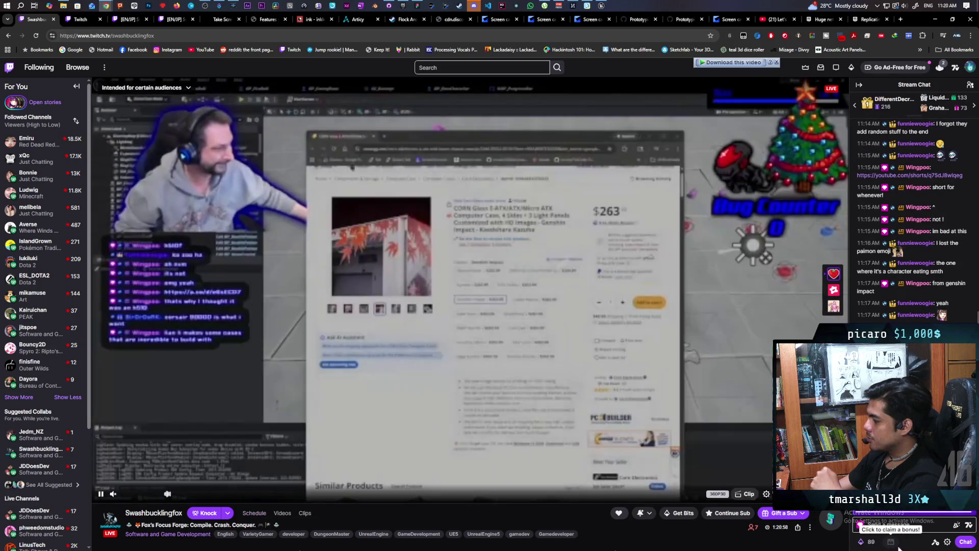
{"action": "left_click", "coordinate": [871, 542]}
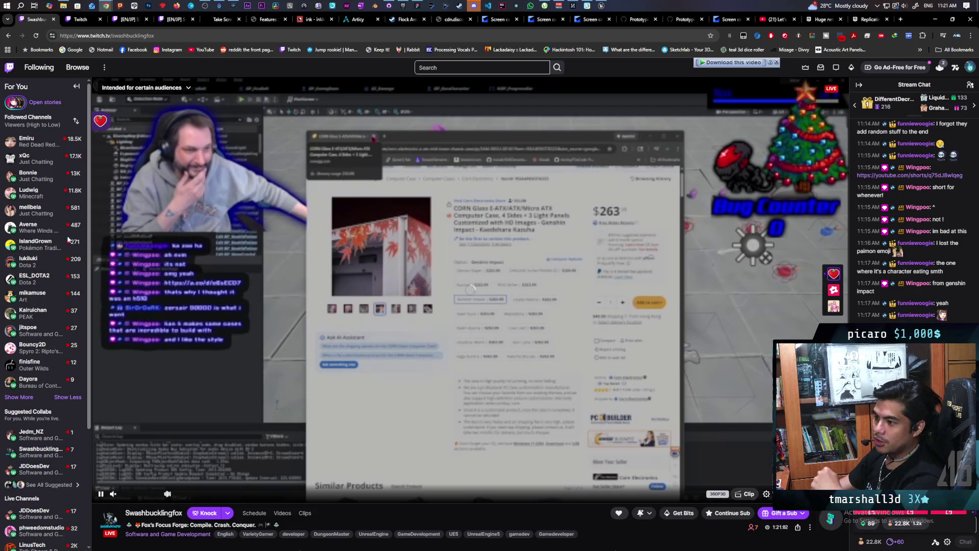
{"action": "left_click", "coordinate": [20, 398]}
{"action": "left_click", "coordinate": [32, 434]}
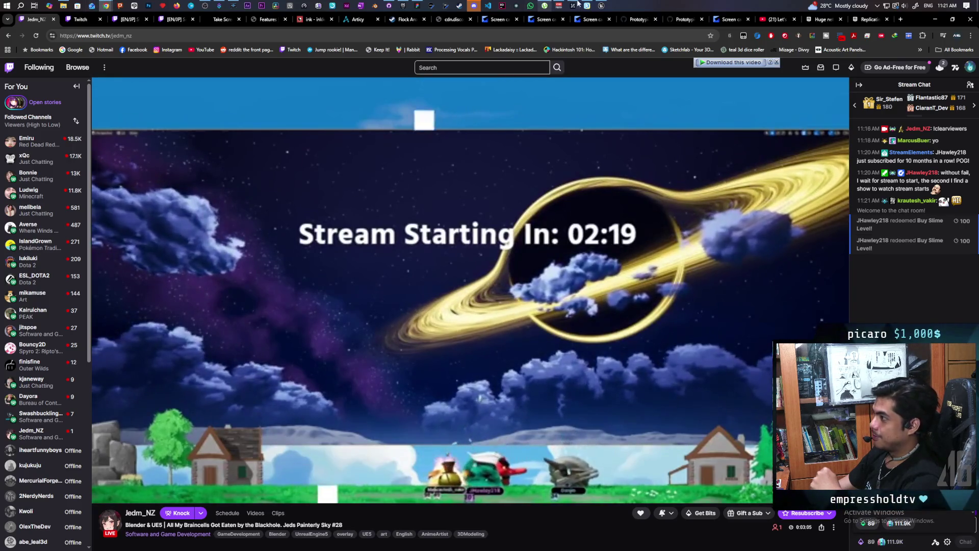
Set the stream volume to 2% and bring the Unreal Editor back to the front
{"action": "mouse_move", "coordinate": [599, 4]}
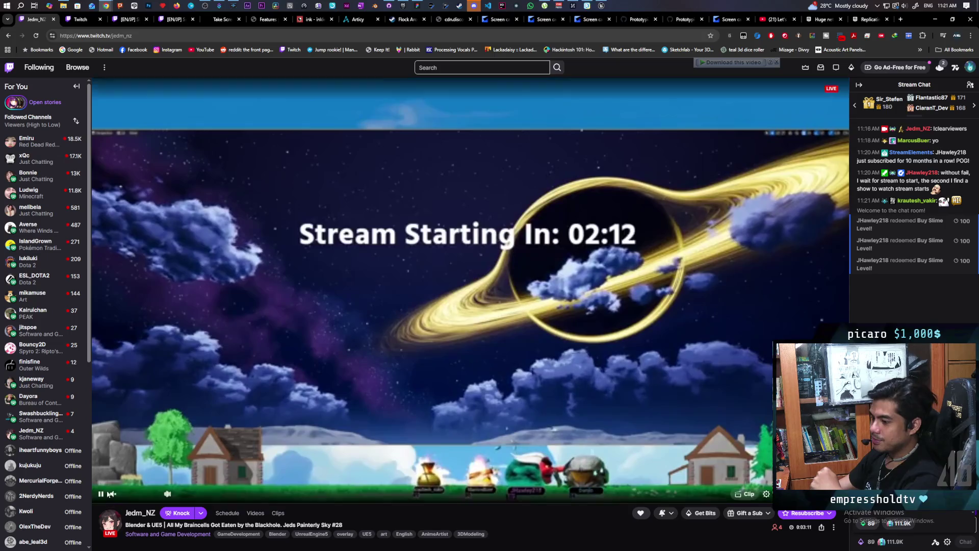
{"action": "left_click", "coordinate": [123, 495]}
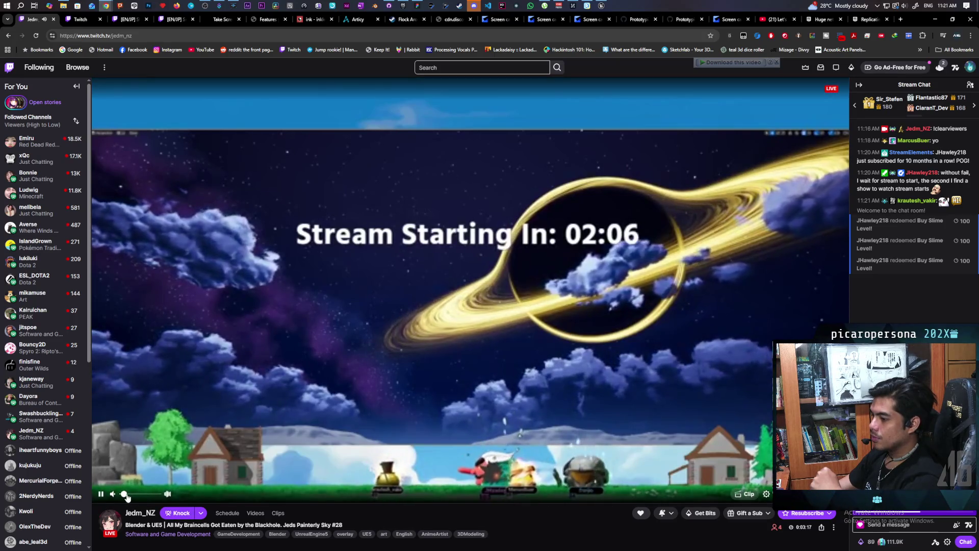
{"action": "left_click", "coordinate": [126, 494]}
{"action": "left_click", "coordinate": [123, 494]}
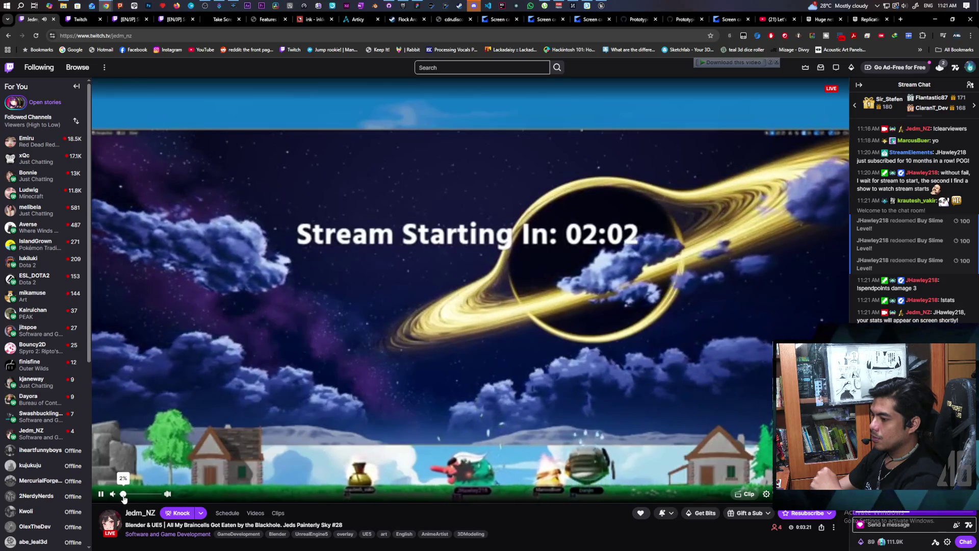
{"action": "mouse_move", "coordinate": [105, 5]}
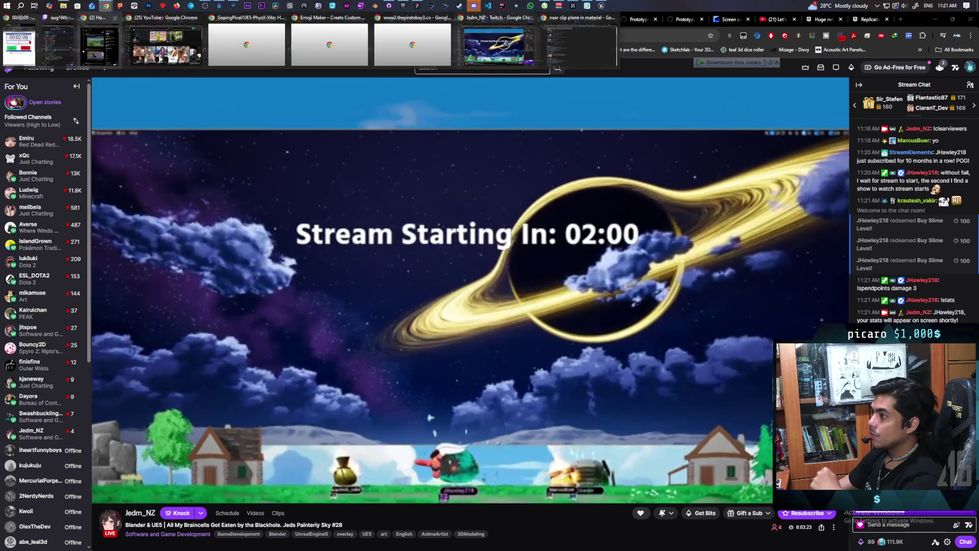
{"action": "left_click", "coordinate": [595, 20]}
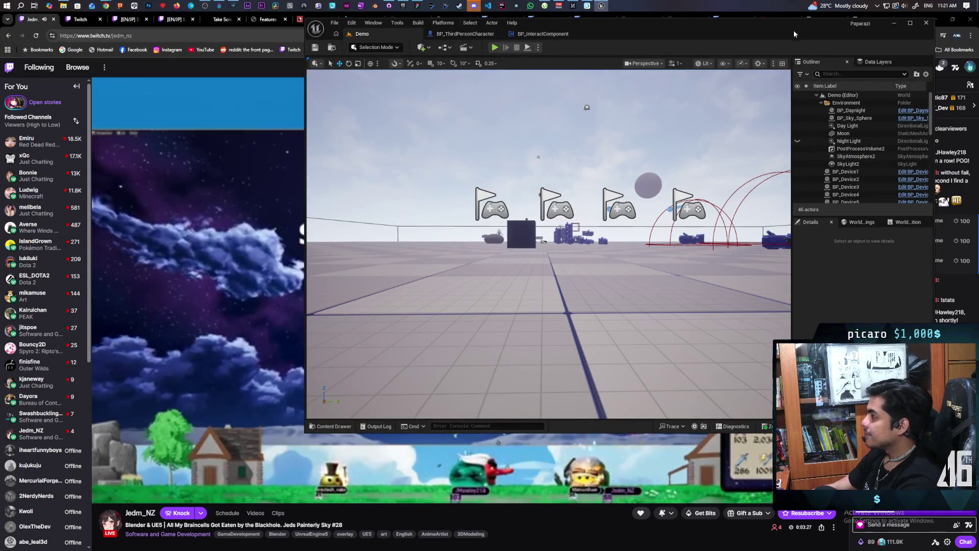
Place the editor window mid-screen between Twitch's sidebar and chat, then launch multiplayer PIE
{"action": "left_click_drag", "start_coordinate": [793, 30], "coordinate": [640, 28]}
{"action": "left_click", "coordinate": [602, 6]}
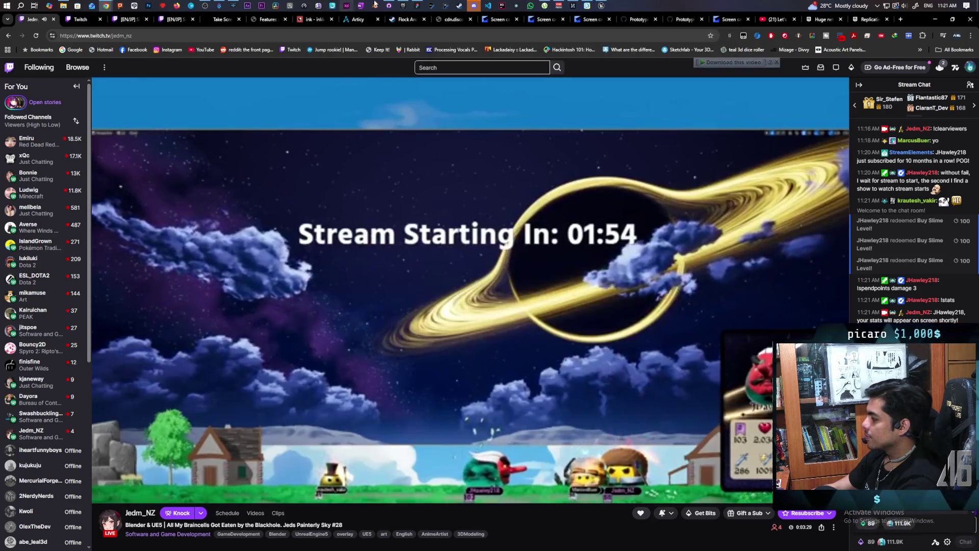
{"action": "left_click", "coordinate": [603, 5]}
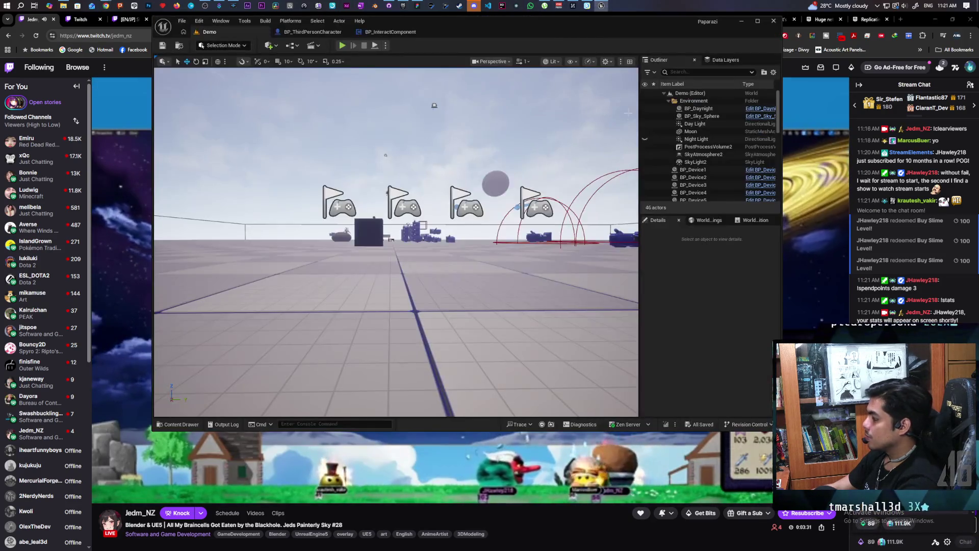
{"action": "left_click_drag", "start_coordinate": [485, 36], "coordinate": [583, 33]}
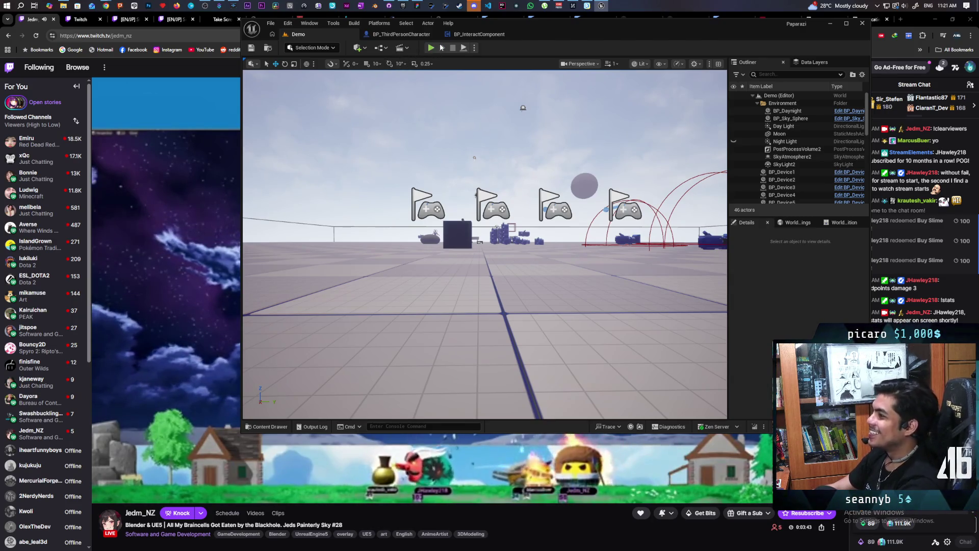
{"action": "mouse_move", "coordinate": [393, 5]}
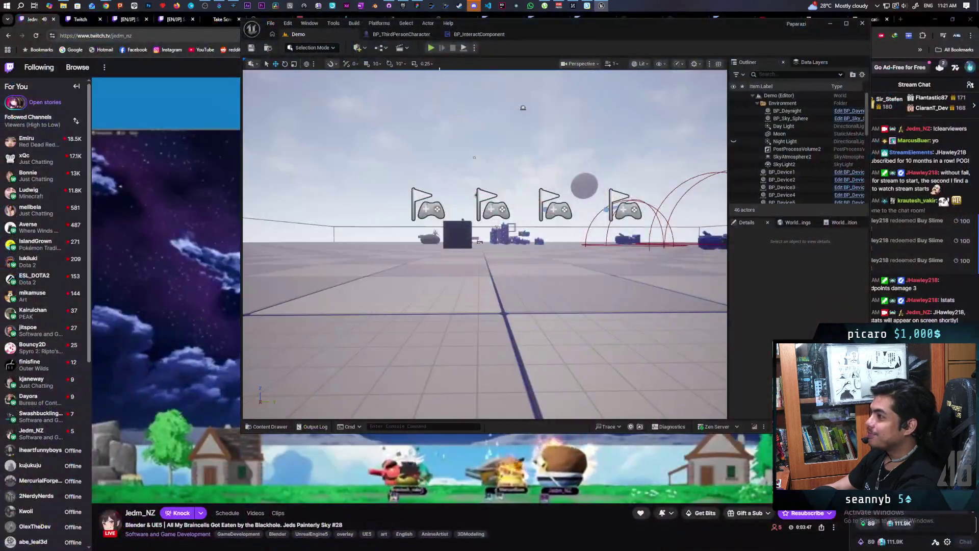
{"action": "left_click", "coordinate": [431, 48]}
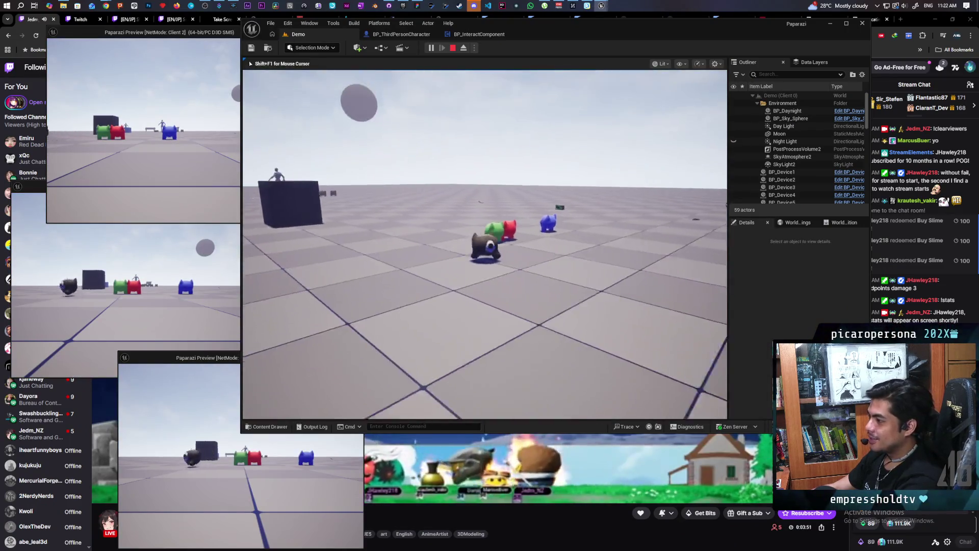
Walk the character with W/S over to the camera device lying on the floor
{"action": "key", "text": "w"}
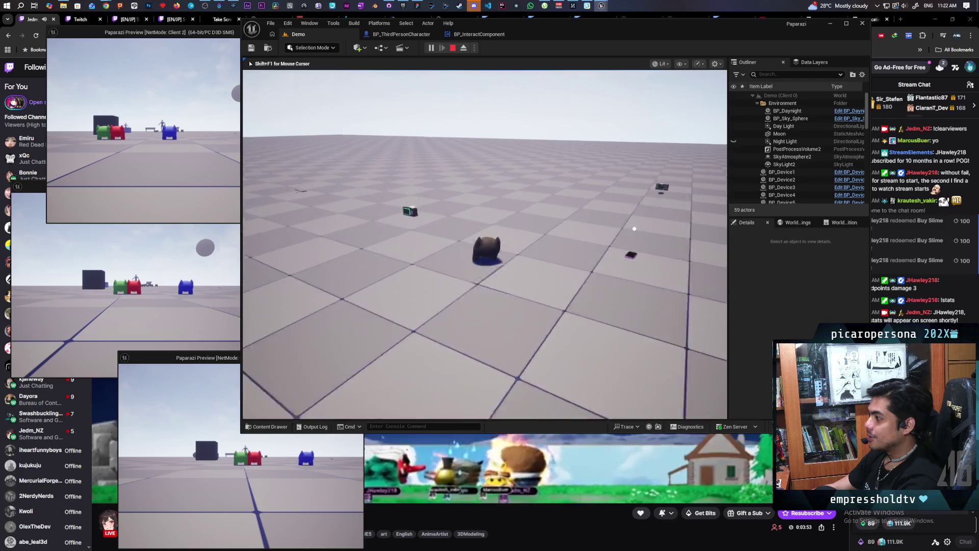
{"action": "key", "text": "w"}
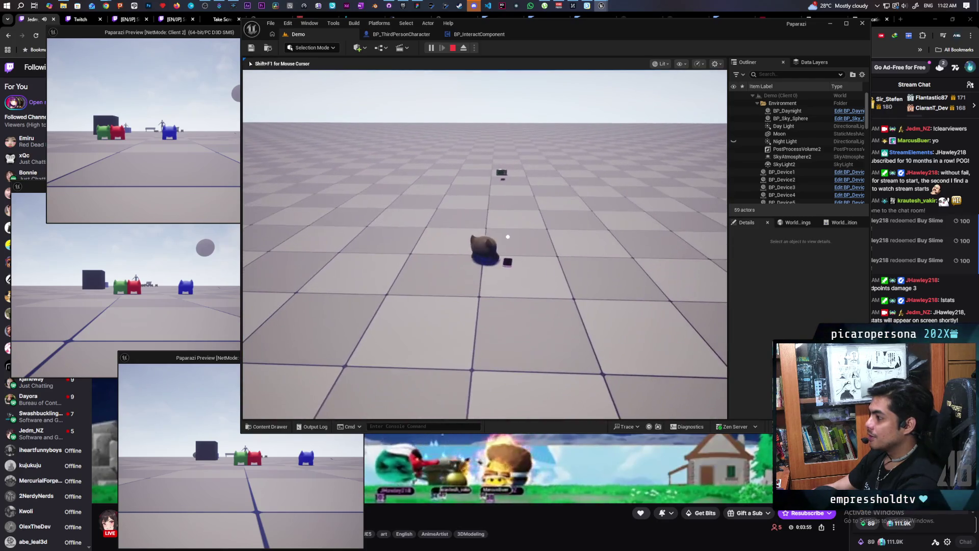
{"action": "key", "text": "s"}
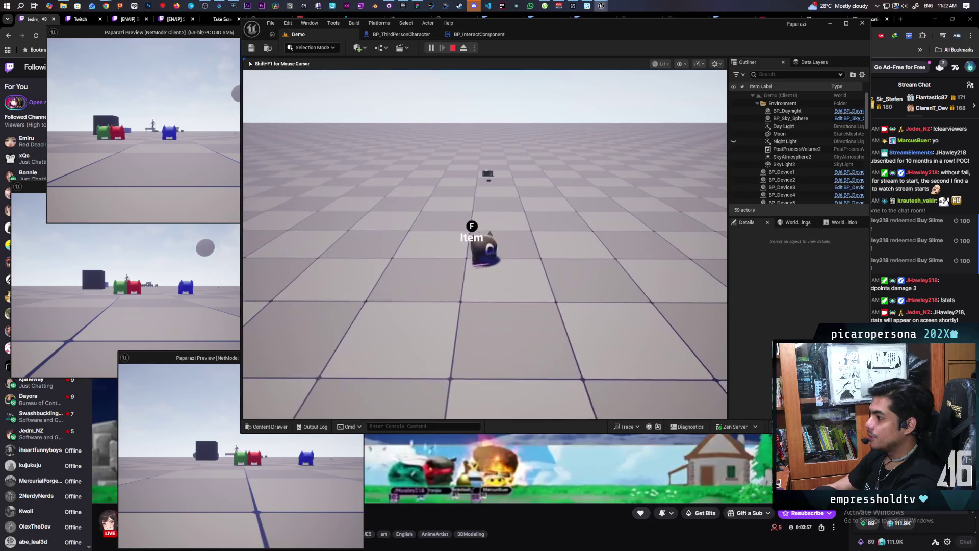
{"action": "key", "text": "w"}
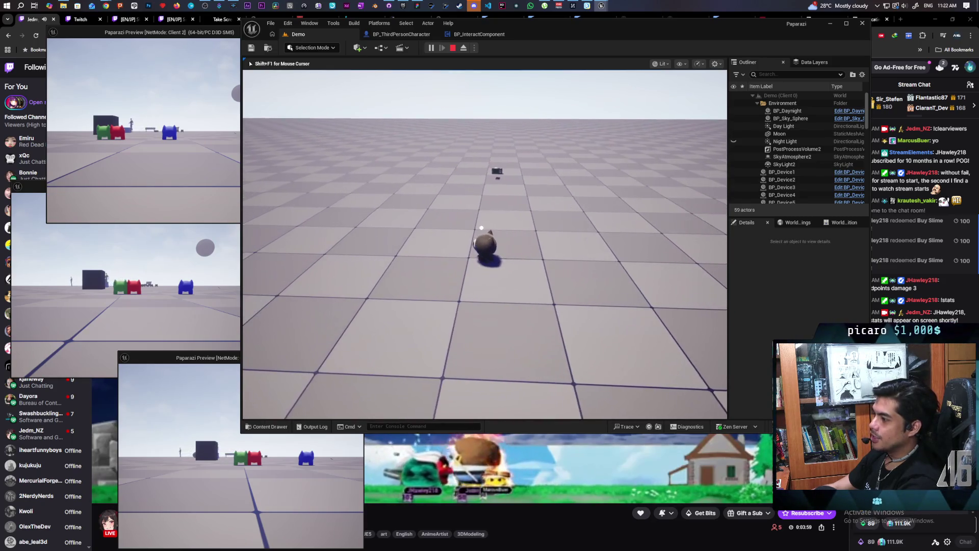
{"action": "key", "text": "g"}
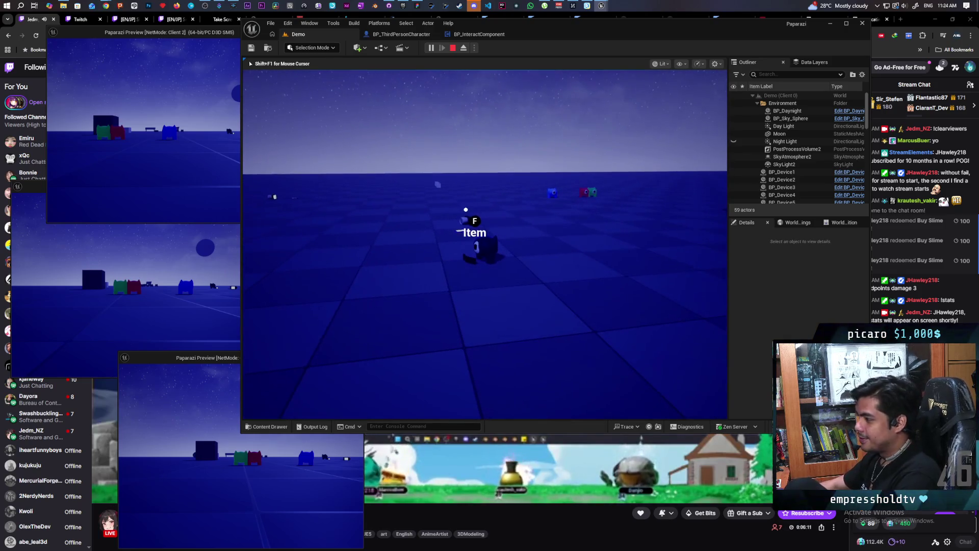
Pick up the flip phone (E), drop it again (G), and exit play with Esc
{"action": "key", "text": "e"}
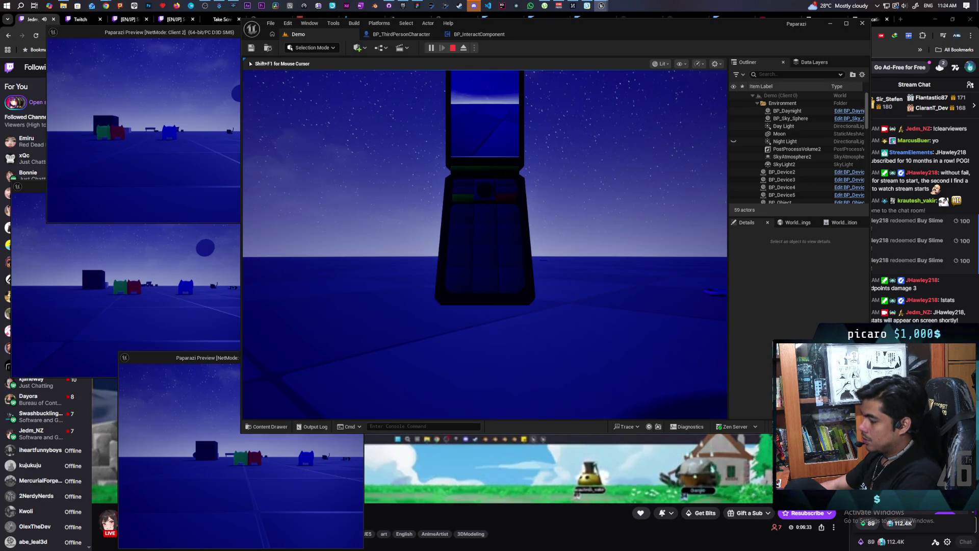
{"action": "key", "text": "g"}
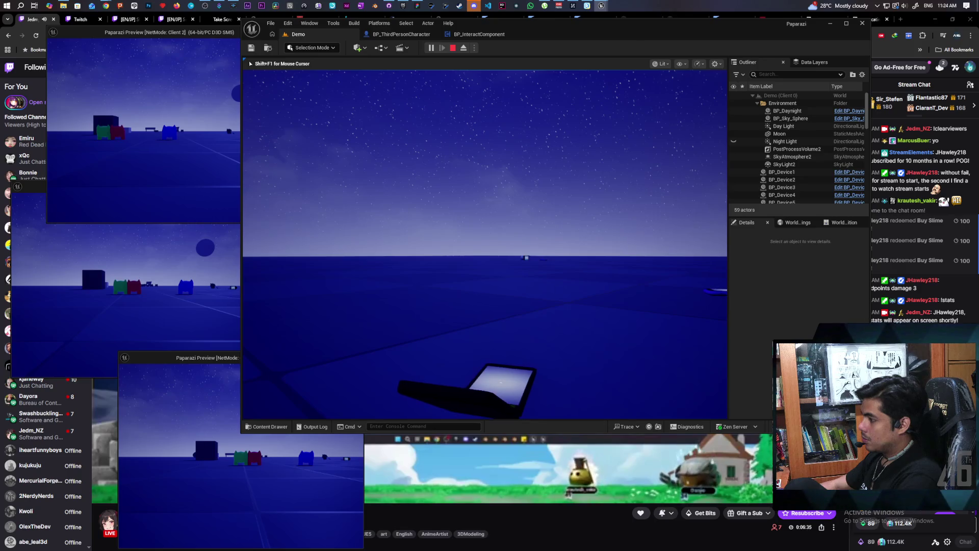
{"action": "key", "text": "Escape"}
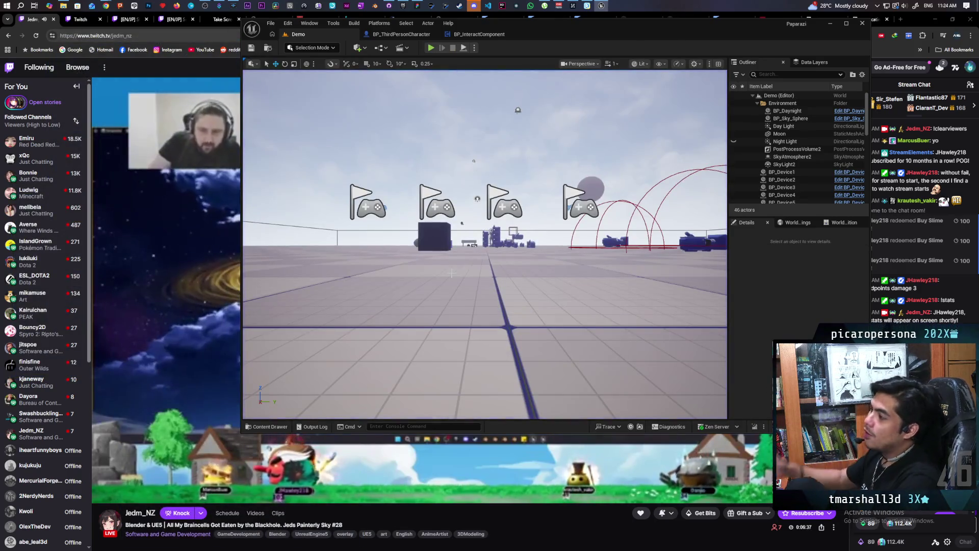
Show the BP_InteractComponent graph and relaunch the multiplayer play test with three clients
{"action": "left_click", "coordinate": [475, 35]}
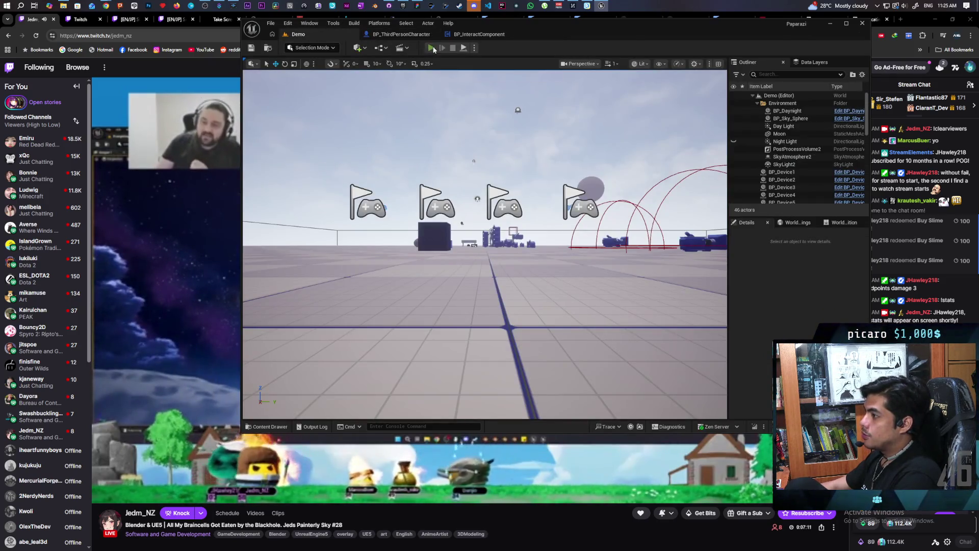
{"action": "left_click", "coordinate": [431, 48]}
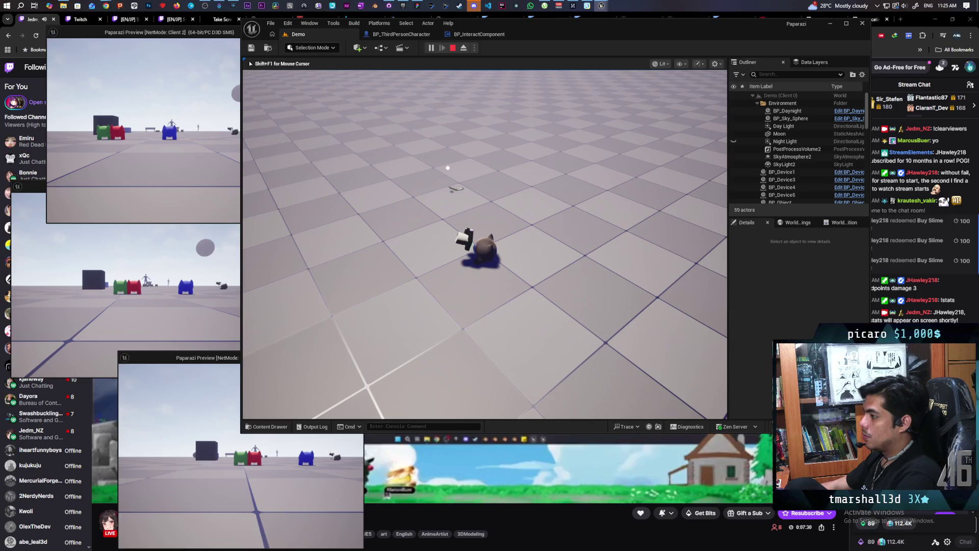
Walk the main character to an item, then raise and put away the handheld camera
{"action": "key", "text": "w"}
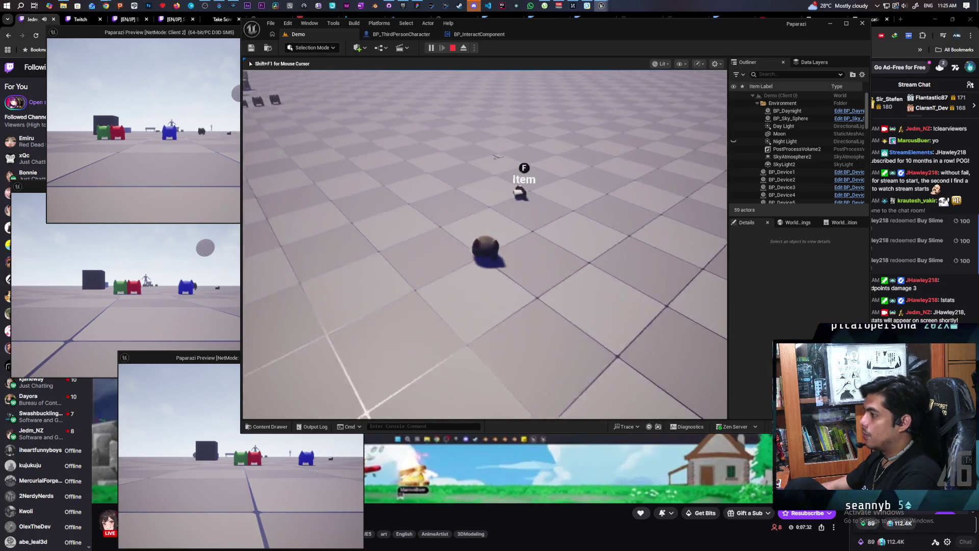
{"action": "key", "text": "w"}
{"action": "key", "text": "alt+Tab"}
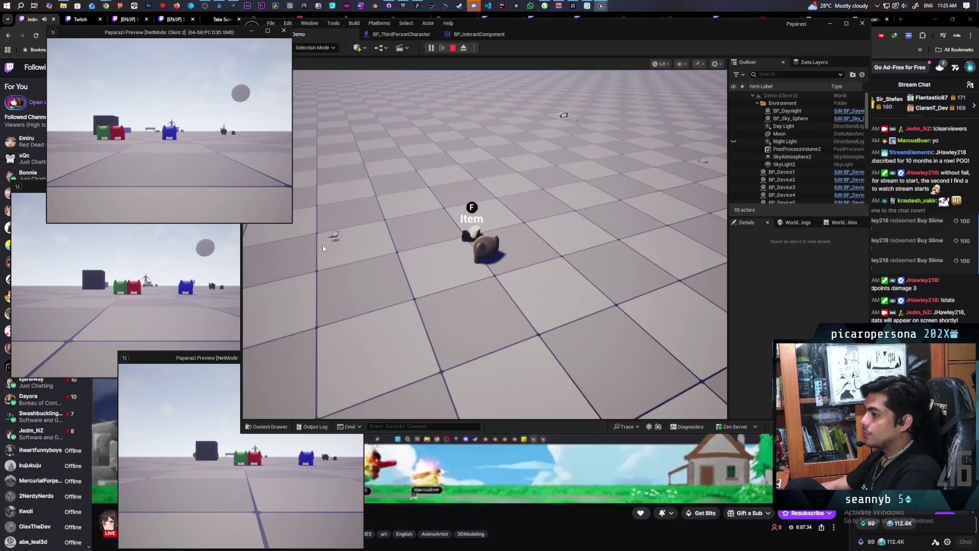
{"action": "key", "text": "w"}
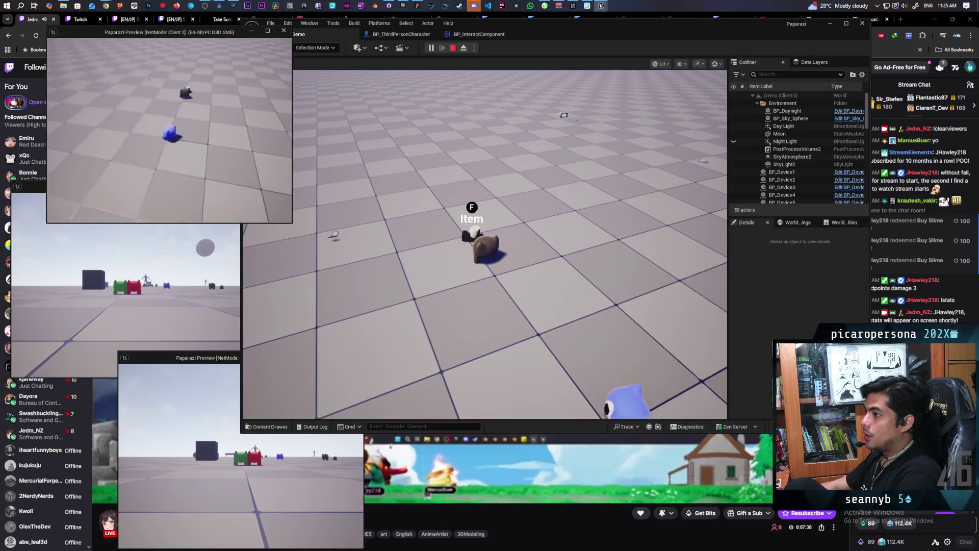
{"action": "key", "text": "alt+Tab"}
{"action": "key", "text": "w"}
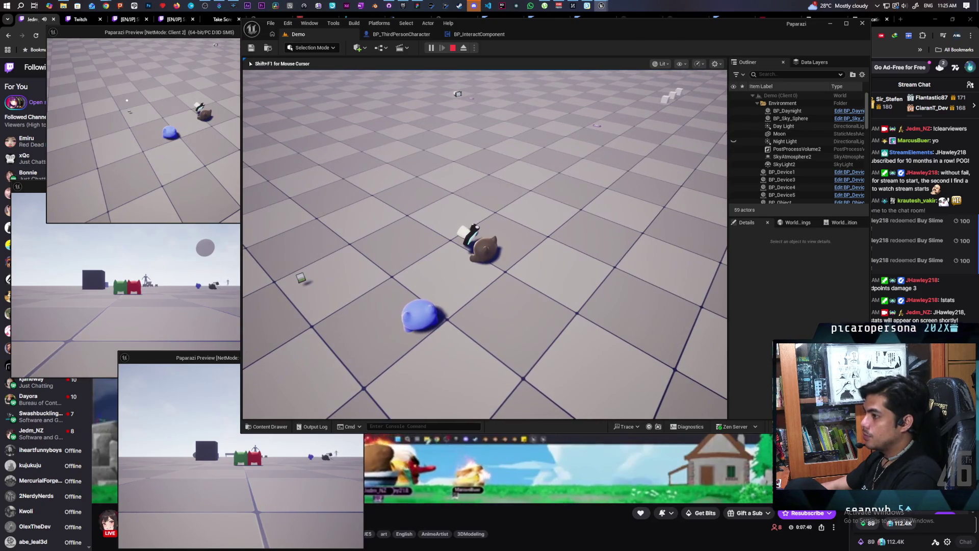
{"action": "key", "text": "e"}
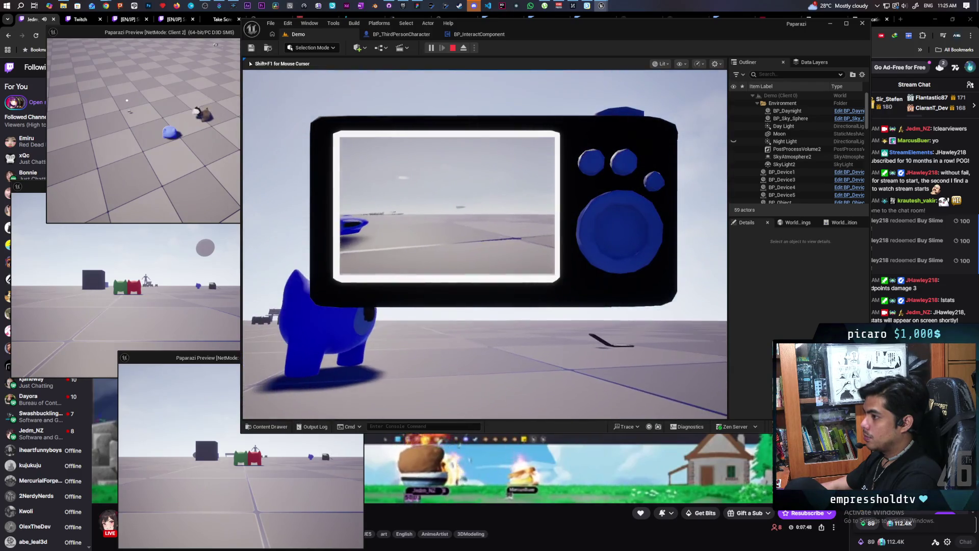
{"action": "key", "text": "e"}
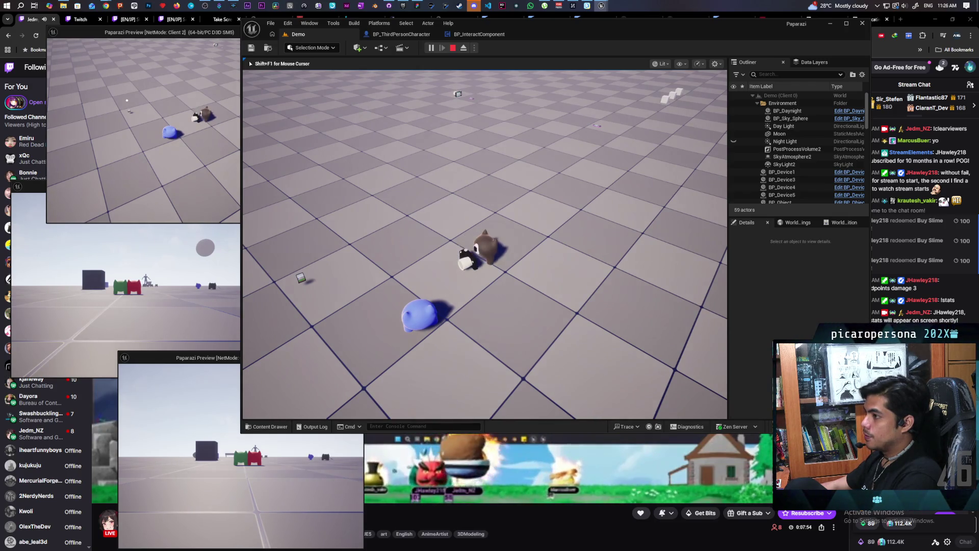
{"action": "key", "text": "a"}
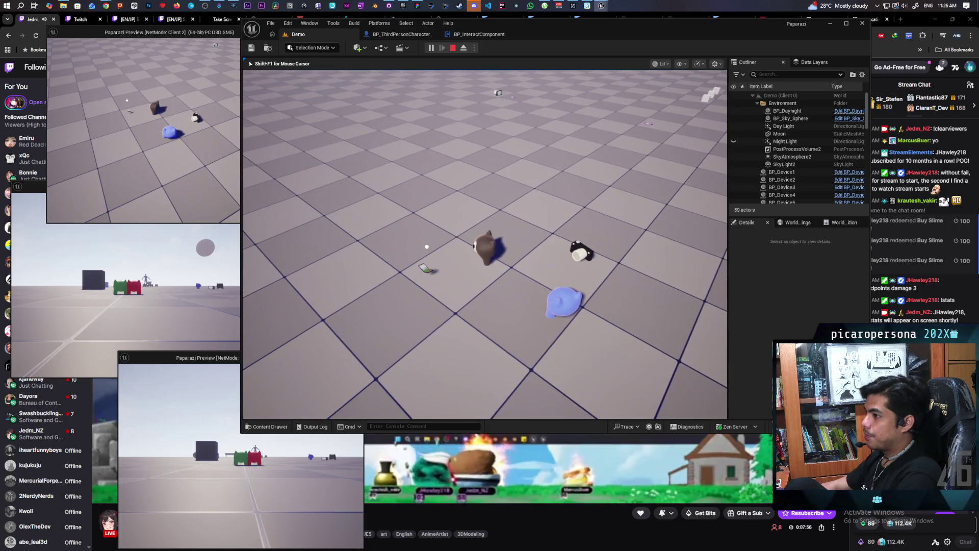
In the Client 2 window, walk the character up to the item and pick it up with F
{"action": "key", "text": "alt+Tab"}
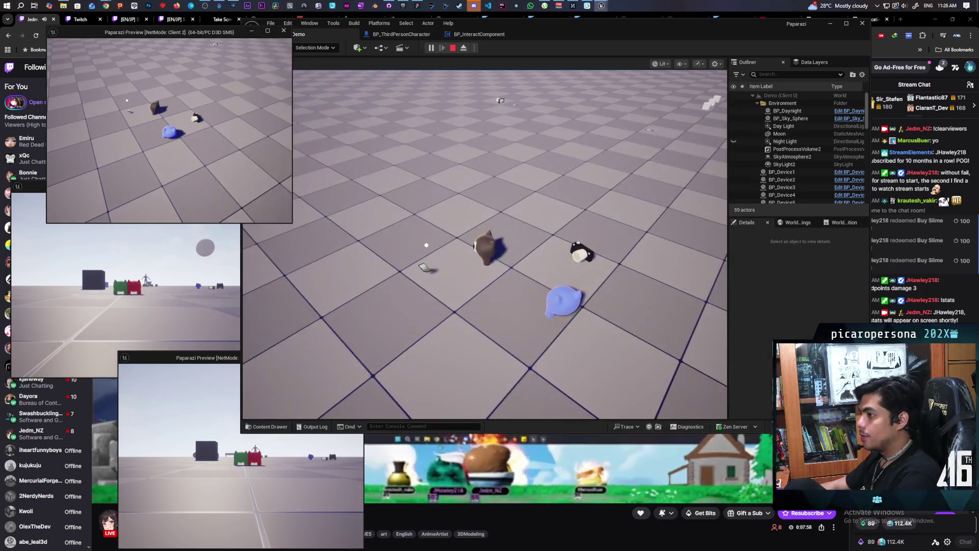
{"action": "key", "text": "w"}
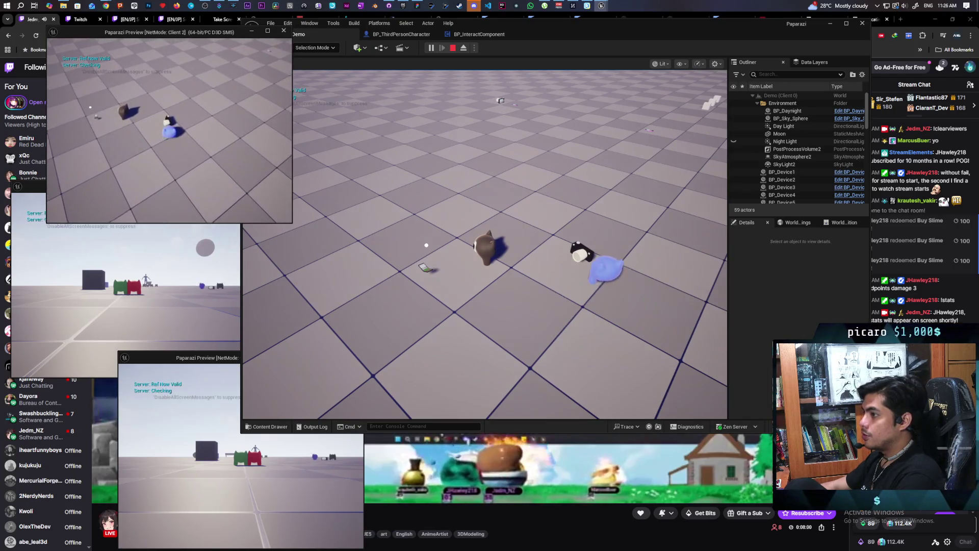
{"action": "key", "text": "w"}
{"action": "key", "text": "s"}
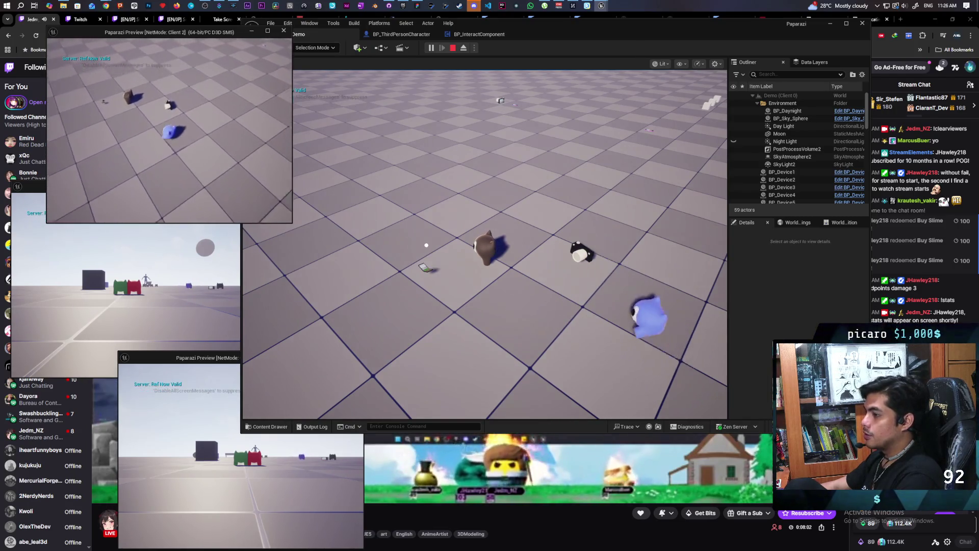
{"action": "key", "text": "w"}
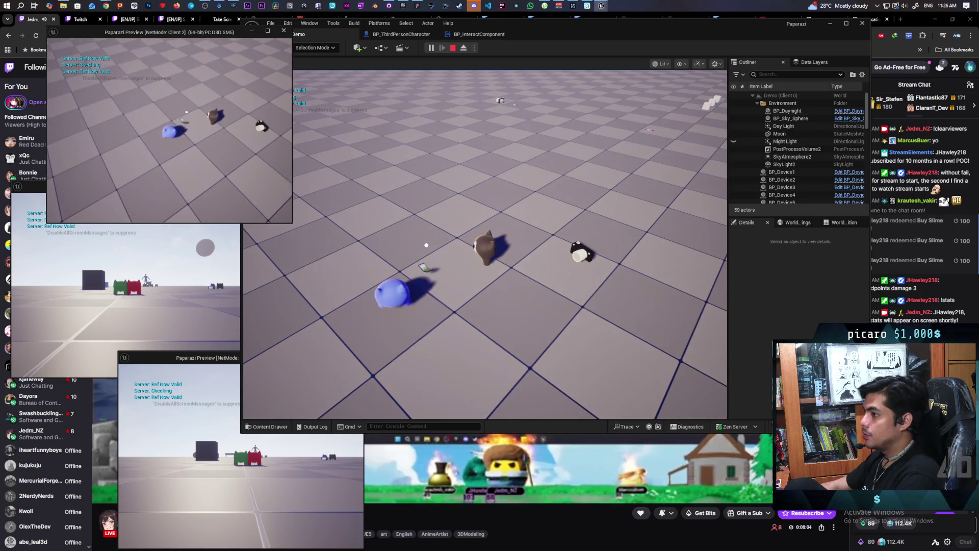
{"action": "key", "text": "w"}
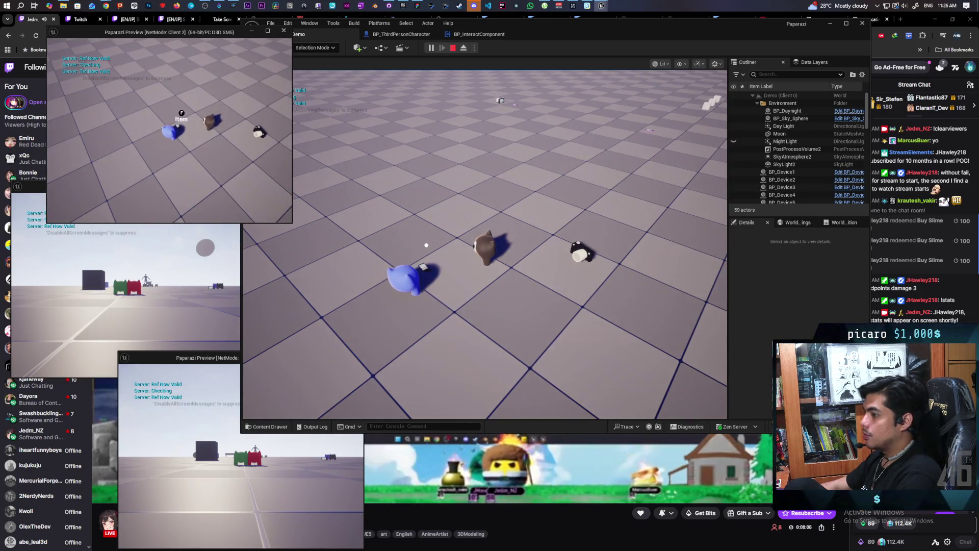
{"action": "key", "text": "f"}
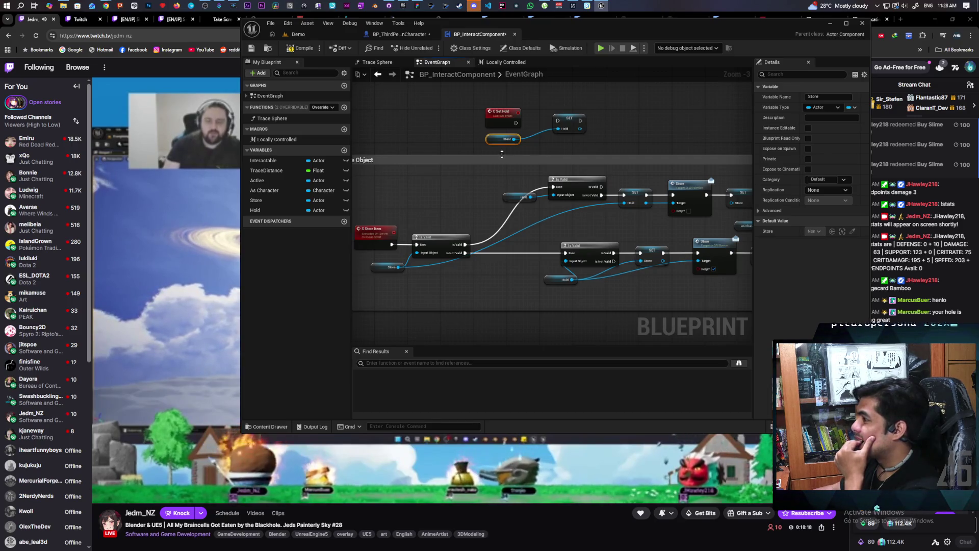
Pan the BP_InteractComponent graph below the C Set Hold chain and switch to the Twitch window
{"action": "left_click_drag", "start_coordinate": [461, 142], "coordinate": [470, 208]}
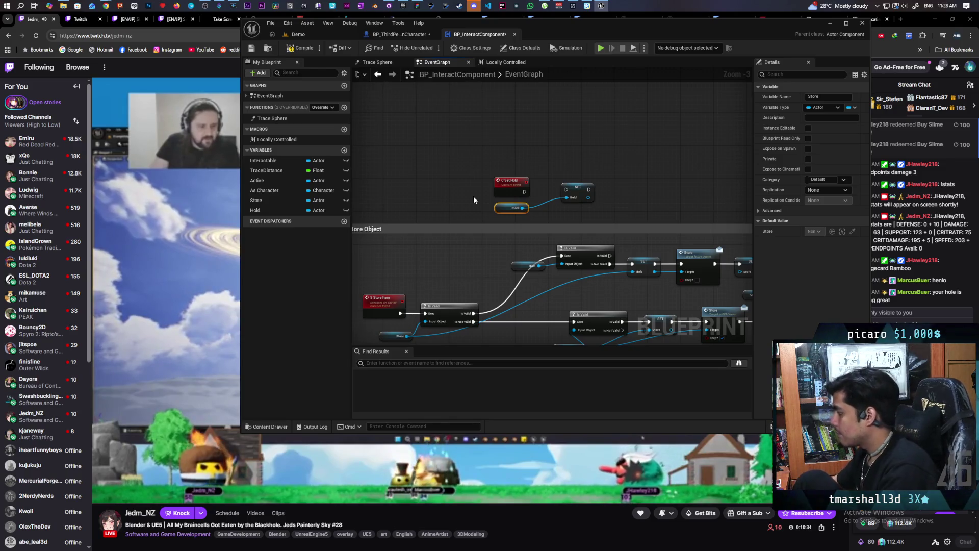
{"action": "left_click", "coordinate": [145, 493]}
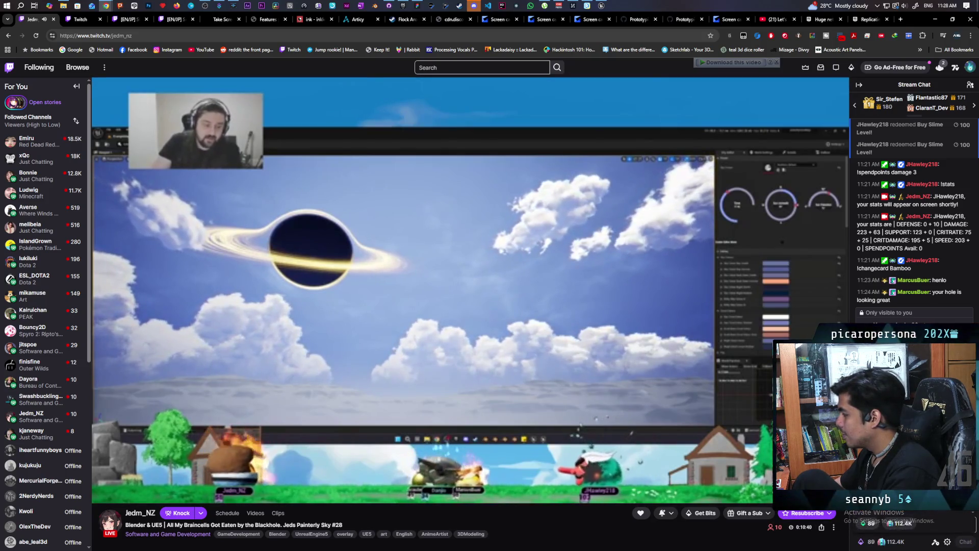
Send a chat message, lower the stream volume to 0%, pause it, and return to Unreal
{"action": "left_click", "coordinate": [898, 524]}
{"action": "type", "text": "SCAM"}
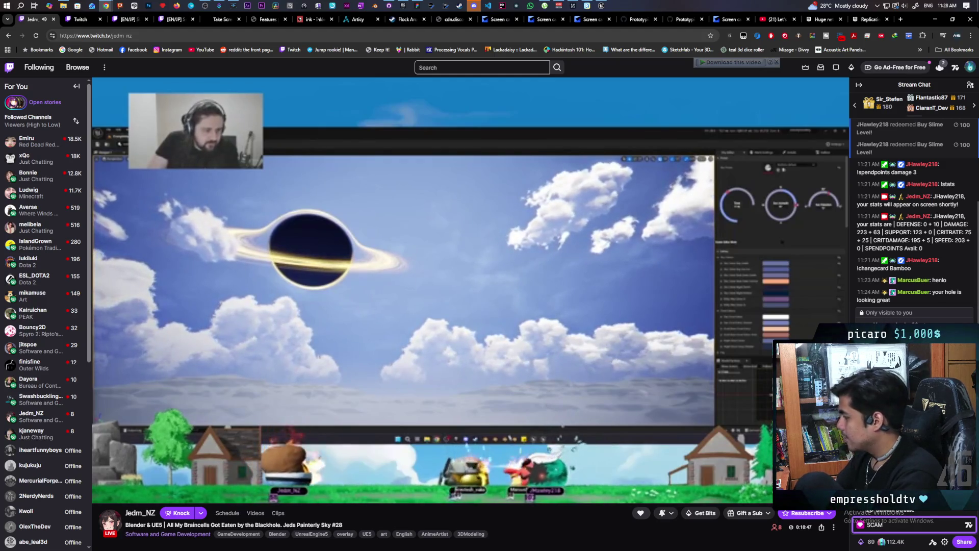
{"action": "key", "text": "BackSpace"}
{"action": "key", "text": "BackSpace"}
{"action": "key", "text": "BackSpace"}
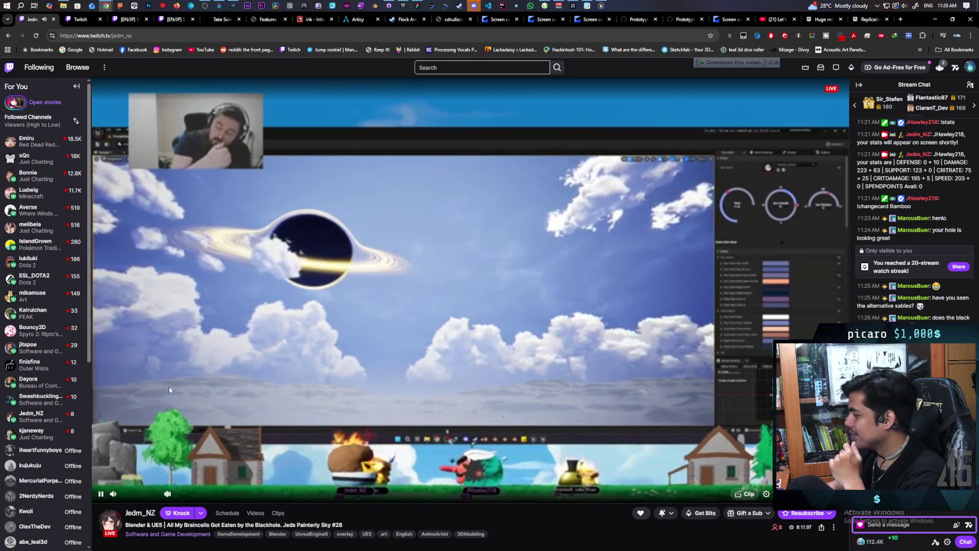
{"action": "mouse_move", "coordinate": [115, 493]}
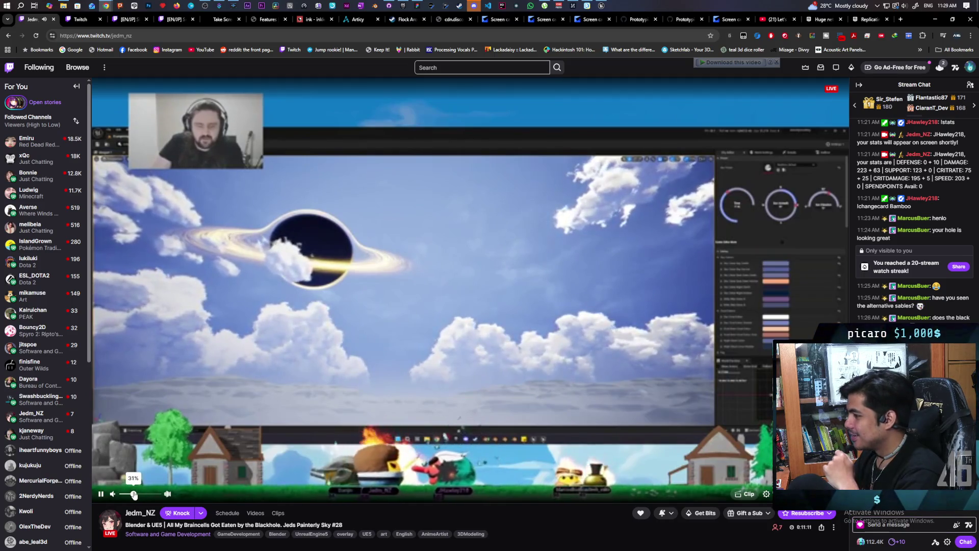
{"action": "left_click_drag", "start_coordinate": [134, 495], "coordinate": [135, 495]}
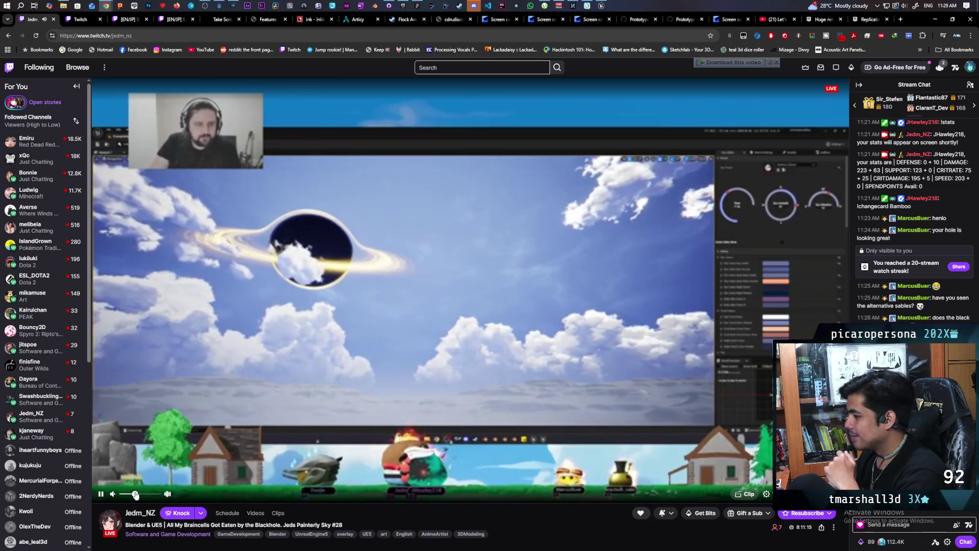
{"action": "left_click_drag", "start_coordinate": [135, 495], "coordinate": [134, 494]}
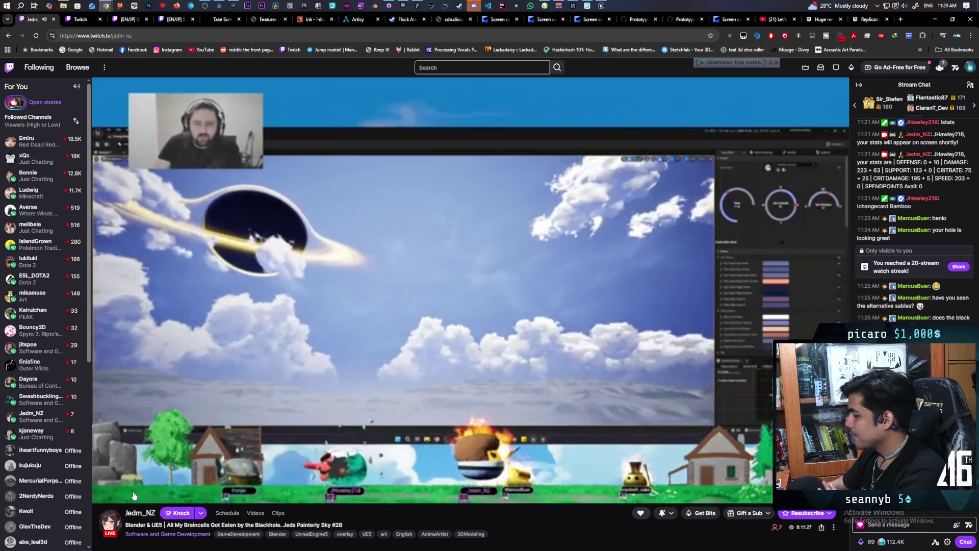
{"action": "left_click_drag", "start_coordinate": [133, 494], "coordinate": [120, 494]}
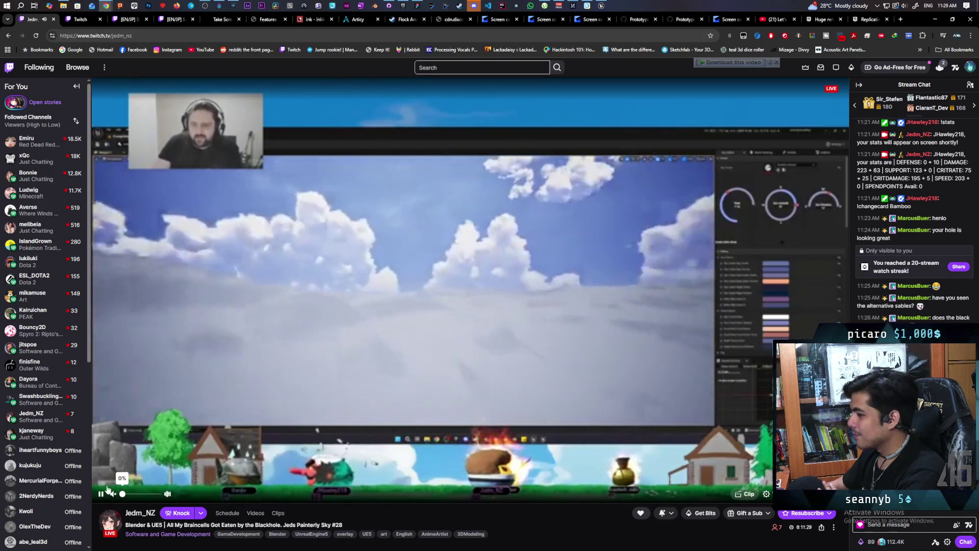
{"action": "left_click", "coordinate": [101, 494]}
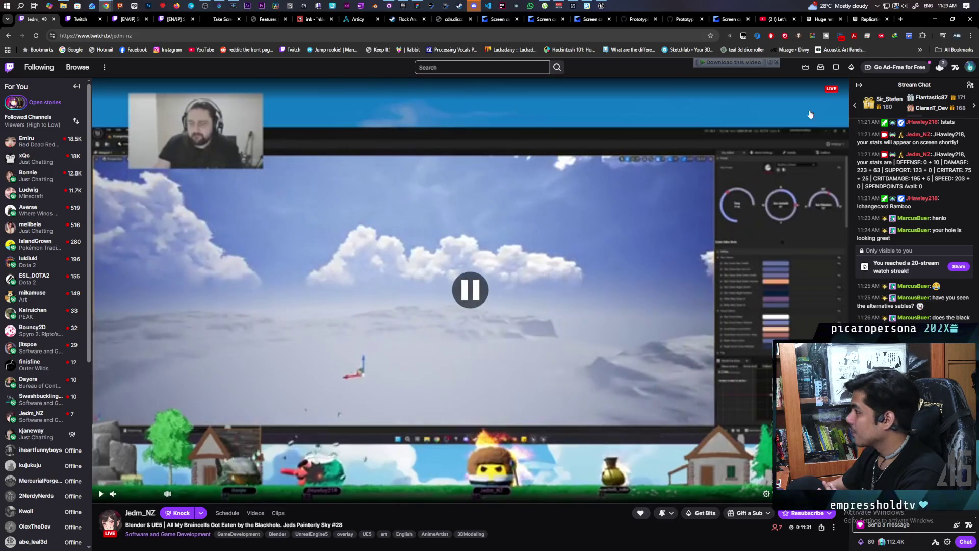
{"action": "key", "text": "alt+Tab"}
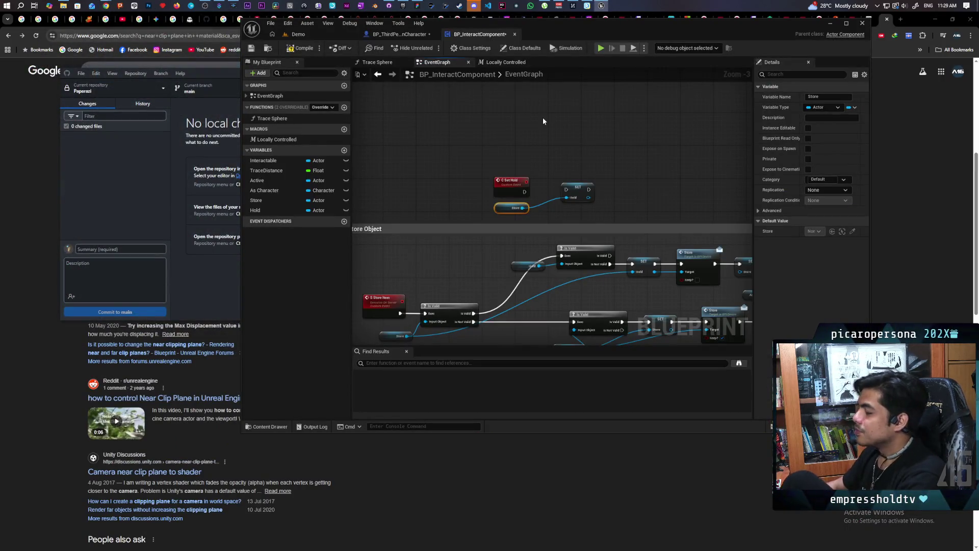
Select the C Set Hold and SET nodes and move them upward
{"action": "scroll", "coordinate": [586, 150], "scroll_direction": "down", "scroll_amount": 3}
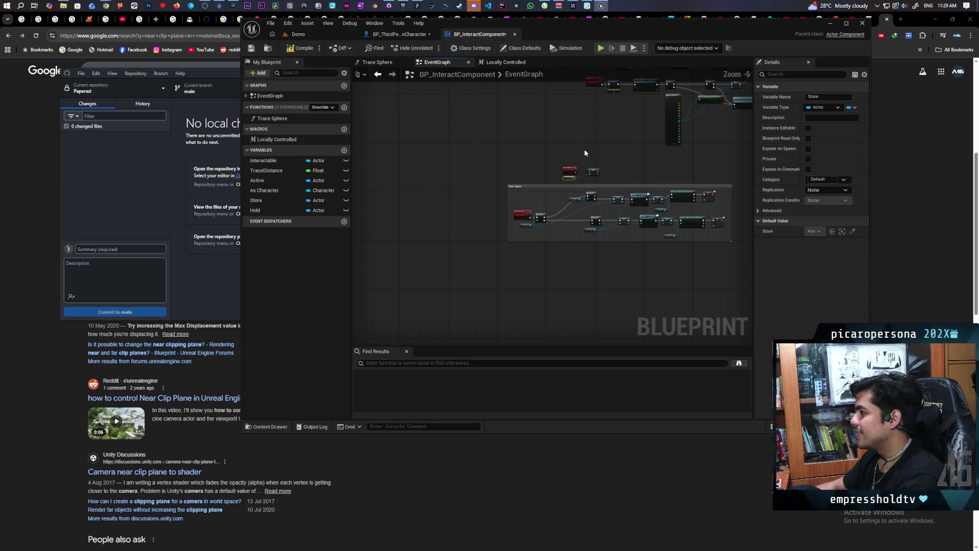
{"action": "scroll", "coordinate": [516, 288], "scroll_direction": "up", "scroll_amount": 3}
{"action": "scroll", "coordinate": [520, 244], "scroll_direction": "down", "scroll_amount": 2}
{"action": "scroll", "coordinate": [525, 203], "scroll_direction": "up", "scroll_amount": 1}
{"action": "left_click_drag", "start_coordinate": [528, 179], "coordinate": [572, 217]}
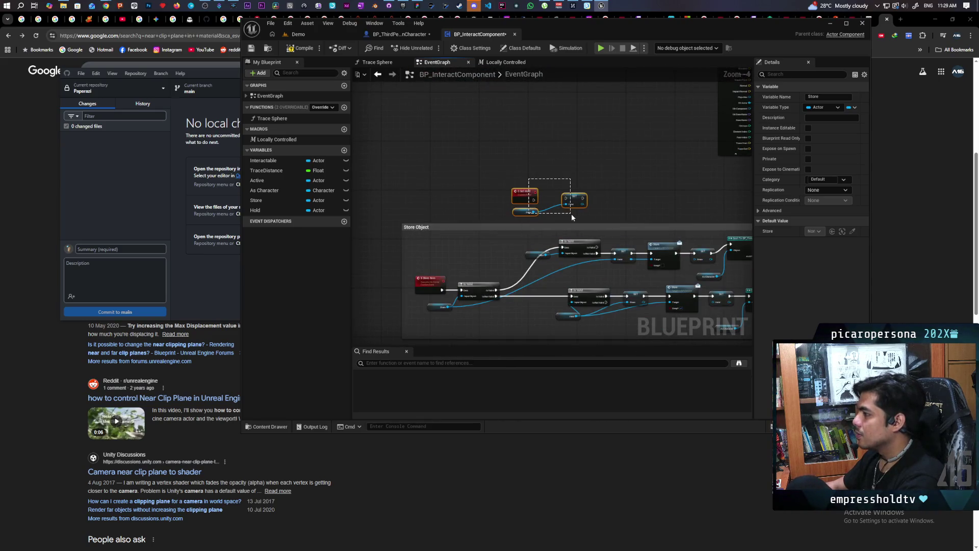
{"action": "mouse_move", "coordinate": [525, 196]}
{"action": "left_mouse_down"}
{"action": "mouse_move", "coordinate": [515, 172]}
{"action": "mouse_move", "coordinate": [510, 228]}
{"action": "mouse_move", "coordinate": [535, 280]}
{"action": "left_mouse_up"}
Bring the Called from Parent Actor group into view and move its comment up
{"action": "scroll", "coordinate": [541, 278], "scroll_direction": "up", "scroll_amount": 2}
{"action": "scroll", "coordinate": [437, 247], "scroll_direction": "down", "scroll_amount": 4}
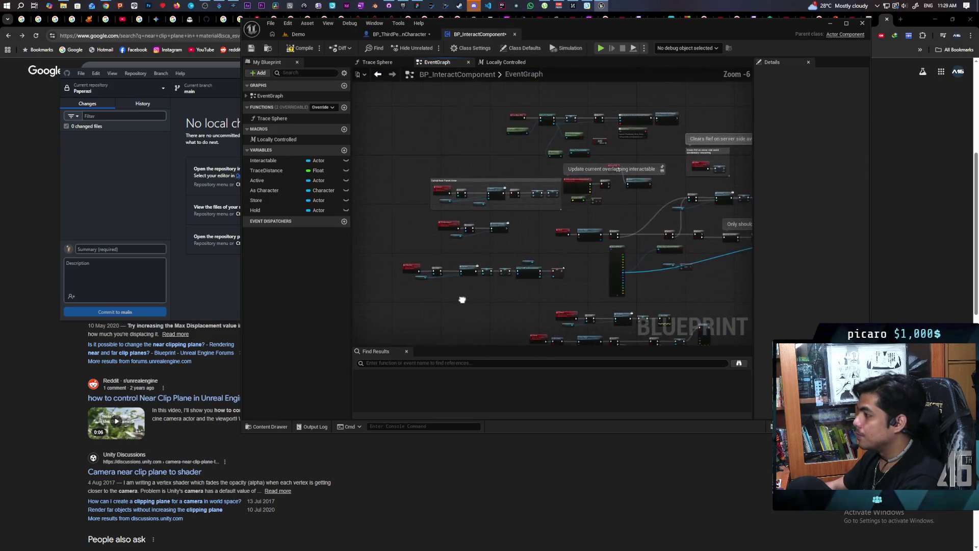
{"action": "scroll", "coordinate": [449, 288], "scroll_direction": "up", "scroll_amount": 4}
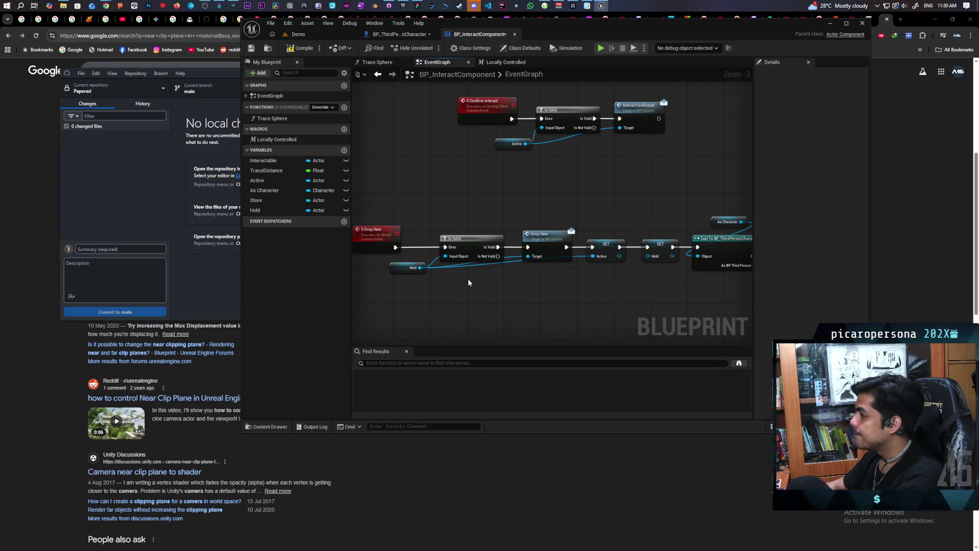
{"action": "mouse_move", "coordinate": [474, 233]}
{"action": "left_mouse_down"}
{"action": "mouse_move", "coordinate": [488, 283]}
{"action": "mouse_move", "coordinate": [646, 267]}
{"action": "mouse_move", "coordinate": [636, 271]}
{"action": "left_mouse_up"}
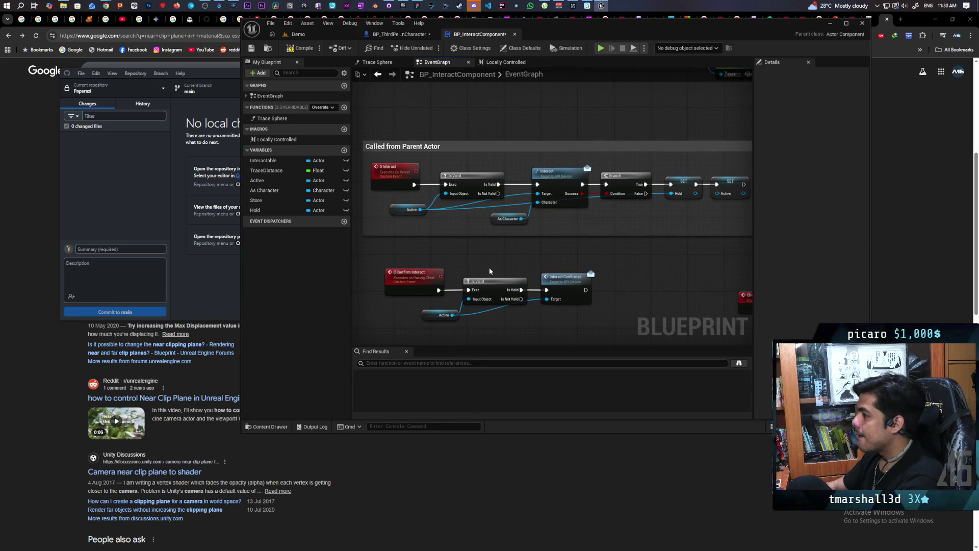
{"action": "mouse_move", "coordinate": [484, 271]}
{"action": "left_mouse_down"}
{"action": "mouse_move", "coordinate": [507, 252]}
{"action": "mouse_move", "coordinate": [476, 263]}
{"action": "left_mouse_up"}
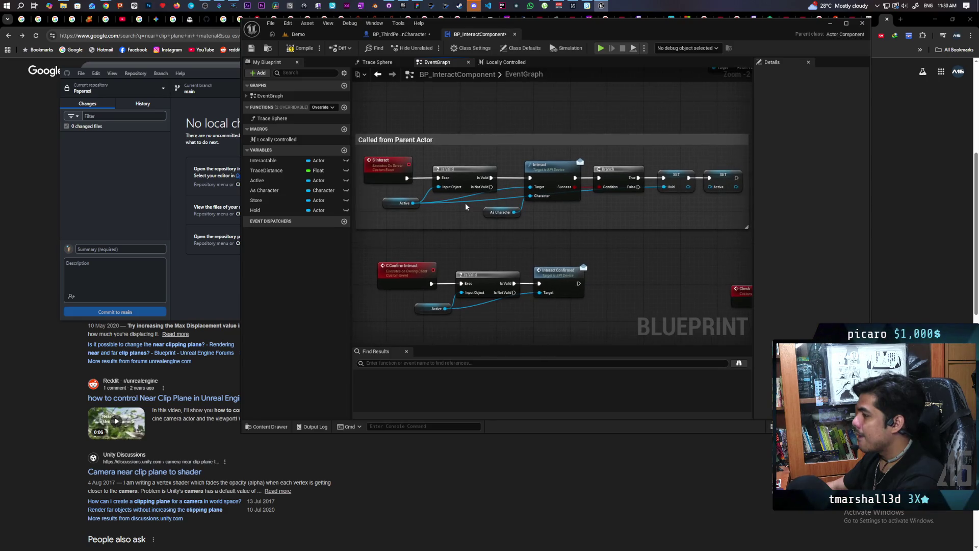
{"action": "mouse_move", "coordinate": [563, 234]}
{"action": "left_mouse_down"}
{"action": "mouse_move", "coordinate": [542, 227]}
{"action": "mouse_move", "coordinate": [564, 236]}
{"action": "left_mouse_up"}
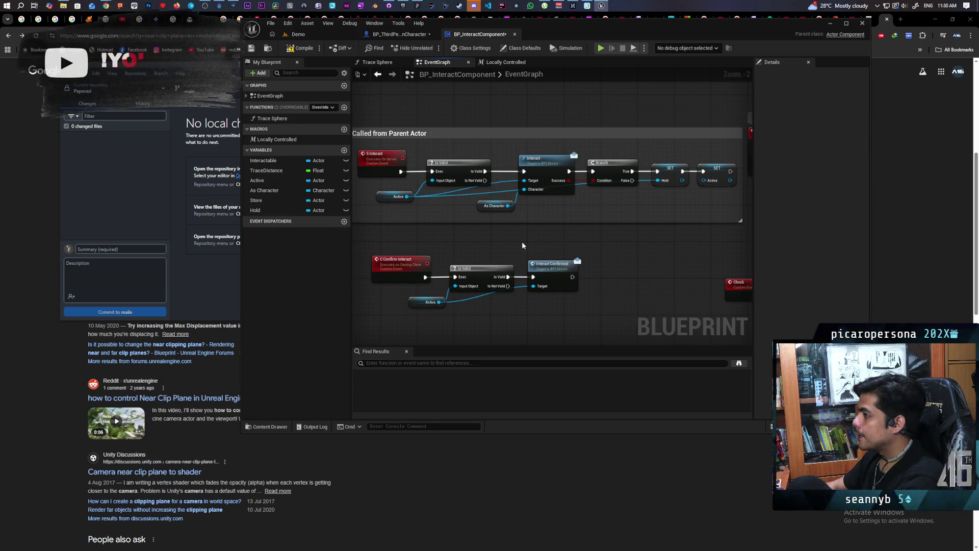
{"action": "scroll", "coordinate": [522, 246], "scroll_direction": "down", "scroll_amount": 2}
{"action": "scroll", "coordinate": [522, 245], "scroll_direction": "up", "scroll_amount": 1}
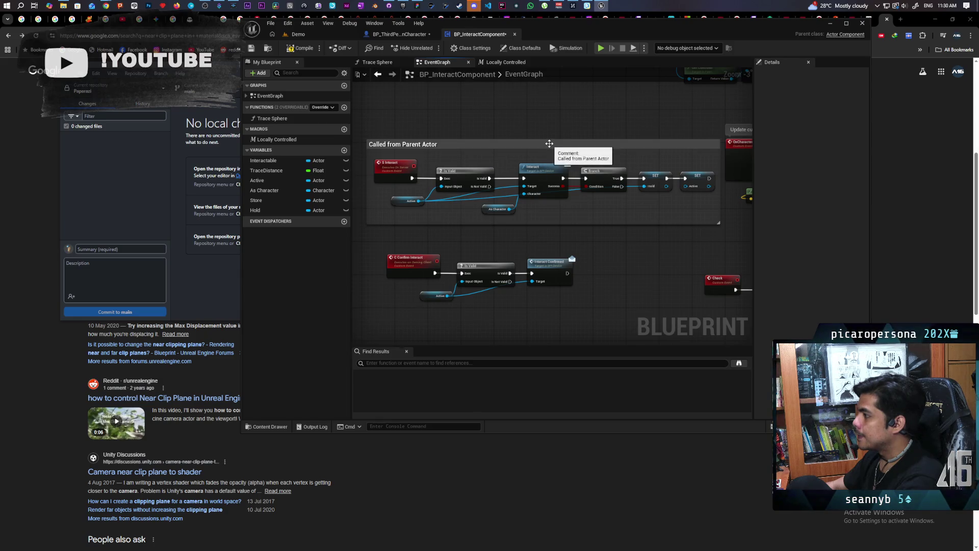
{"action": "left_click", "coordinate": [534, 141]}
{"action": "left_click_drag", "start_coordinate": [534, 141], "coordinate": [528, 127]}
{"action": "left_click", "coordinate": [512, 209]}
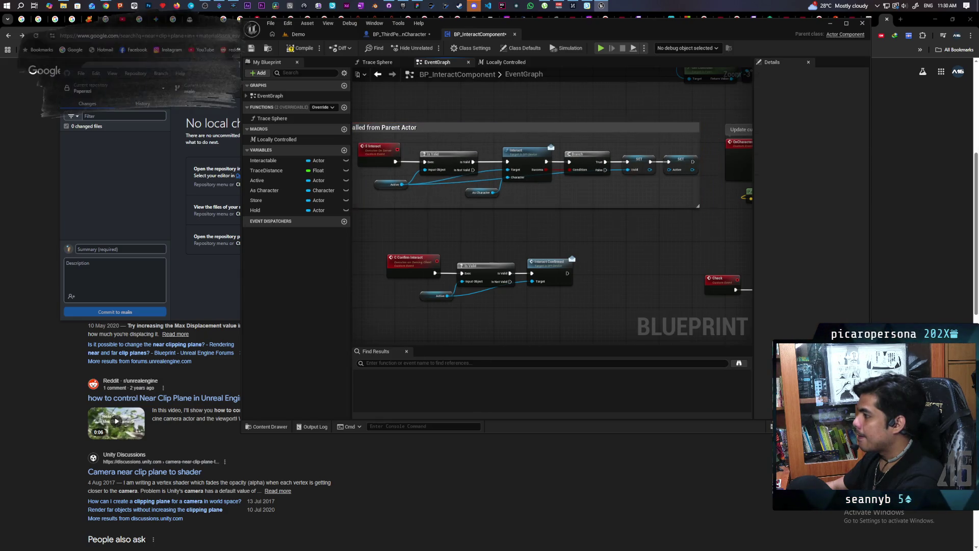
Shift the C Confirm Interact chain up-left and drop a SET Hold node after it
{"action": "left_click_drag", "start_coordinate": [466, 241], "coordinate": [609, 300]}
{"action": "left_click_drag", "start_coordinate": [525, 263], "coordinate": [491, 257]}
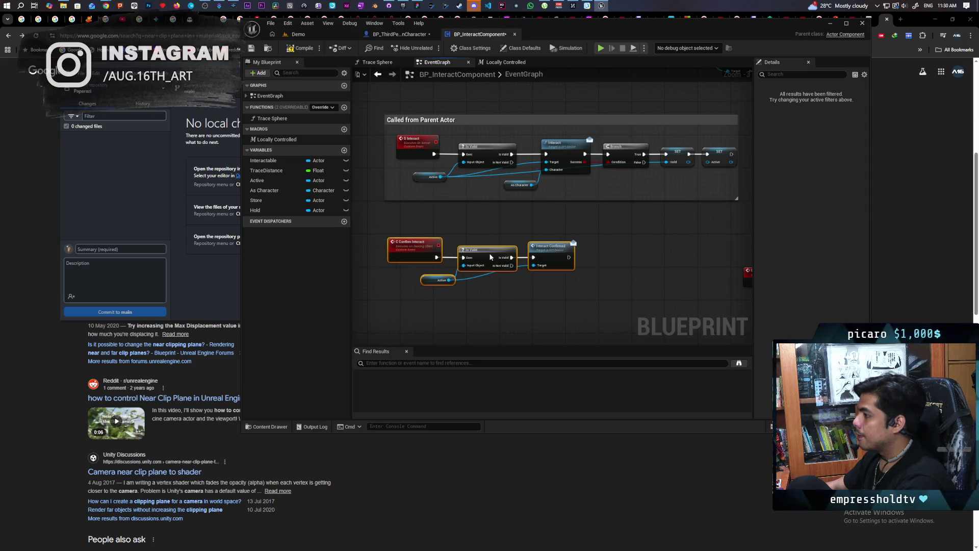
{"action": "left_click", "coordinate": [499, 308]}
{"action": "left_click_drag", "start_coordinate": [500, 307], "coordinate": [487, 326]}
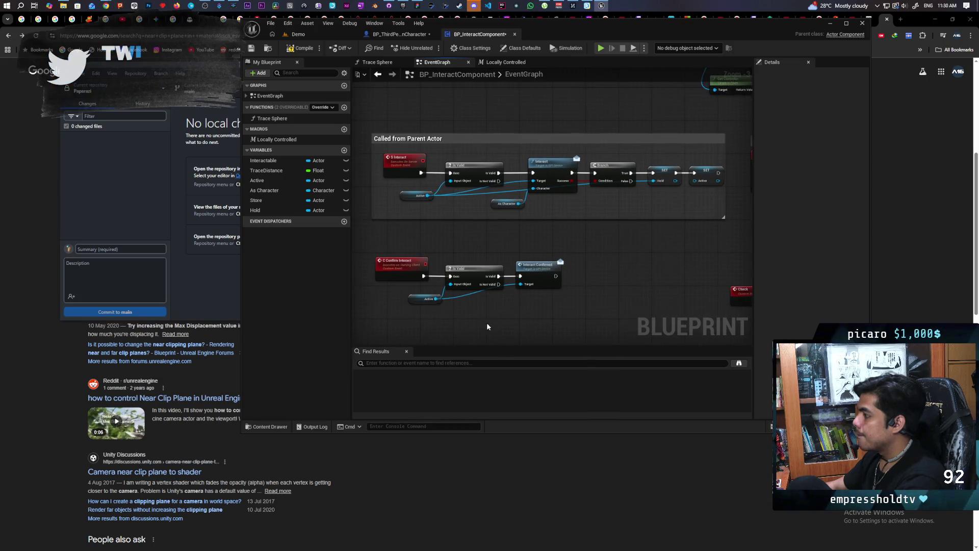
{"action": "scroll", "coordinate": [487, 327], "scroll_direction": "up", "scroll_amount": 1}
{"action": "mouse_move", "coordinate": [255, 210]}
{"action": "left_mouse_down"}
{"action": "mouse_move", "coordinate": [584, 352]}
{"action": "mouse_move", "coordinate": [601, 281]}
{"action": "mouse_move", "coordinate": [431, 296]}
{"action": "left_mouse_up"}
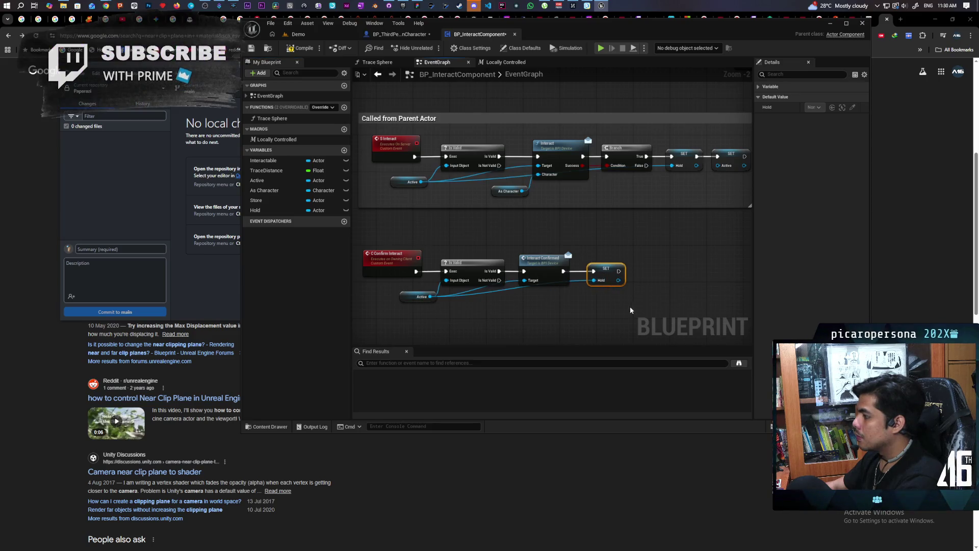
Compile, then wrap the C Confirm Interact nodes in a comment titled 'Called on Client'
{"action": "key", "text": "F7"}
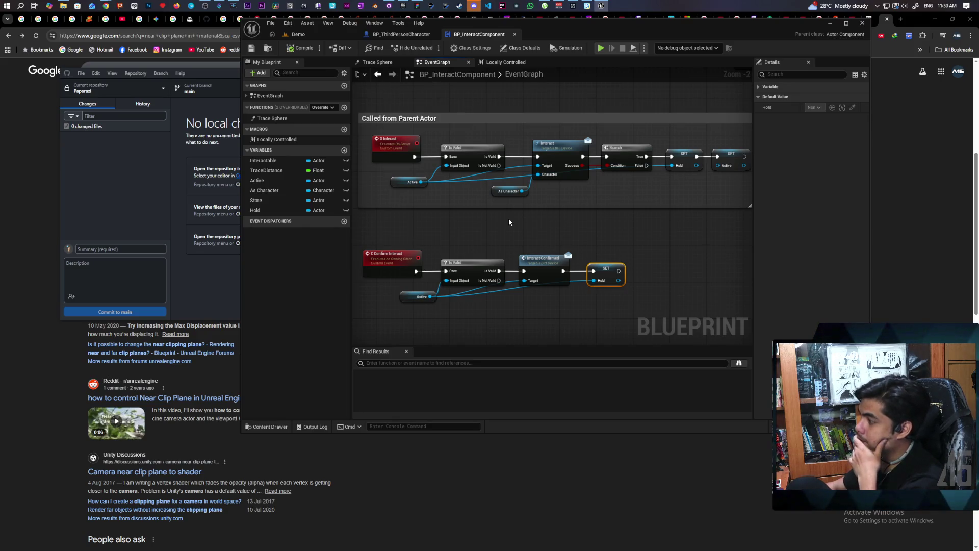
{"action": "scroll", "coordinate": [510, 223], "scroll_direction": "down", "scroll_amount": 3}
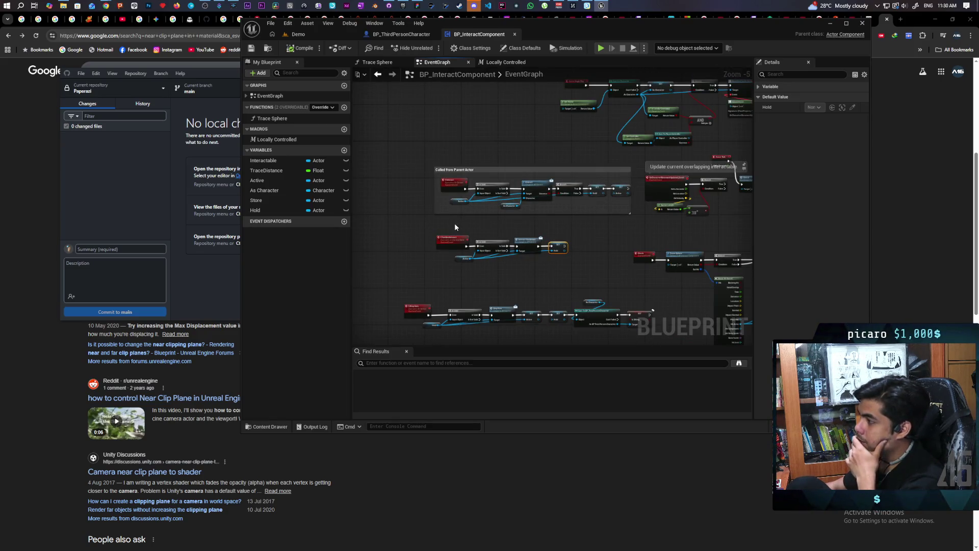
{"action": "scroll", "coordinate": [454, 222], "scroll_direction": "up", "scroll_amount": 1}
{"action": "left_click_drag", "start_coordinate": [432, 225], "coordinate": [627, 290]}
{"action": "key", "text": "c"}
{"action": "type", "text": "Called on Client"}
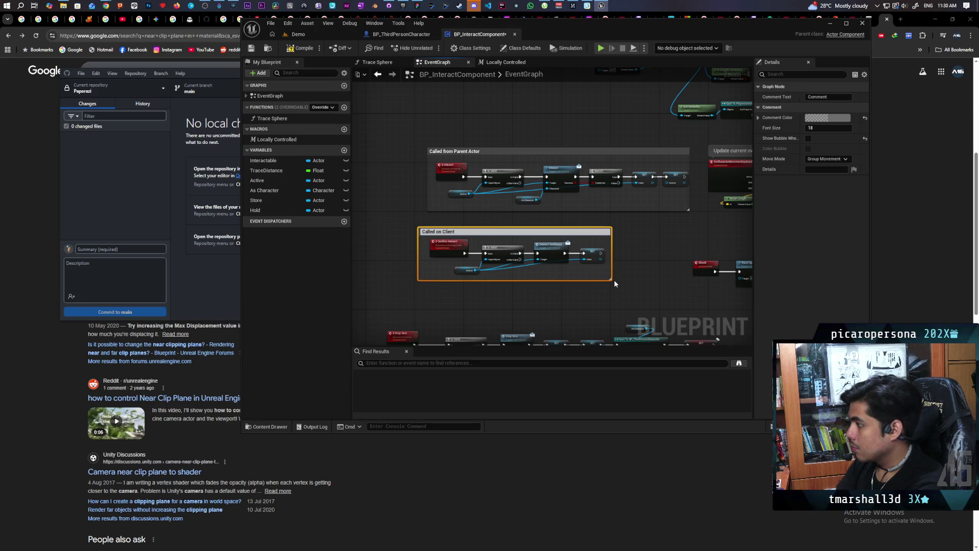
{"action": "key", "text": "Return"}
{"action": "left_click", "coordinate": [614, 285]}
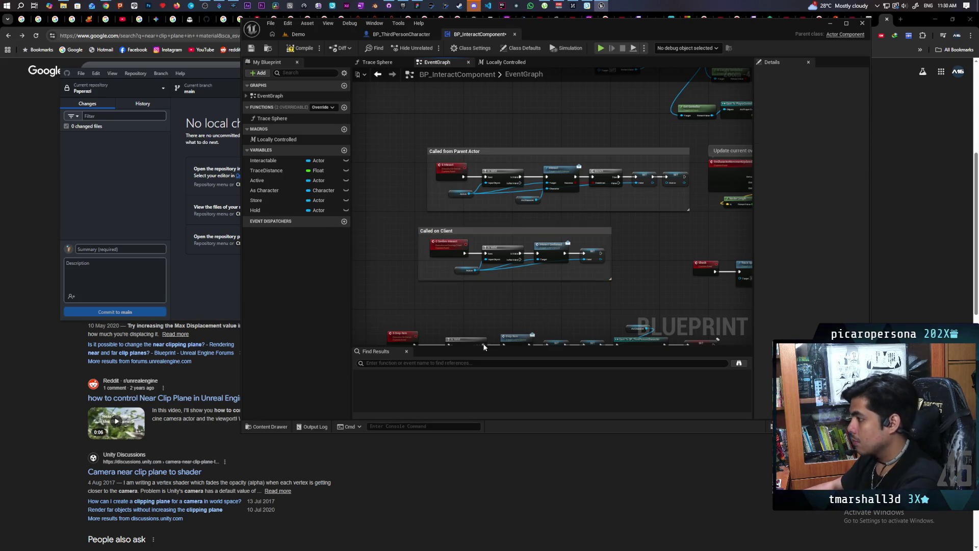
Move the Called on Client comment below the Called from Parent Actor group
{"action": "scroll", "coordinate": [483, 290], "scroll_direction": "up", "scroll_amount": 3}
{"action": "left_click_drag", "start_coordinate": [441, 183], "coordinate": [462, 183]}
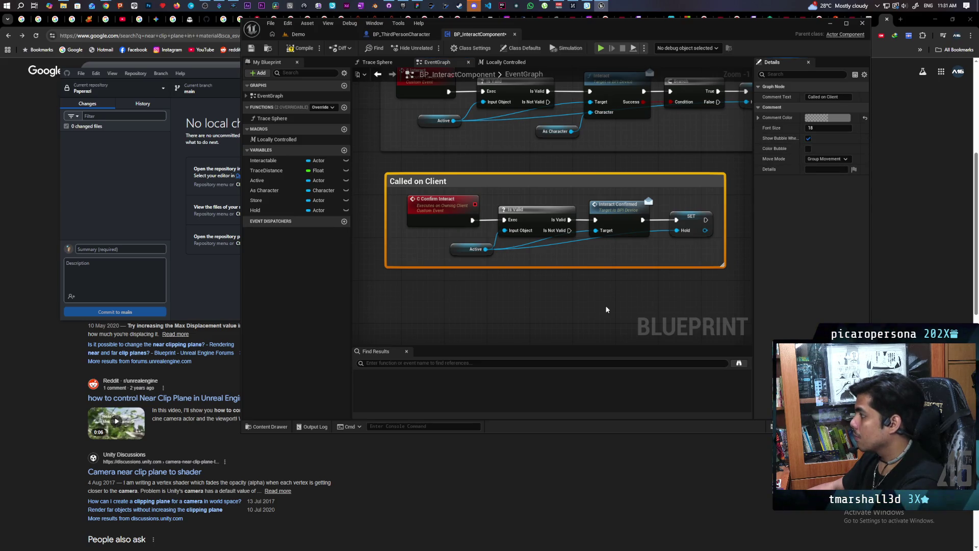
{"action": "scroll", "coordinate": [606, 309], "scroll_direction": "down", "scroll_amount": 4}
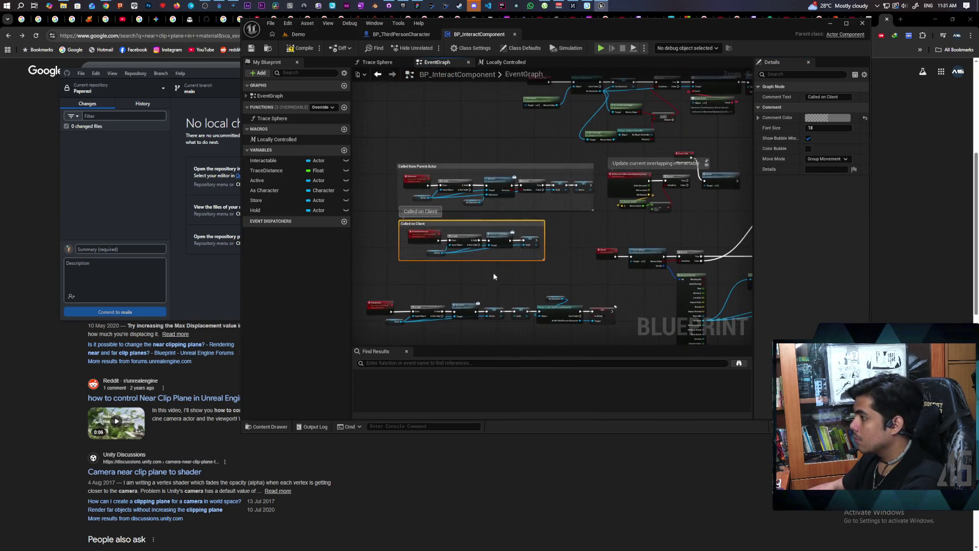
{"action": "left_click", "coordinate": [427, 163]}
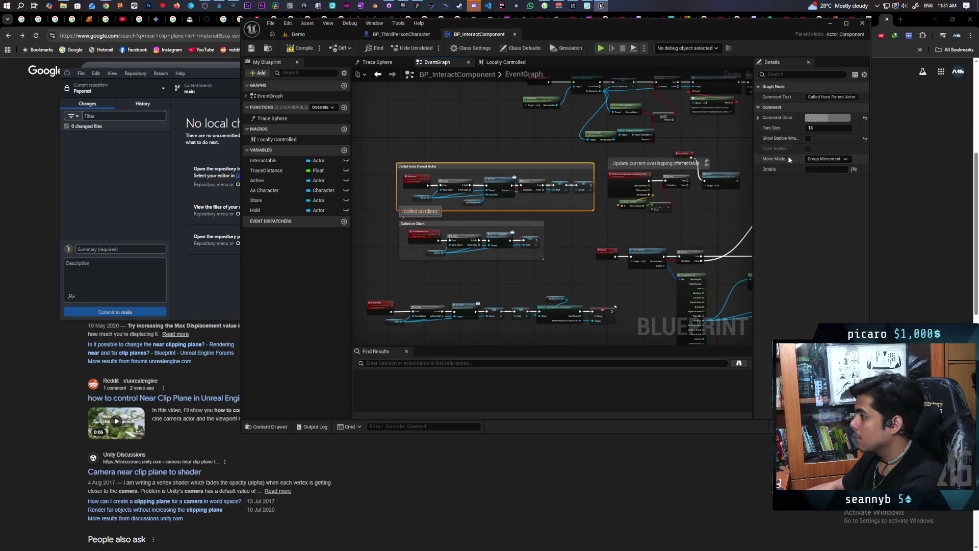
Tick Show Bubble When Zoomed so the Called from Parent Actor title stays visible
{"action": "left_click", "coordinate": [808, 139]}
{"action": "scroll", "coordinate": [456, 219], "scroll_direction": "up", "scroll_amount": 2}
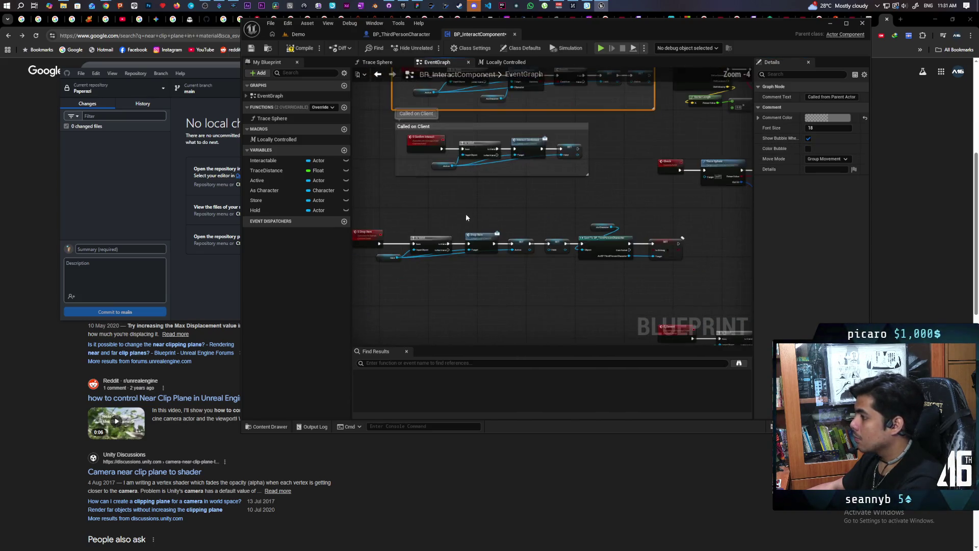
{"action": "mouse_move", "coordinate": [426, 234]}
{"action": "left_mouse_down"}
{"action": "mouse_move", "coordinate": [408, 306]}
{"action": "mouse_move", "coordinate": [409, 249]}
{"action": "mouse_move", "coordinate": [457, 203]}
{"action": "left_mouse_up"}
{"action": "scroll", "coordinate": [460, 200], "scroll_direction": "up", "scroll_amount": 1}
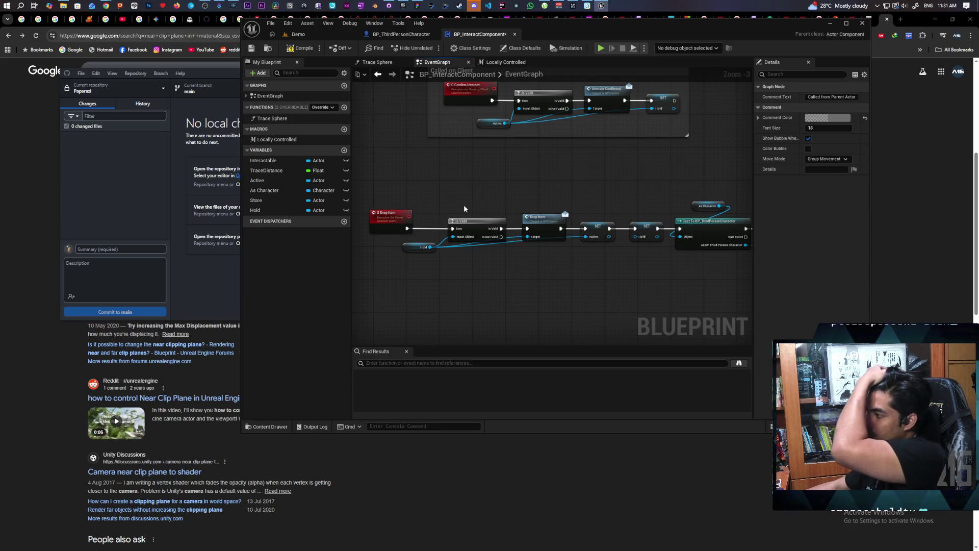
Shift the SET Hold, cast and SET Is Sitting nodes at the Drop Item chain's end about 90 px right
{"action": "left_click_drag", "start_coordinate": [462, 208], "coordinate": [395, 197]}
{"action": "mouse_move", "coordinate": [467, 258]}
{"action": "left_mouse_down"}
{"action": "mouse_move", "coordinate": [466, 246]}
{"action": "mouse_move", "coordinate": [614, 245]}
{"action": "mouse_move", "coordinate": [600, 251]}
{"action": "left_mouse_up"}
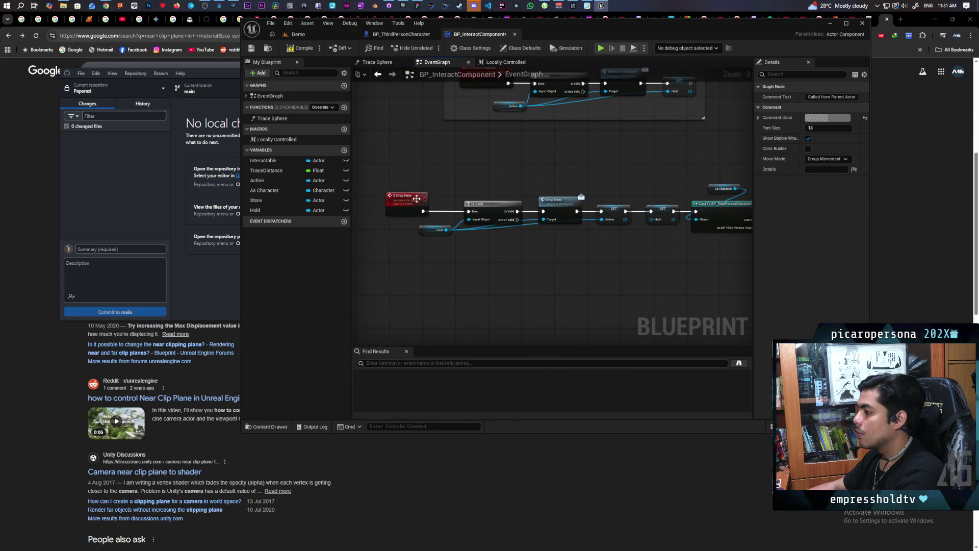
{"action": "left_click_drag", "start_coordinate": [527, 259], "coordinate": [393, 255]}
{"action": "mouse_move", "coordinate": [704, 183]}
{"action": "left_mouse_down"}
{"action": "mouse_move", "coordinate": [534, 217]}
{"action": "mouse_move", "coordinate": [579, 220]}
{"action": "left_mouse_up"}
{"action": "left_click", "coordinate": [502, 253]}
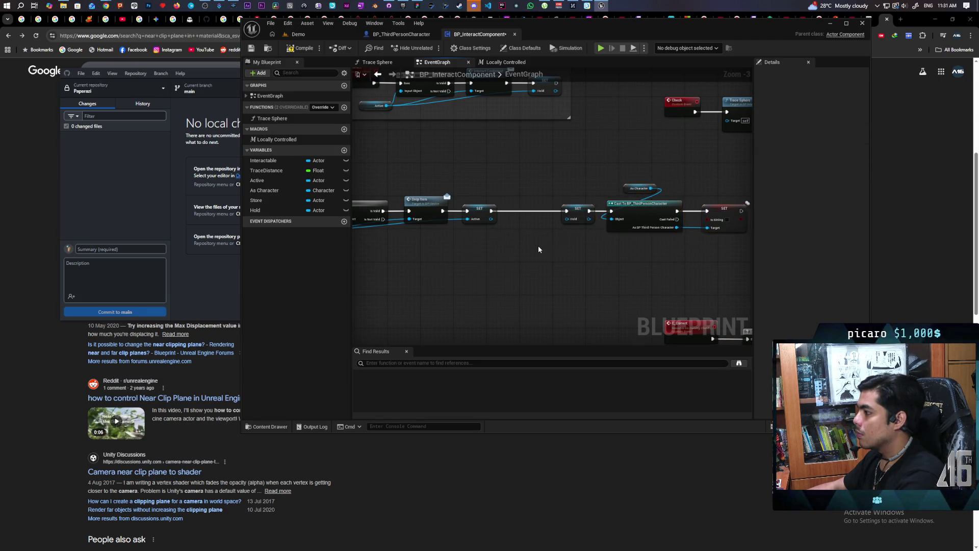
Find all references to the Active variable by class member from the SET Active node
{"action": "scroll", "coordinate": [503, 253], "scroll_direction": "down", "scroll_amount": 2}
{"action": "mouse_move", "coordinate": [500, 254]}
{"action": "left_mouse_down"}
{"action": "mouse_move", "coordinate": [556, 262]}
{"action": "mouse_move", "coordinate": [398, 291]}
{"action": "left_mouse_up"}
{"action": "scroll", "coordinate": [398, 291], "scroll_direction": "up", "scroll_amount": 1}
{"action": "scroll", "coordinate": [398, 291], "scroll_direction": "up", "scroll_amount": 2}
{"action": "left_click_drag", "start_coordinate": [474, 289], "coordinate": [565, 225]}
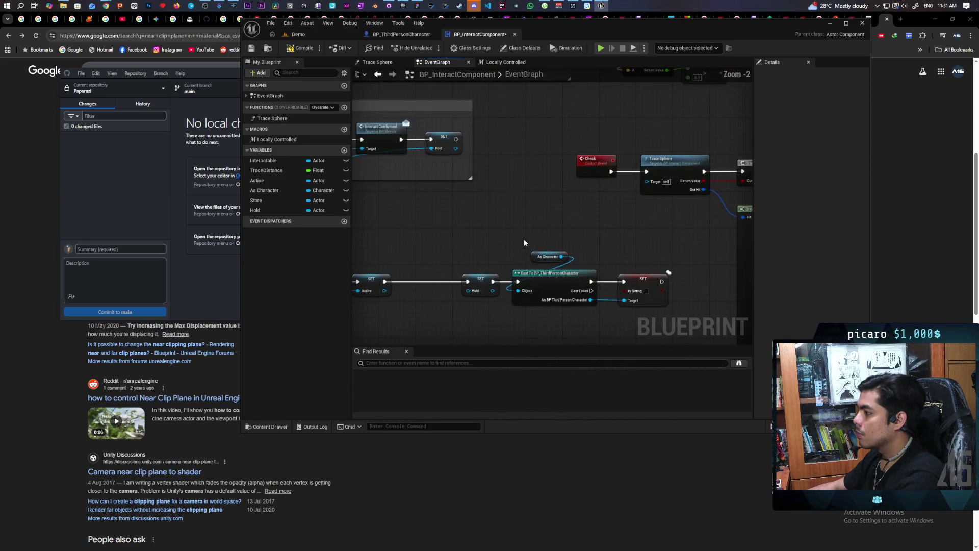
{"action": "scroll", "coordinate": [476, 242], "scroll_direction": "down", "scroll_amount": 2}
{"action": "left_click_drag", "start_coordinate": [443, 246], "coordinate": [355, 259]}
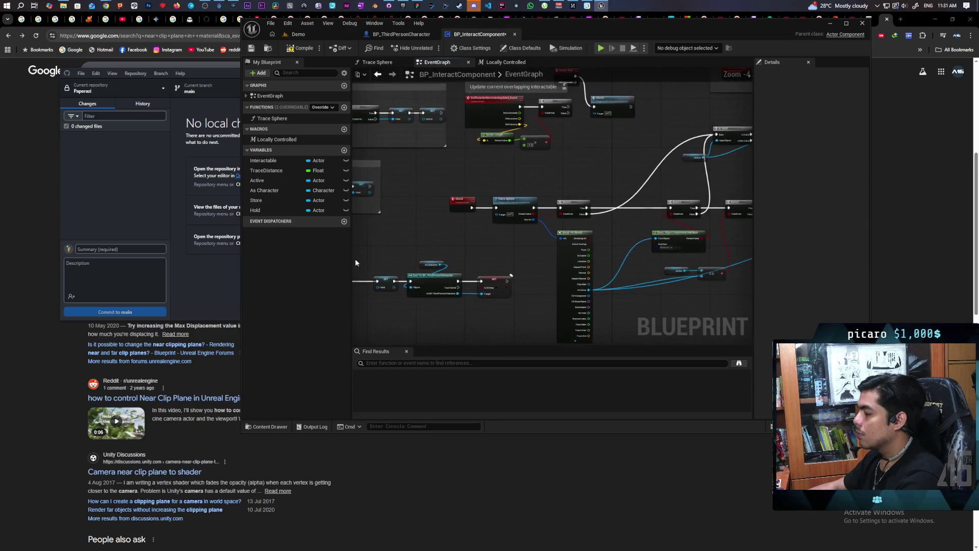
{"action": "scroll", "coordinate": [492, 249], "scroll_direction": "down", "scroll_amount": 1}
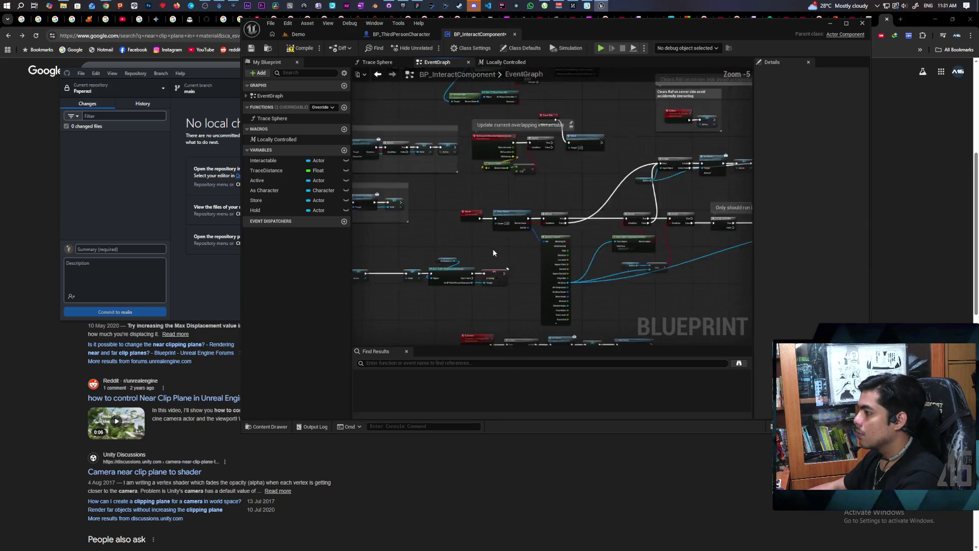
{"action": "scroll", "coordinate": [492, 248], "scroll_direction": "up", "scroll_amount": 1}
{"action": "mouse_move", "coordinate": [493, 249]}
{"action": "left_mouse_down"}
{"action": "mouse_move", "coordinate": [563, 280]}
{"action": "mouse_move", "coordinate": [555, 296]}
{"action": "mouse_move", "coordinate": [530, 306]}
{"action": "mouse_move", "coordinate": [559, 200]}
{"action": "left_mouse_up"}
{"action": "scroll", "coordinate": [566, 262], "scroll_direction": "up", "scroll_amount": 1}
{"action": "scroll", "coordinate": [521, 249], "scroll_direction": "down", "scroll_amount": 1}
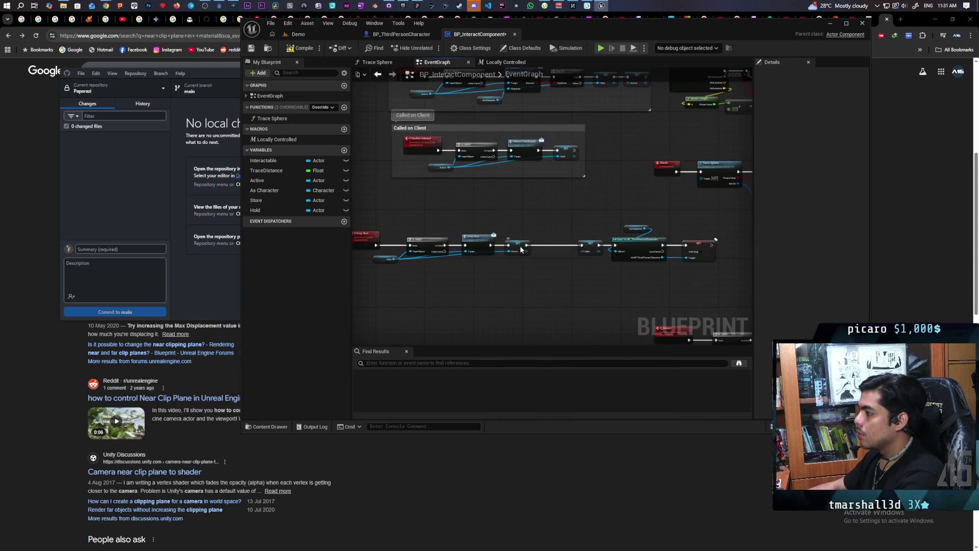
{"action": "right_click", "coordinate": [521, 249]}
{"action": "mouse_move", "coordinate": [573, 320]}
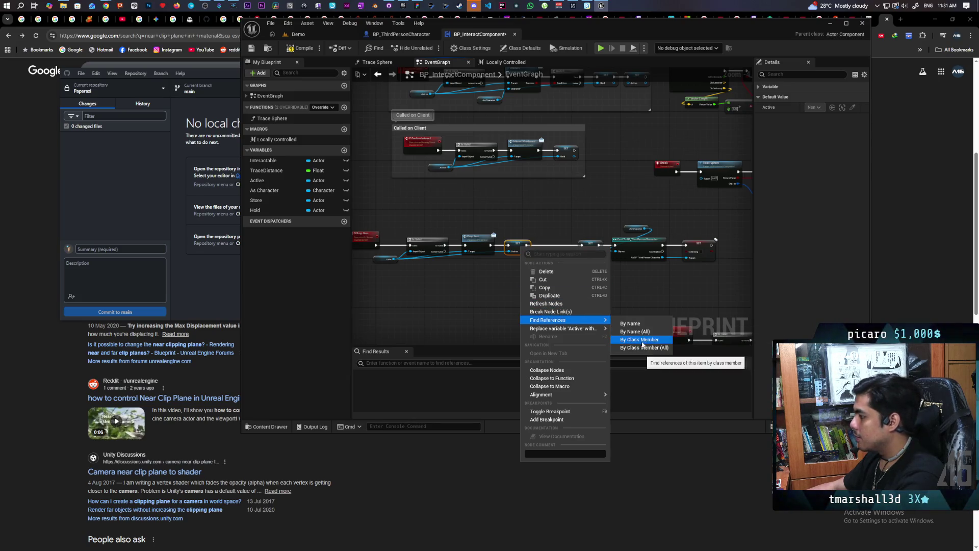
{"action": "left_click", "coordinate": [642, 341]}
Jump to the first Set Active result and inspect it in the graph
{"action": "double_click", "coordinate": [403, 384]}
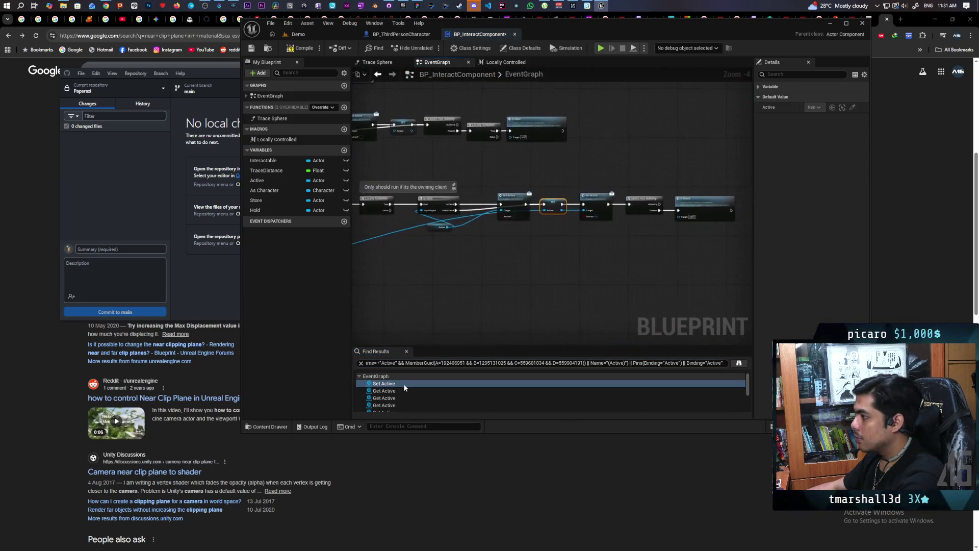
{"action": "scroll", "coordinate": [415, 313], "scroll_direction": "down", "scroll_amount": 2}
{"action": "mouse_move", "coordinate": [415, 313]}
{"action": "left_mouse_down"}
{"action": "mouse_move", "coordinate": [623, 284]}
{"action": "mouse_move", "coordinate": [590, 291]}
{"action": "mouse_move", "coordinate": [642, 319]}
{"action": "mouse_move", "coordinate": [667, 304]}
{"action": "mouse_move", "coordinate": [393, 312]}
{"action": "mouse_move", "coordinate": [447, 313]}
{"action": "left_mouse_up"}
{"action": "left_click_drag", "start_coordinate": [569, 304], "coordinate": [484, 309]}
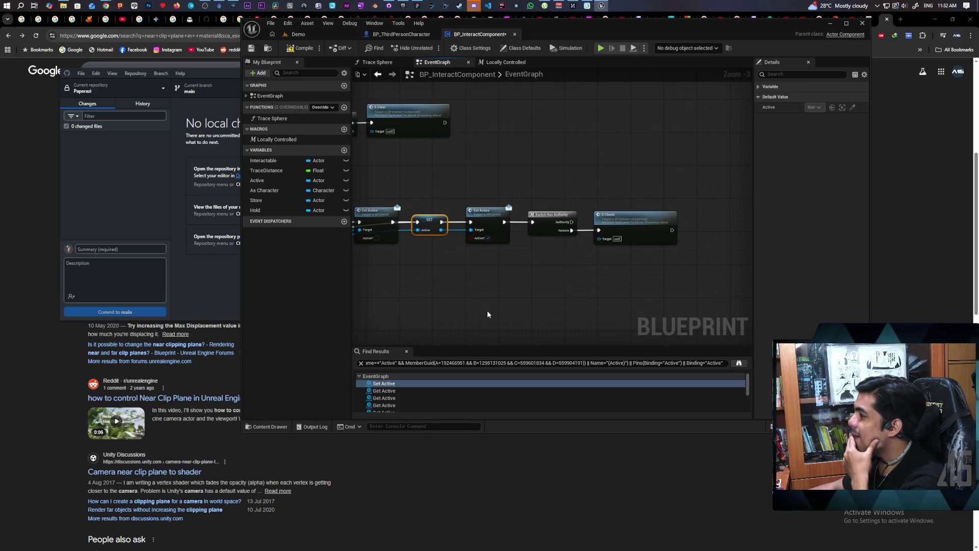
{"action": "scroll", "coordinate": [479, 265], "scroll_direction": "down", "scroll_amount": 5}
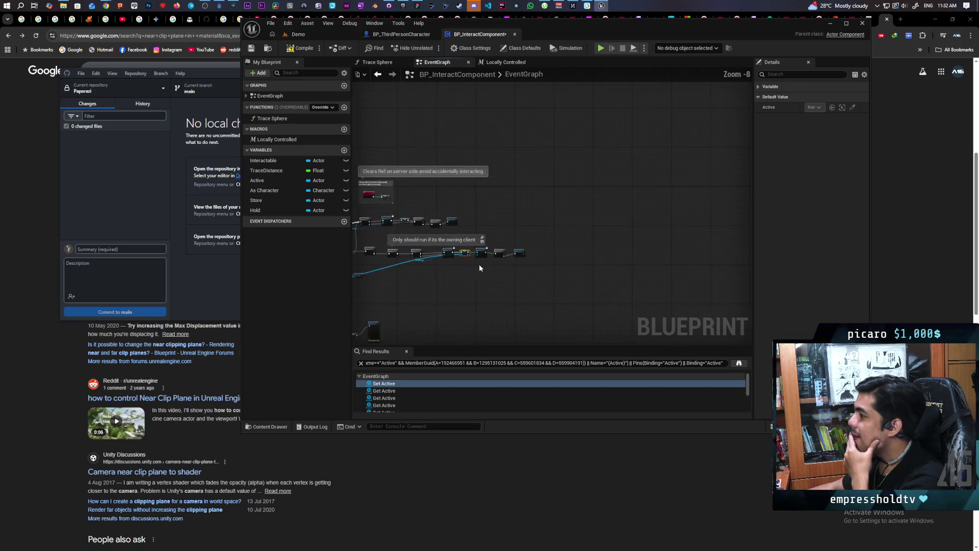
{"action": "scroll", "coordinate": [479, 264], "scroll_direction": "up", "scroll_amount": 6}
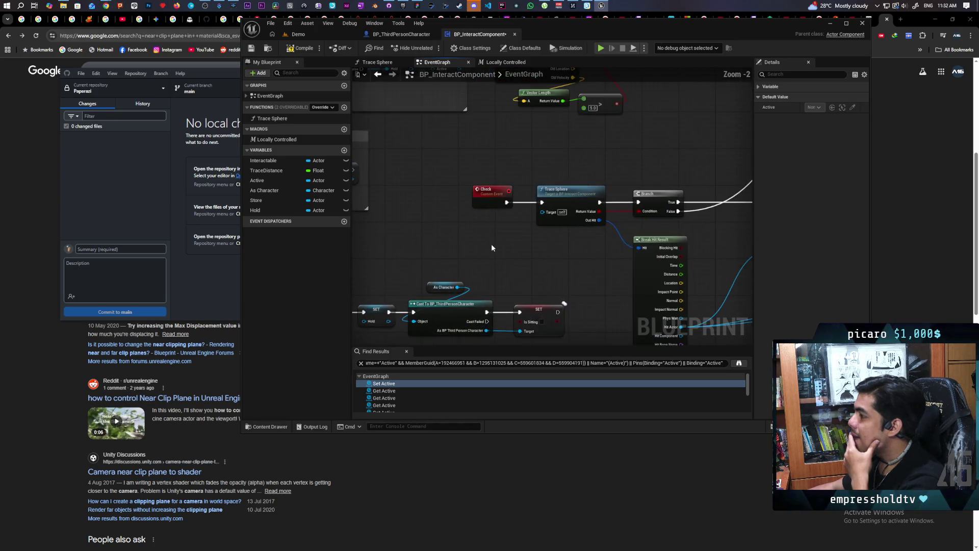
{"action": "scroll", "coordinate": [491, 243], "scroll_direction": "down", "scroll_amount": 5}
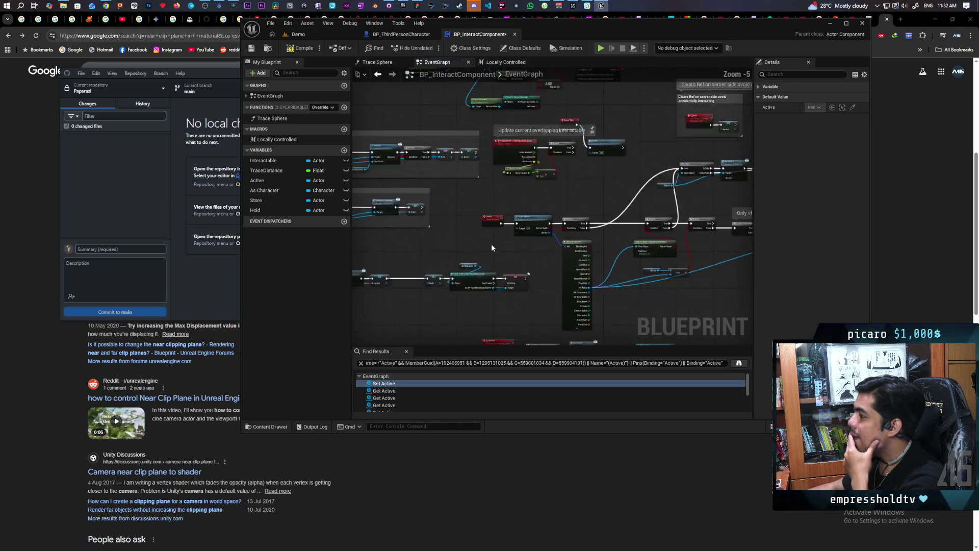
{"action": "scroll", "coordinate": [491, 243], "scroll_direction": "up", "scroll_amount": 4}
{"action": "scroll", "coordinate": [491, 245], "scroll_direction": "down", "scroll_amount": 4}
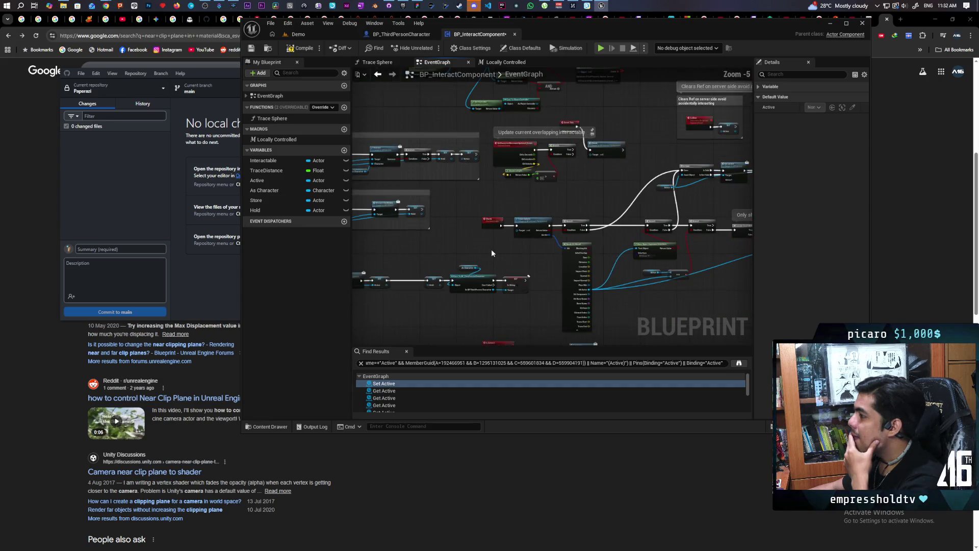
{"action": "scroll", "coordinate": [491, 248], "scroll_direction": "up", "scroll_amount": 3}
{"action": "mouse_move", "coordinate": [491, 249]}
{"action": "left_mouse_down"}
{"action": "mouse_move", "coordinate": [490, 334]}
{"action": "mouse_move", "coordinate": [478, 352]}
{"action": "left_mouse_up"}
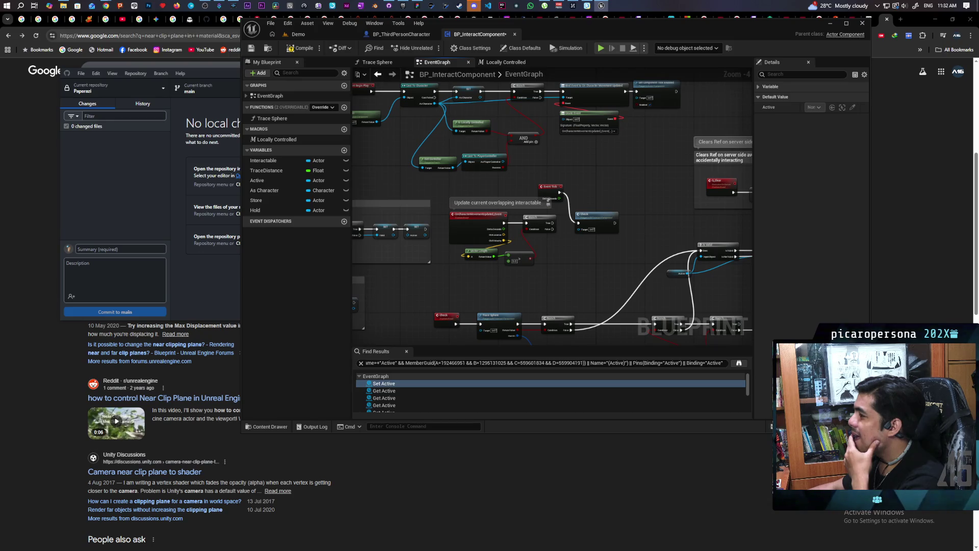
Jump to the chosen Set Active result and frame the Called on Client group
{"action": "mouse_move", "coordinate": [482, 334]}
{"action": "left_mouse_down"}
{"action": "mouse_move", "coordinate": [487, 408]}
{"action": "mouse_move", "coordinate": [510, 286]}
{"action": "mouse_move", "coordinate": [543, 206]}
{"action": "mouse_move", "coordinate": [623, 214]}
{"action": "mouse_move", "coordinate": [560, 219]}
{"action": "mouse_move", "coordinate": [753, 231]}
{"action": "left_mouse_up"}
{"action": "double_click", "coordinate": [383, 382]}
{"action": "left_click_drag", "start_coordinate": [565, 276], "coordinate": [590, 261]}
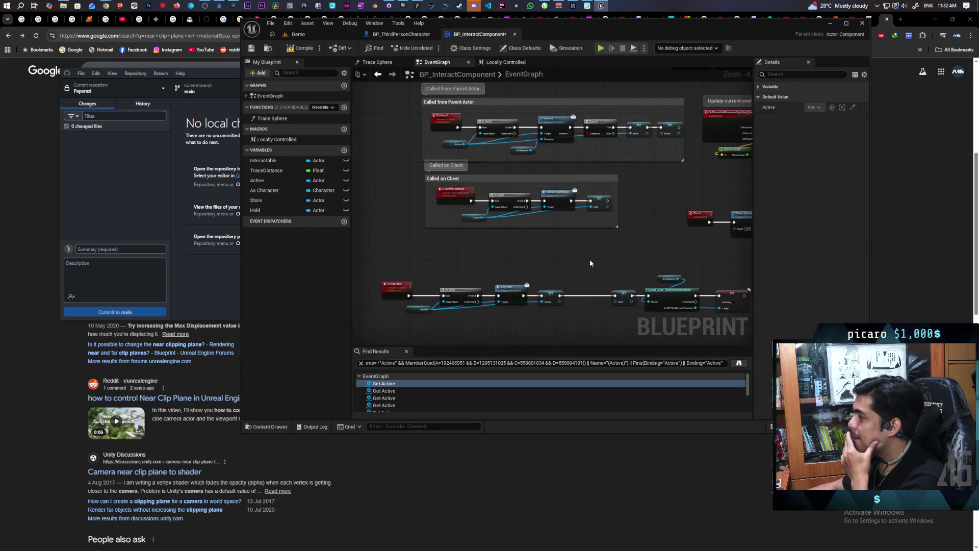
{"action": "scroll", "coordinate": [536, 239], "scroll_direction": "up", "scroll_amount": 2}
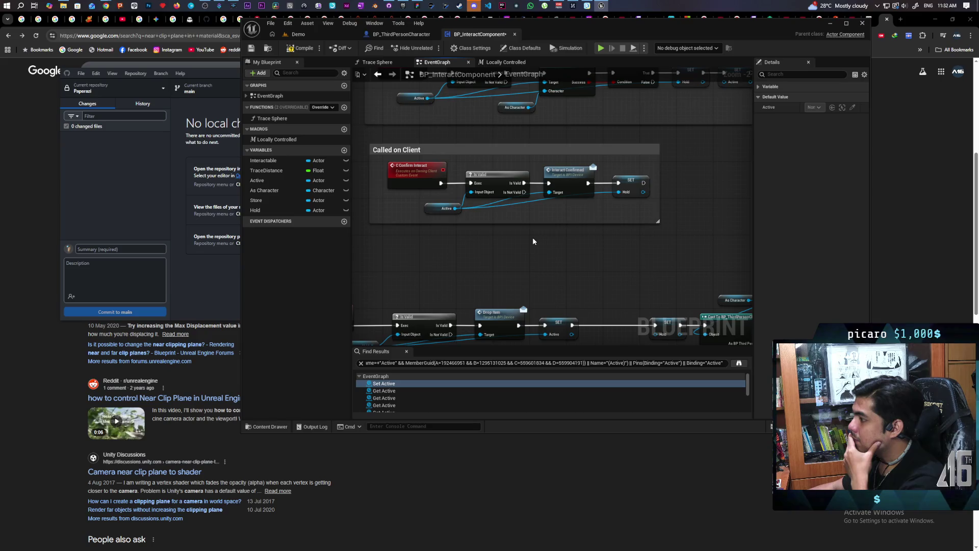
{"action": "left_click_drag", "start_coordinate": [533, 241], "coordinate": [509, 286]}
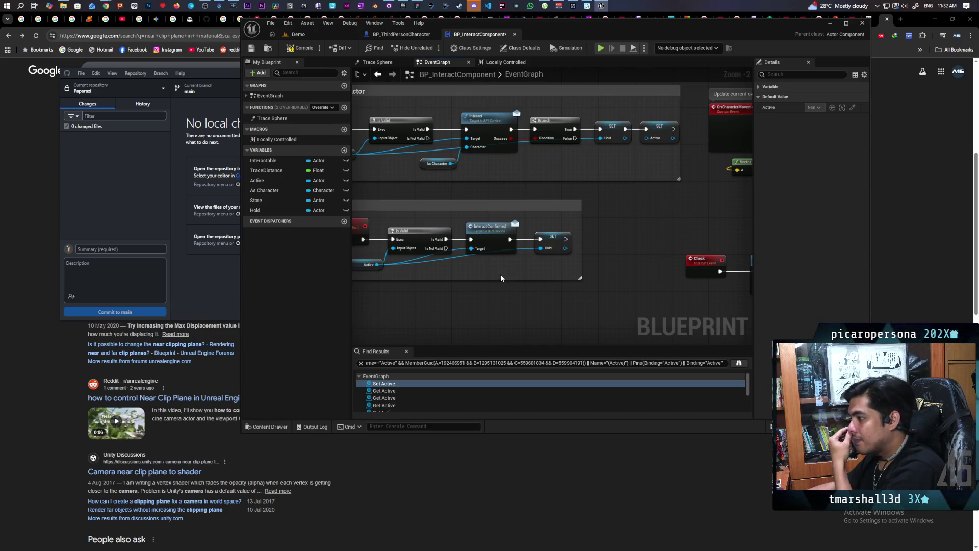
{"action": "mouse_move", "coordinate": [493, 277]}
{"action": "left_mouse_down"}
{"action": "mouse_move", "coordinate": [502, 316]}
{"action": "mouse_move", "coordinate": [530, 340]}
{"action": "mouse_move", "coordinate": [546, 285]}
{"action": "left_mouse_up"}
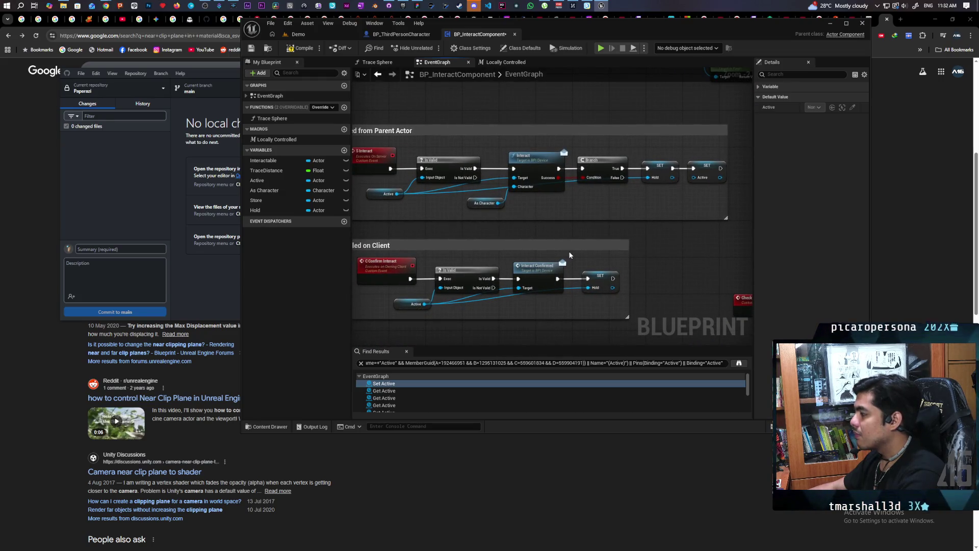
Drag the Called from Parent Actor comment's right edge out to enclose its node chain
{"action": "scroll", "coordinate": [569, 255], "scroll_direction": "down", "scroll_amount": 1}
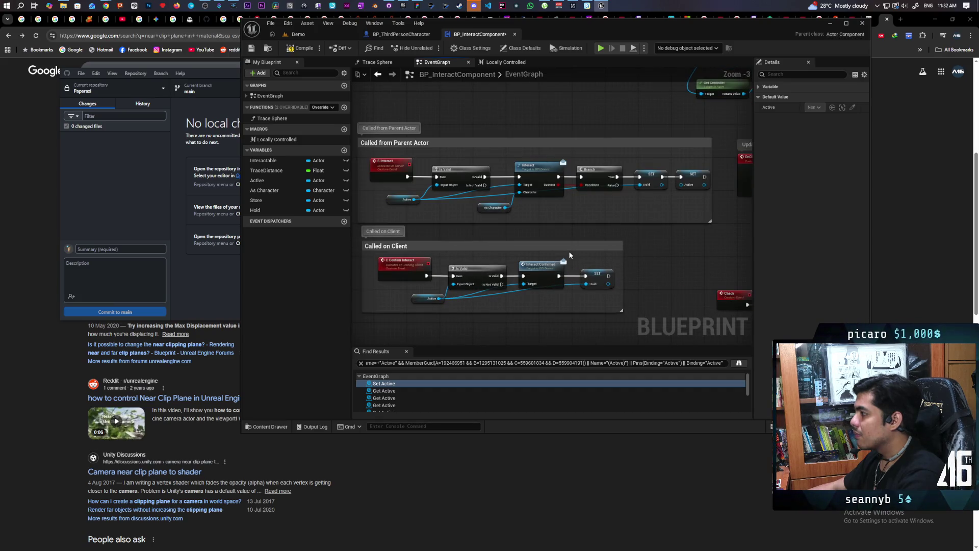
{"action": "left_click_drag", "start_coordinate": [584, 253], "coordinate": [552, 263]}
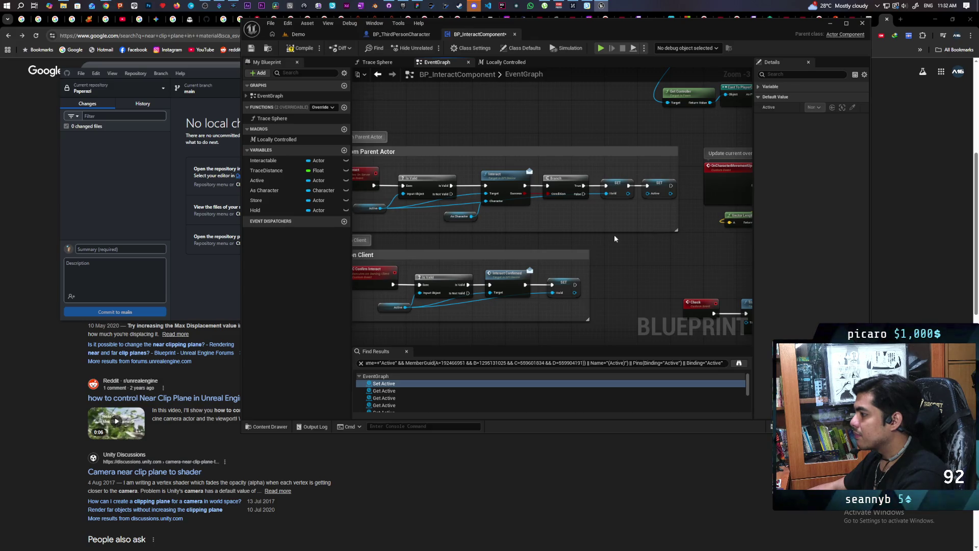
{"action": "left_click_drag", "start_coordinate": [677, 212], "coordinate": [686, 211]}
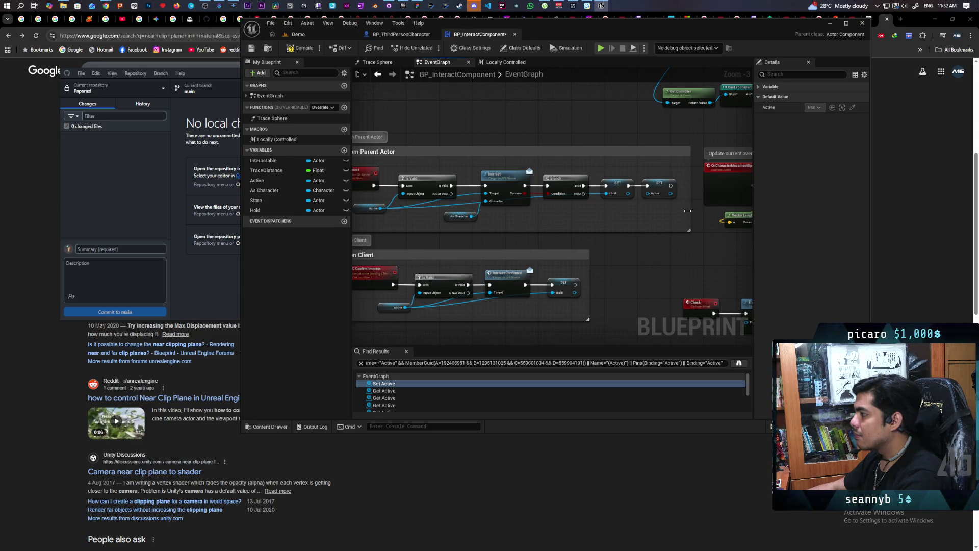
{"action": "left_click_drag", "start_coordinate": [616, 258], "coordinate": [673, 223]}
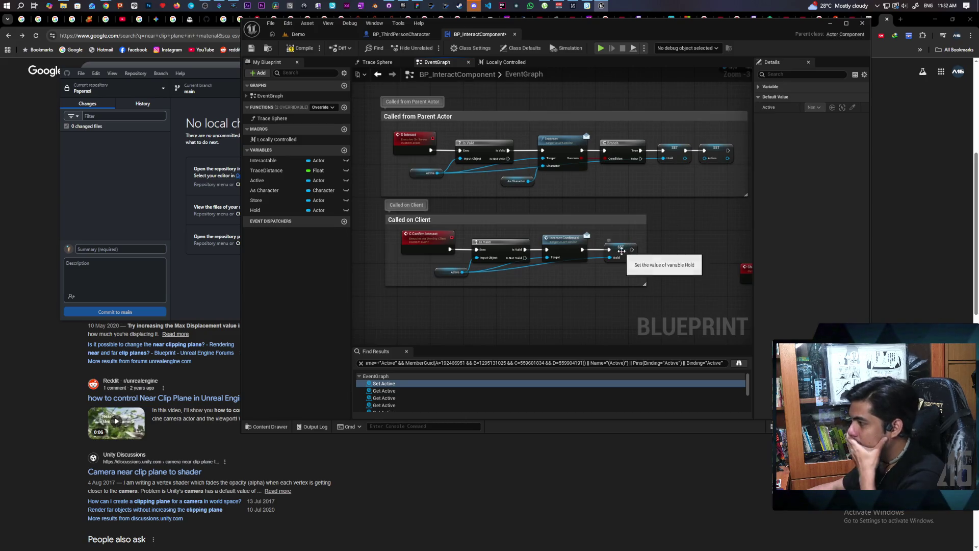
{"action": "left_click_drag", "start_coordinate": [585, 299], "coordinate": [540, 298]}
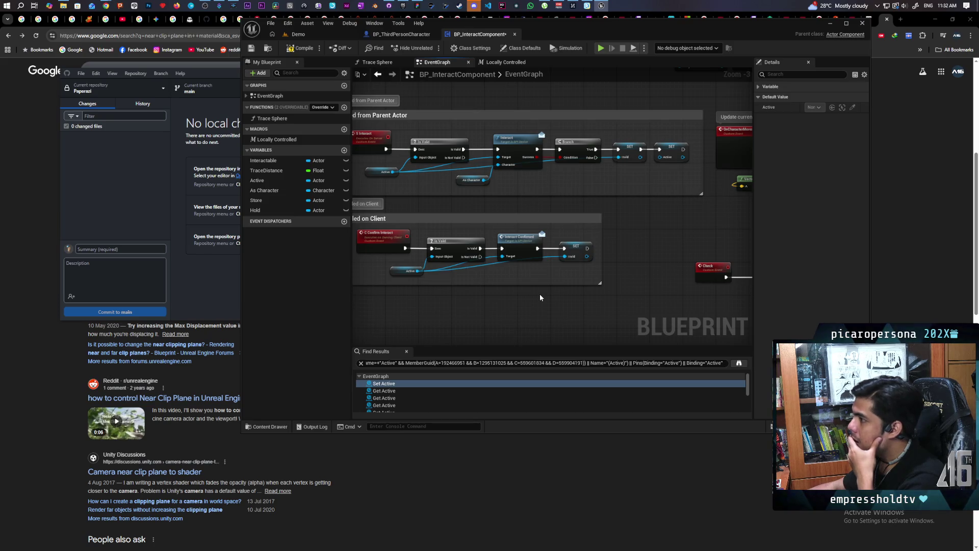
{"action": "scroll", "coordinate": [541, 297], "scroll_direction": "down", "scroll_amount": 4}
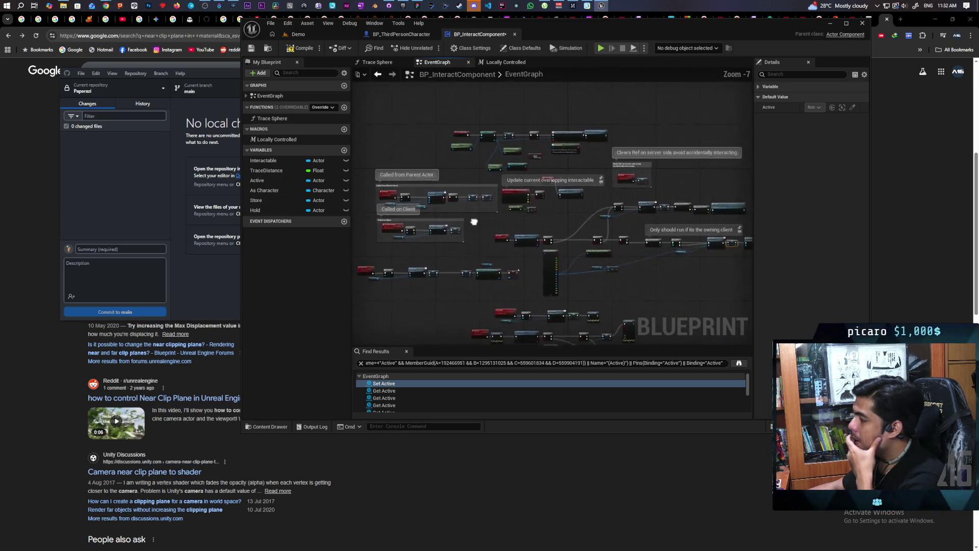
{"action": "scroll", "coordinate": [528, 196], "scroll_direction": "up", "scroll_amount": 6}
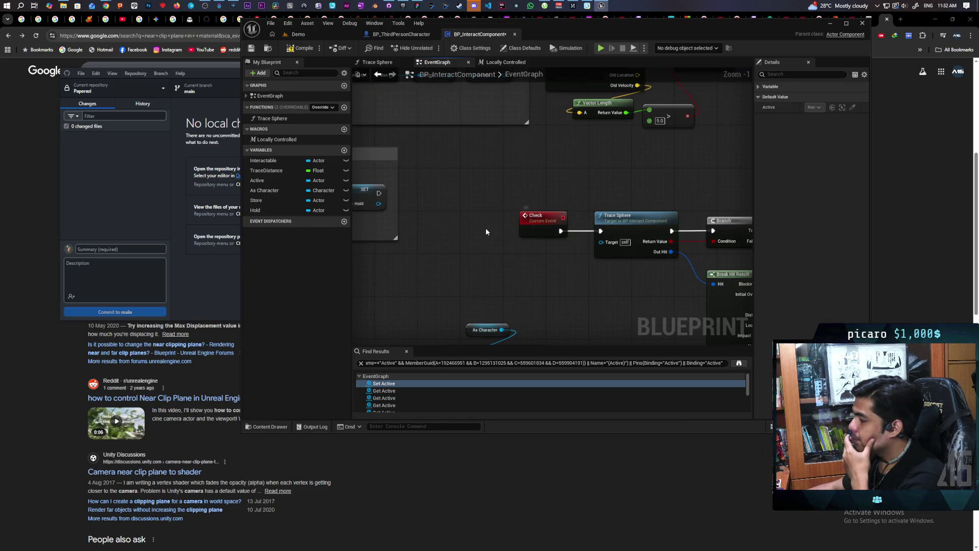
{"action": "left_click", "coordinate": [540, 225]}
{"action": "type", "text": "Modify running"}
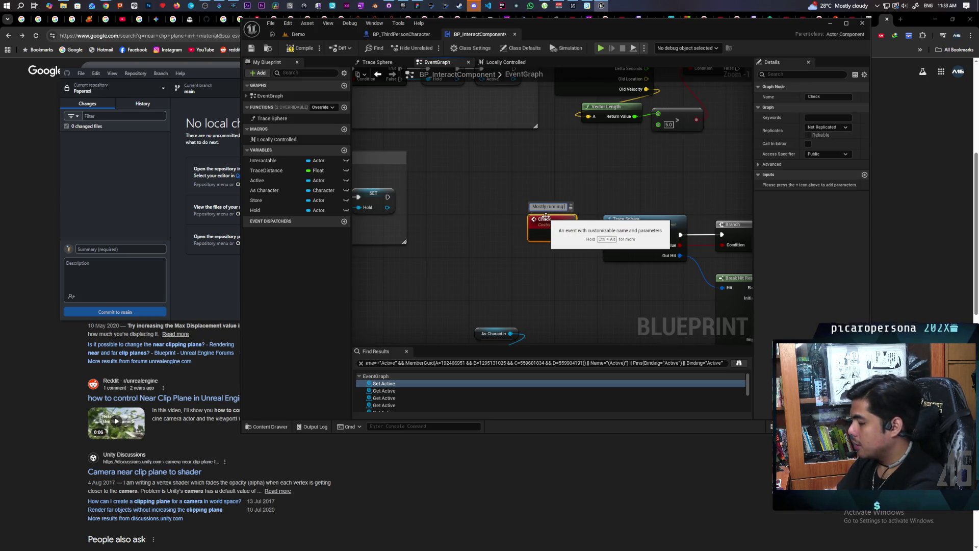
{"action": "type", "text": "on client"}
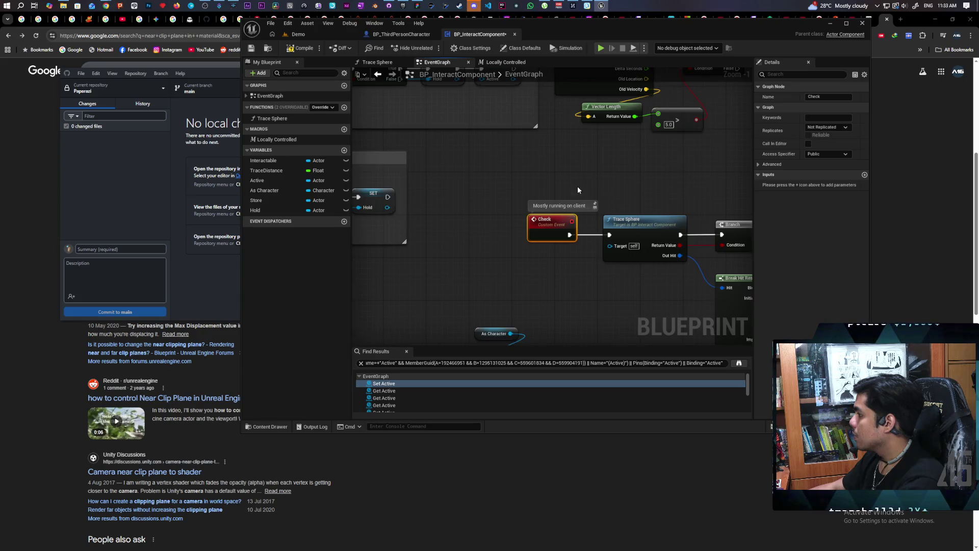
{"action": "scroll", "coordinate": [577, 190], "scroll_direction": "down", "scroll_amount": 4}
{"action": "scroll", "coordinate": [613, 225], "scroll_direction": "up", "scroll_amount": 2}
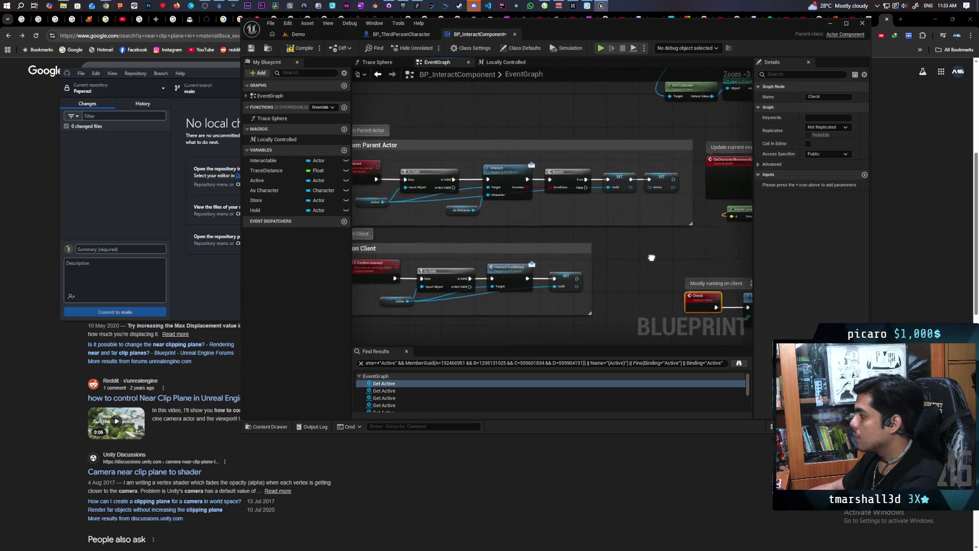
{"action": "left_click_drag", "start_coordinate": [651, 258], "coordinate": [682, 249]}
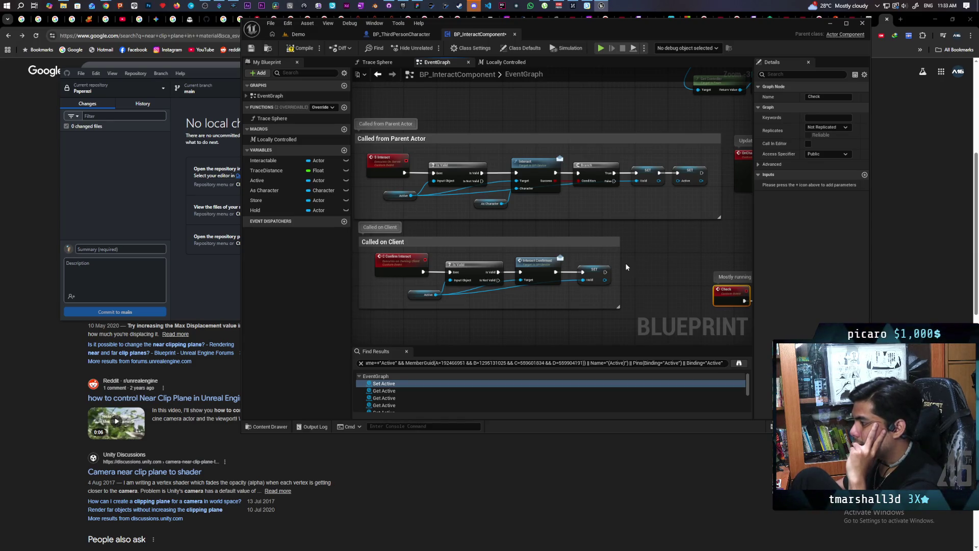
{"action": "scroll", "coordinate": [494, 305], "scroll_direction": "up", "scroll_amount": 1}
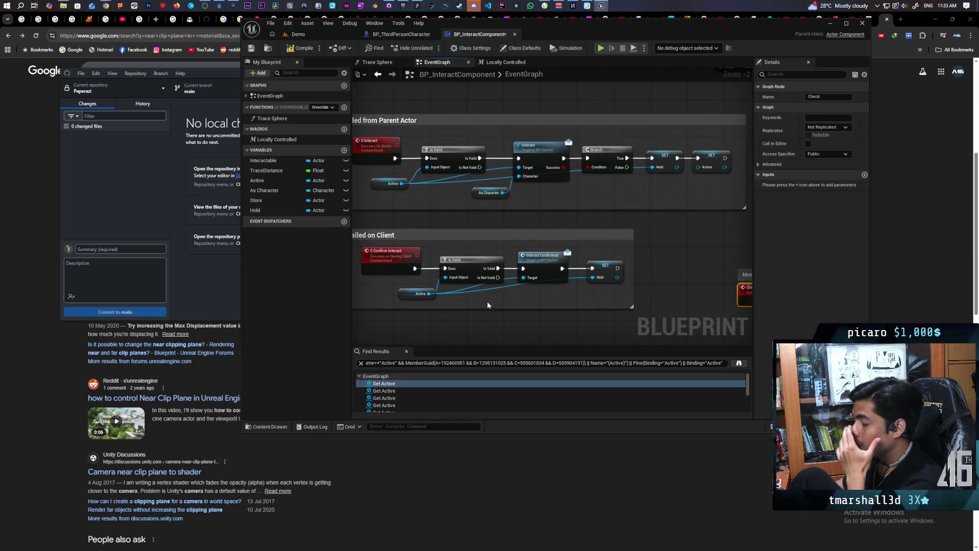
{"action": "left_click", "coordinate": [602, 270]}
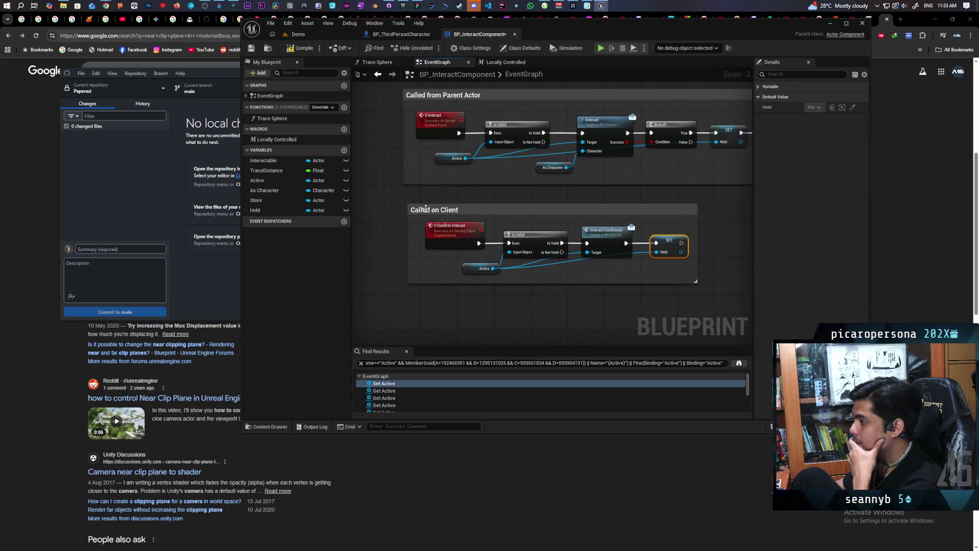
{"action": "mouse_move", "coordinate": [404, 200]}
{"action": "left_mouse_down"}
{"action": "mouse_move", "coordinate": [652, 300]}
{"action": "mouse_move", "coordinate": [703, 291]}
{"action": "left_mouse_up"}
{"action": "scroll", "coordinate": [703, 291], "scroll_direction": "down", "scroll_amount": 2}
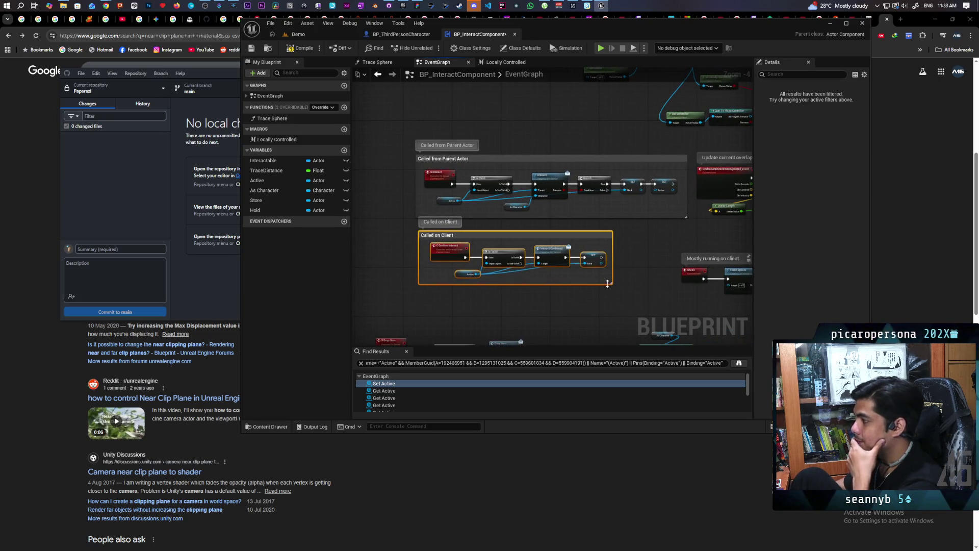
{"action": "scroll", "coordinate": [607, 283], "scroll_direction": "up", "scroll_amount": 1}
{"action": "scroll", "coordinate": [605, 245], "scroll_direction": "down", "scroll_amount": 2}
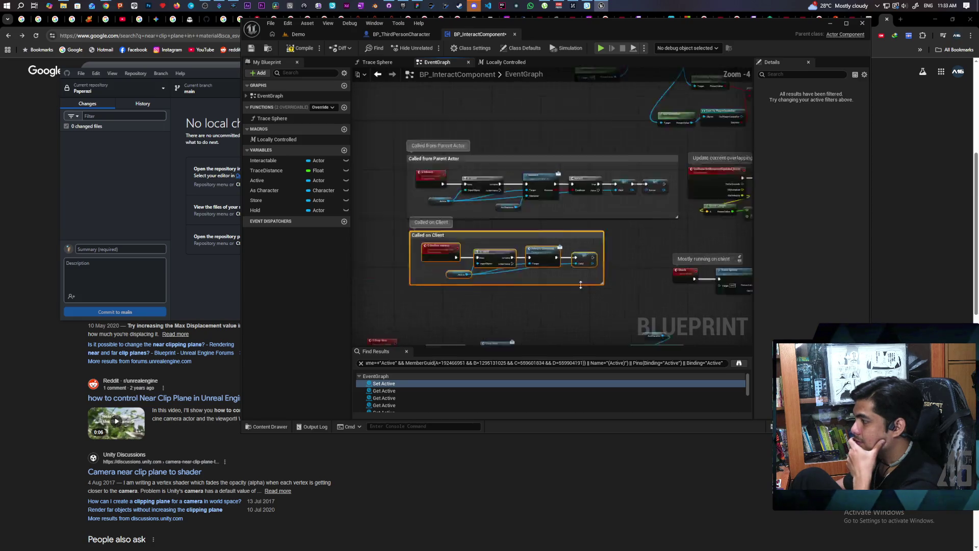
{"action": "scroll", "coordinate": [604, 206], "scroll_direction": "down", "scroll_amount": 1}
{"action": "scroll", "coordinate": [515, 240], "scroll_direction": "up", "scroll_amount": 2}
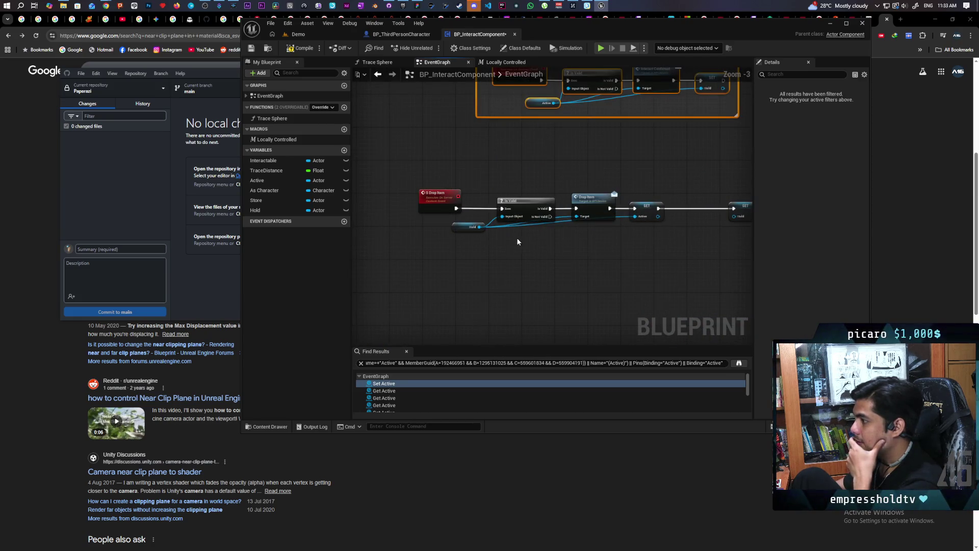
{"action": "mouse_move", "coordinate": [534, 250]}
{"action": "left_mouse_down"}
{"action": "mouse_move", "coordinate": [469, 234]}
{"action": "mouse_move", "coordinate": [431, 156]}
{"action": "left_mouse_up"}
{"action": "scroll", "coordinate": [531, 301], "scroll_direction": "down", "scroll_amount": 4}
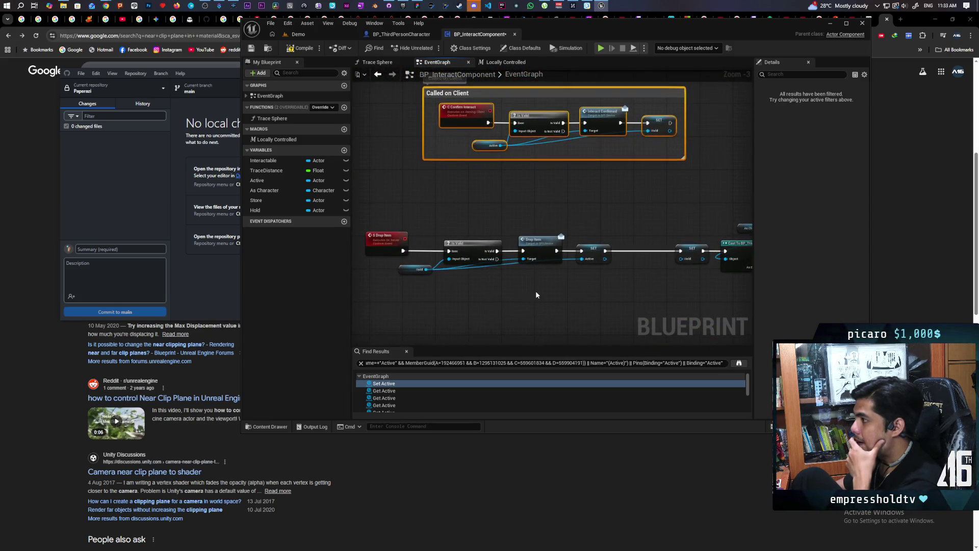
{"action": "scroll", "coordinate": [535, 291], "scroll_direction": "down", "scroll_amount": 2}
{"action": "scroll", "coordinate": [536, 291], "scroll_direction": "up", "scroll_amount": 3}
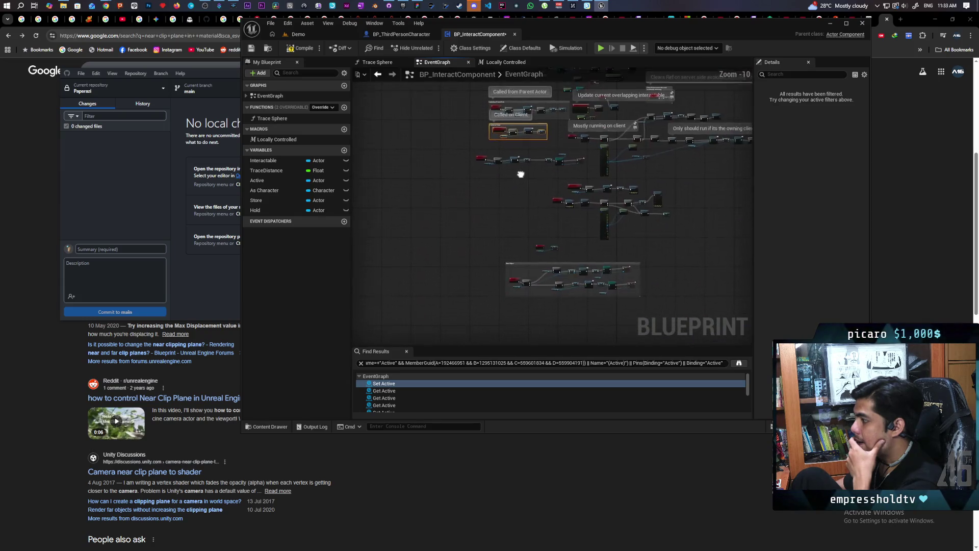
{"action": "scroll", "coordinate": [549, 262], "scroll_direction": "up", "scroll_amount": 3}
{"action": "left_click_drag", "start_coordinate": [479, 232], "coordinate": [591, 283]}
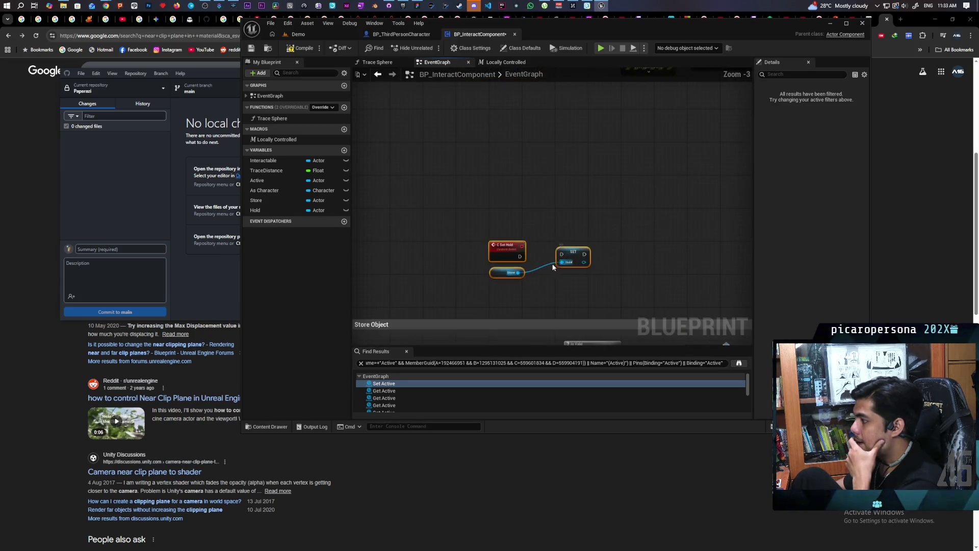
Set C Set Hold to Run on owning Client, Reliable, then compile and save
{"action": "scroll", "coordinate": [533, 250], "scroll_direction": "down", "scroll_amount": 3}
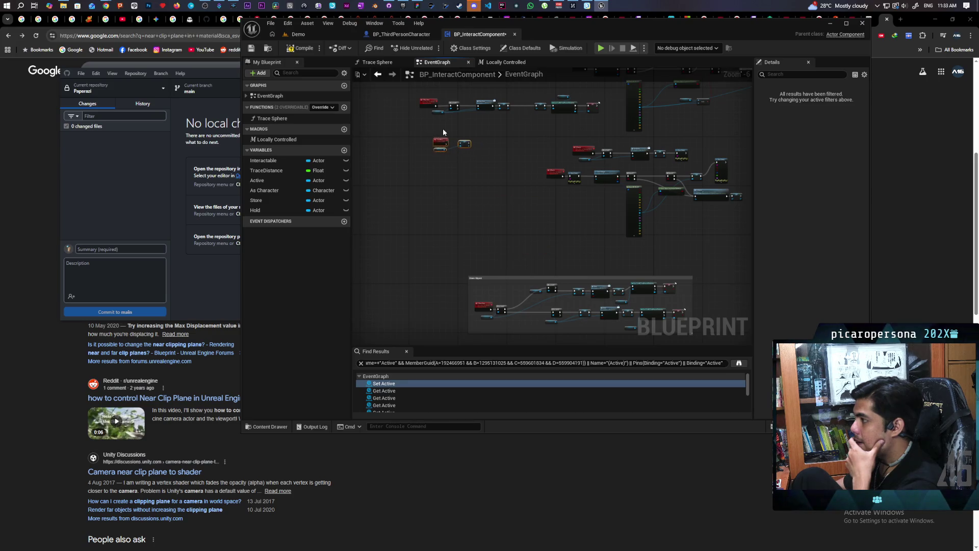
{"action": "scroll", "coordinate": [446, 137], "scroll_direction": "up", "scroll_amount": 4}
{"action": "mouse_move", "coordinate": [459, 166]}
{"action": "left_mouse_down"}
{"action": "mouse_move", "coordinate": [446, 225]}
{"action": "mouse_move", "coordinate": [506, 213]}
{"action": "left_mouse_up"}
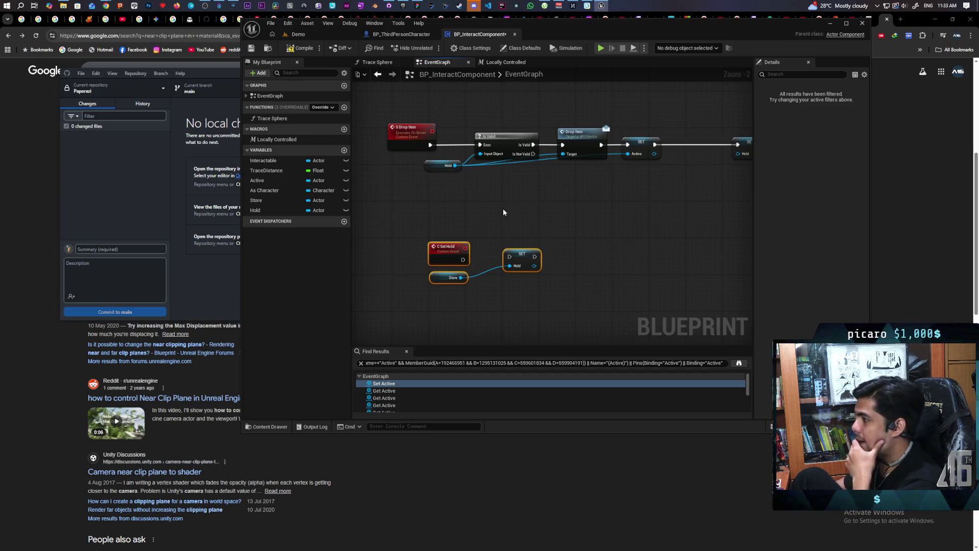
{"action": "left_click", "coordinate": [447, 250]}
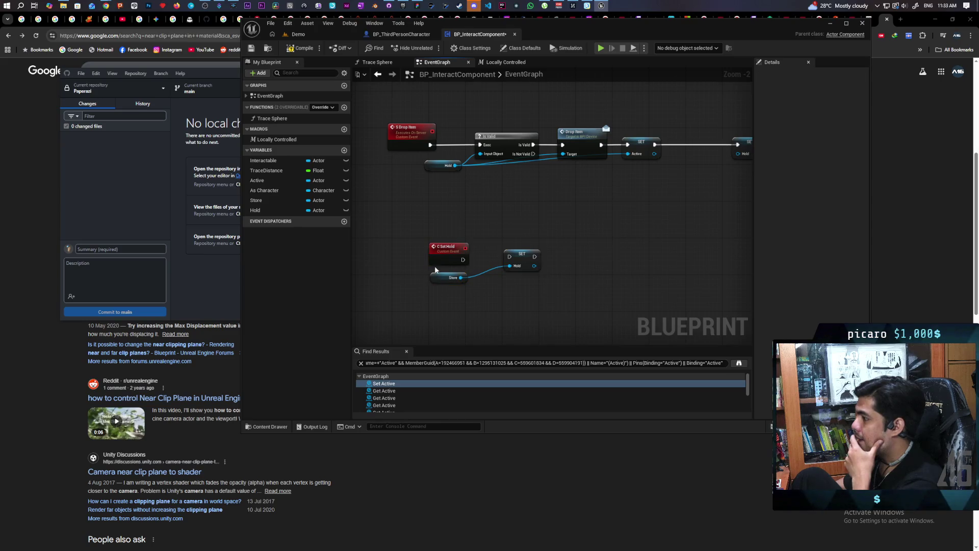
{"action": "left_click", "coordinate": [827, 127]}
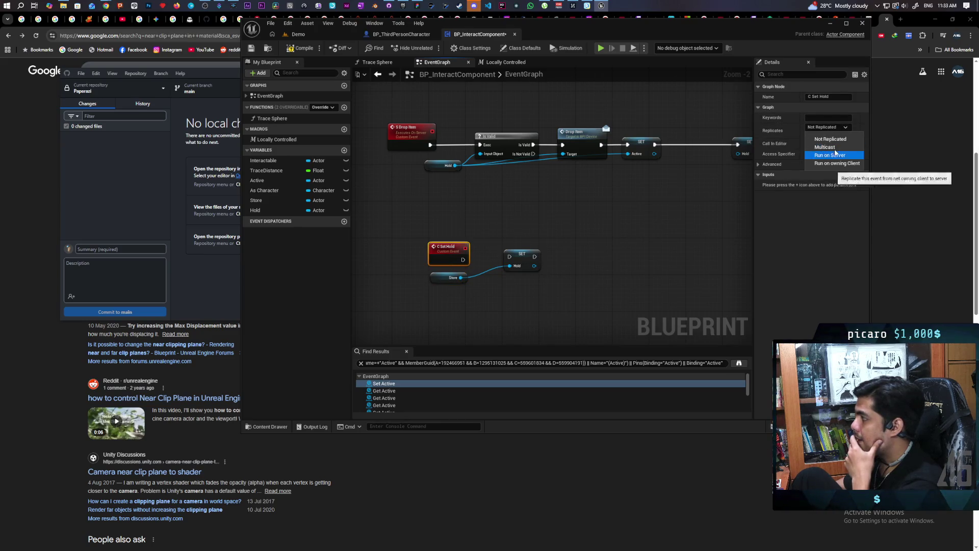
{"action": "left_click", "coordinate": [839, 163]}
{"action": "left_click", "coordinate": [809, 134]}
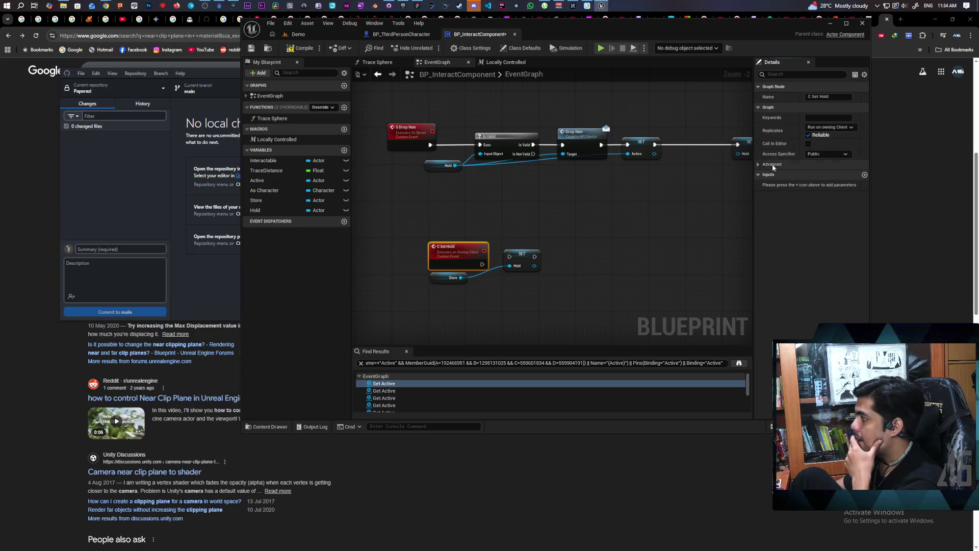
{"action": "left_click", "coordinate": [291, 49]}
{"action": "key", "text": "ctrl+s"}
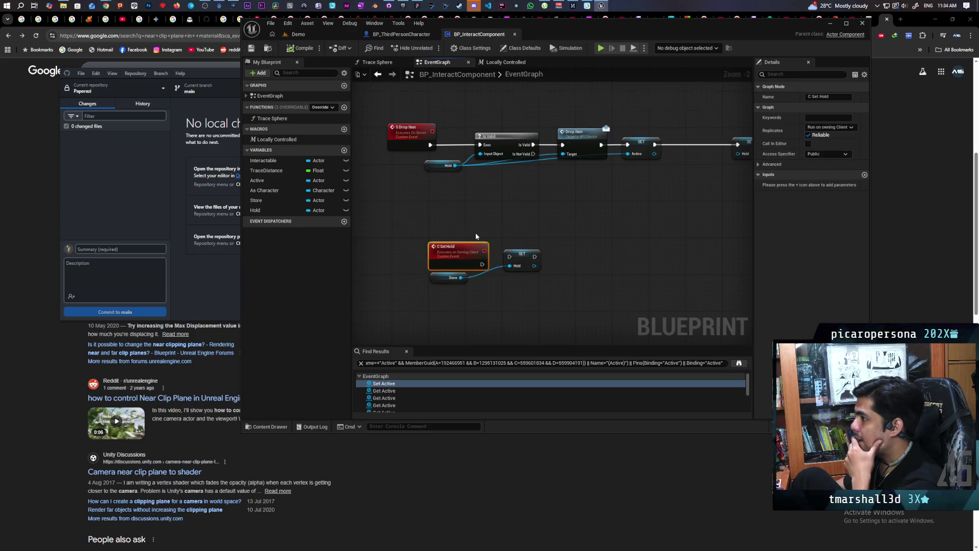
Add a Branch after the C Set Hold event, driven by its Condition
{"action": "scroll", "coordinate": [469, 231], "scroll_direction": "up", "scroll_amount": 1}
{"action": "mouse_move", "coordinate": [531, 271]}
{"action": "left_mouse_down"}
{"action": "mouse_move", "coordinate": [535, 278]}
{"action": "mouse_move", "coordinate": [471, 251]}
{"action": "left_mouse_up"}
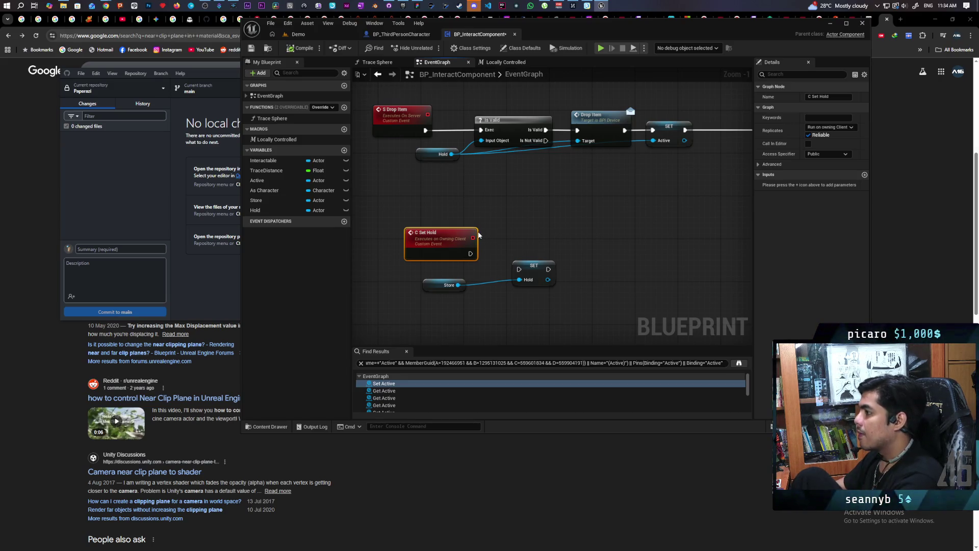
{"action": "mouse_move", "coordinate": [551, 213]}
{"action": "left_mouse_down"}
{"action": "mouse_move", "coordinate": [525, 280]}
{"action": "mouse_move", "coordinate": [498, 279]}
{"action": "mouse_move", "coordinate": [590, 99]}
{"action": "left_mouse_up"}
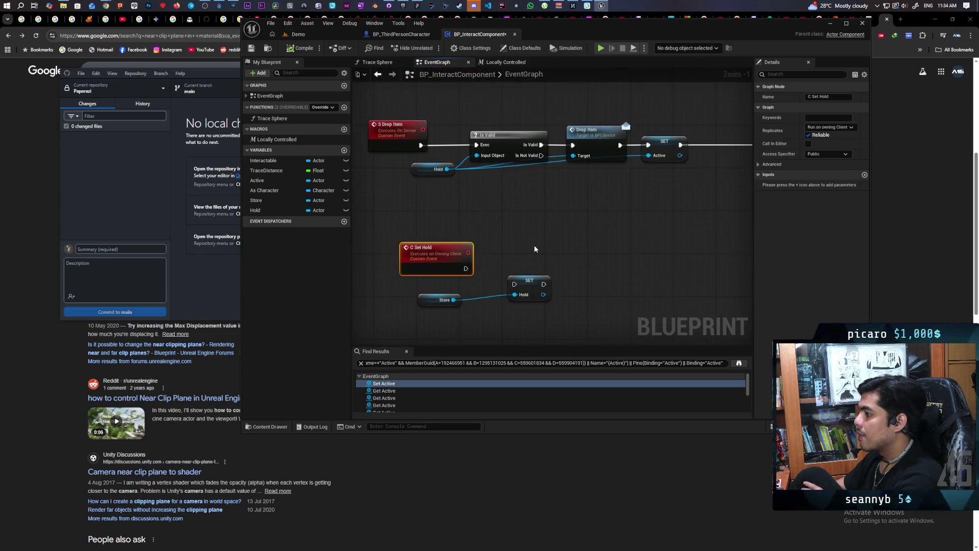
{"action": "left_click_drag", "start_coordinate": [526, 278], "coordinate": [552, 223]}
{"action": "left_click_drag", "start_coordinate": [531, 192], "coordinate": [537, 221]}
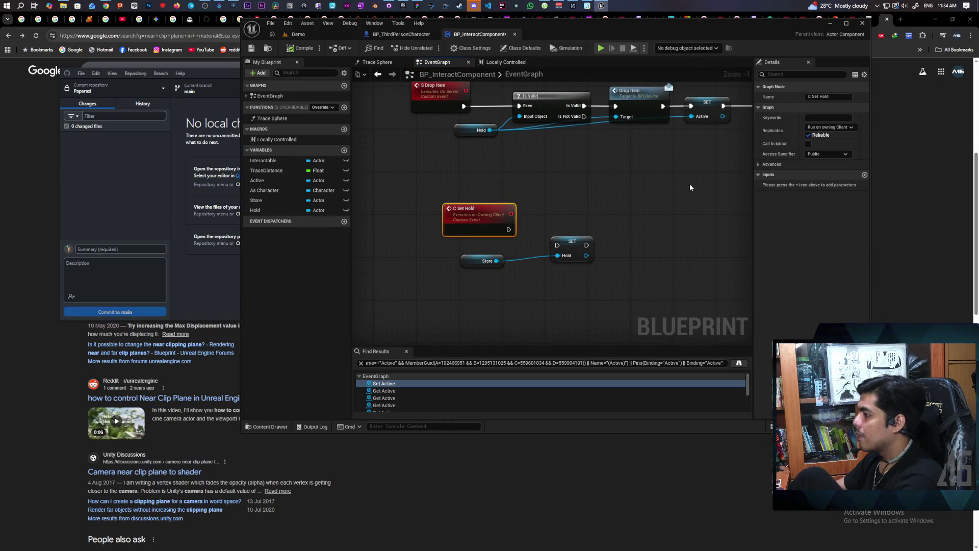
{"action": "mouse_move", "coordinate": [492, 254]}
{"action": "left_mouse_down"}
{"action": "mouse_move", "coordinate": [571, 247]}
{"action": "mouse_move", "coordinate": [577, 274]}
{"action": "left_mouse_up"}
{"action": "left_click", "coordinate": [566, 224]}
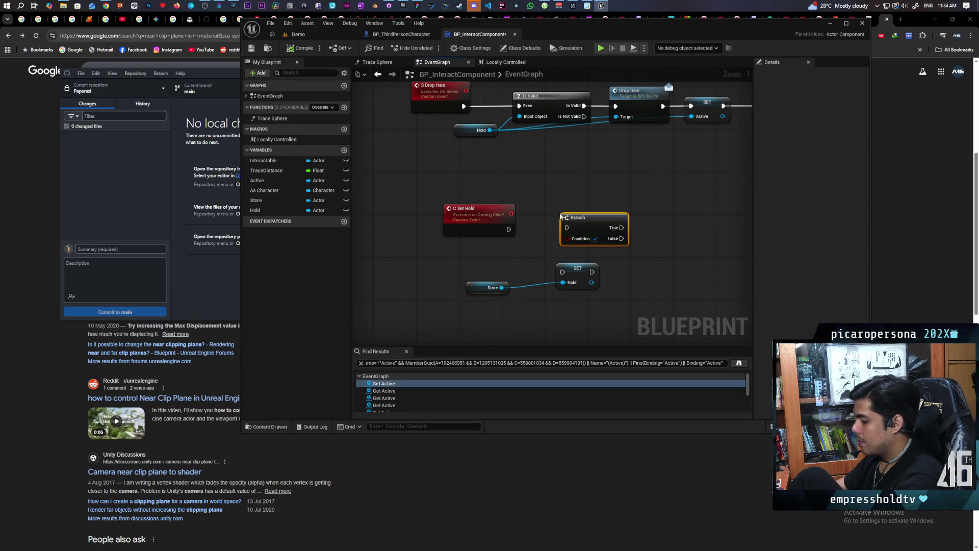
{"action": "mouse_move", "coordinate": [508, 230]}
{"action": "left_mouse_down"}
{"action": "mouse_move", "coordinate": [566, 228]}
{"action": "mouse_move", "coordinate": [567, 240]}
{"action": "mouse_move", "coordinate": [497, 235]}
{"action": "left_mouse_up"}
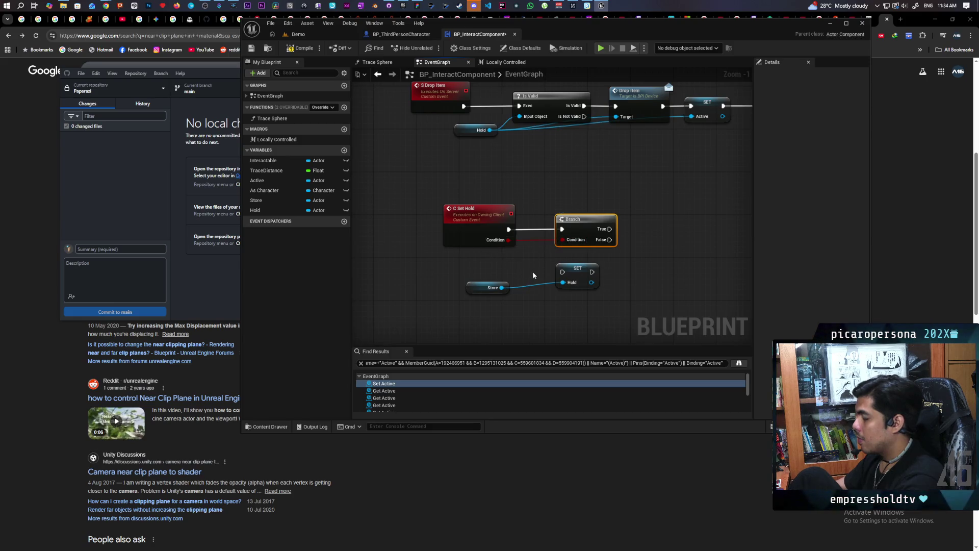
Gate SET Hold on Branch True through an Is Valid check on Store
{"action": "left_click_drag", "start_coordinate": [533, 276], "coordinate": [495, 247]}
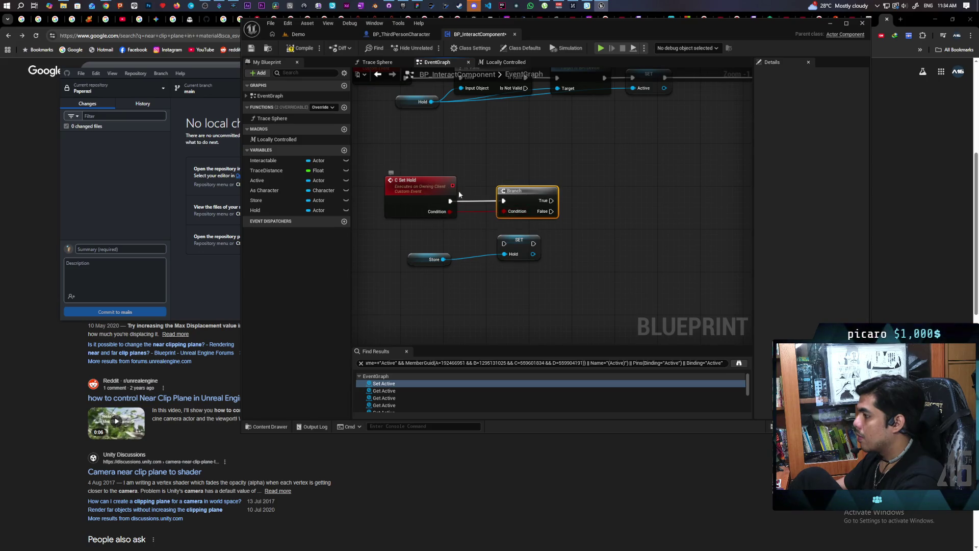
{"action": "mouse_move", "coordinate": [440, 246]}
{"action": "left_mouse_down"}
{"action": "mouse_move", "coordinate": [510, 263]}
{"action": "mouse_move", "coordinate": [624, 201]}
{"action": "mouse_move", "coordinate": [613, 162]}
{"action": "mouse_move", "coordinate": [659, 158]}
{"action": "left_mouse_up"}
{"action": "left_click", "coordinate": [620, 203]}
{"action": "key", "text": "ctrl+v"}
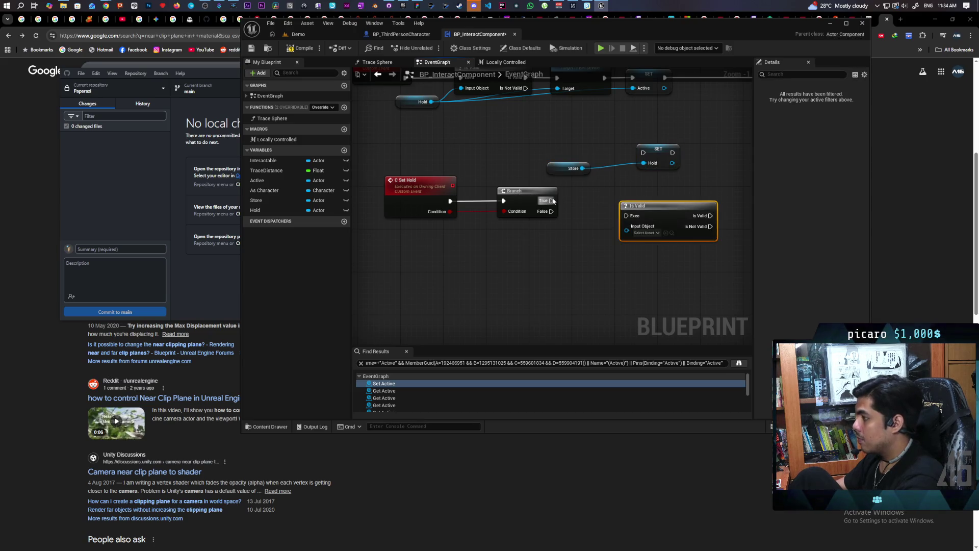
{"action": "left_click_drag", "start_coordinate": [628, 232], "coordinate": [628, 232]}
{"action": "key", "text": "Escape"}
{"action": "left_click_drag", "start_coordinate": [551, 200], "coordinate": [630, 216]}
{"action": "mouse_move", "coordinate": [581, 169]}
{"action": "left_mouse_down"}
{"action": "mouse_move", "coordinate": [627, 230]}
{"action": "mouse_move", "coordinate": [640, 199]}
{"action": "mouse_move", "coordinate": [628, 195]}
{"action": "mouse_move", "coordinate": [658, 179]}
{"action": "mouse_move", "coordinate": [646, 155]}
{"action": "left_mouse_up"}
{"action": "left_click_drag", "start_coordinate": [658, 148], "coordinate": [711, 196]}
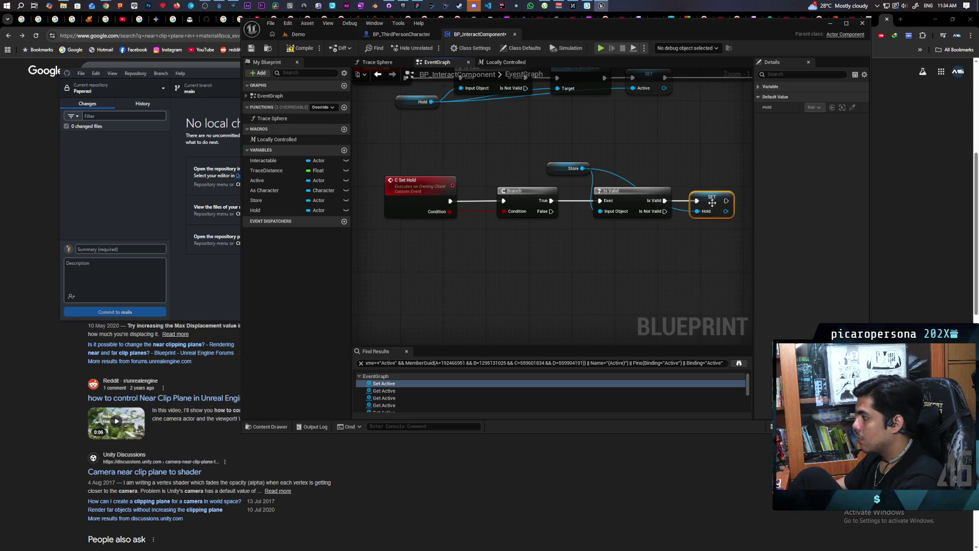
{"action": "left_click", "coordinate": [593, 247]}
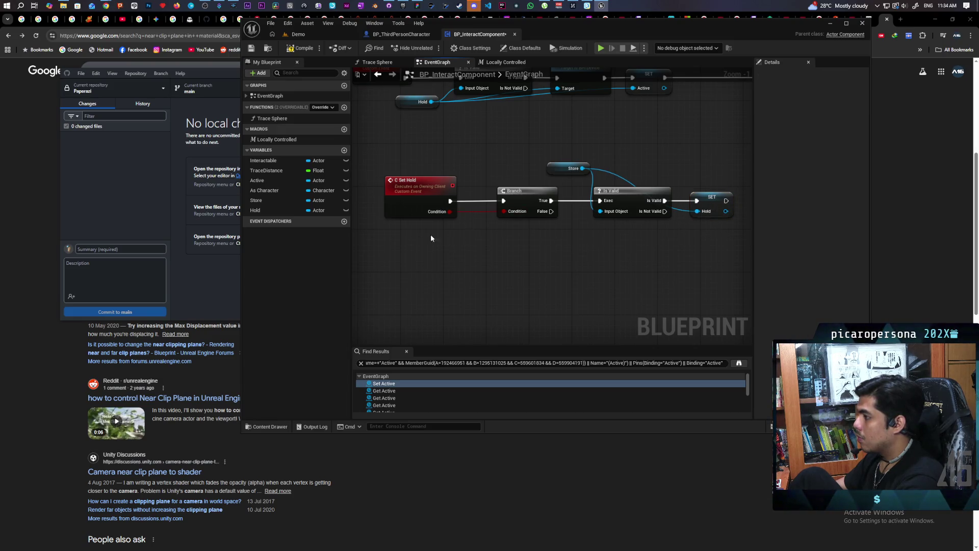
Add a second SET Hold node for the Branch False path
{"action": "mouse_move", "coordinate": [255, 210]}
{"action": "left_mouse_down"}
{"action": "mouse_move", "coordinate": [378, 252]}
{"action": "mouse_move", "coordinate": [587, 211]}
{"action": "mouse_move", "coordinate": [605, 259]}
{"action": "left_mouse_up"}
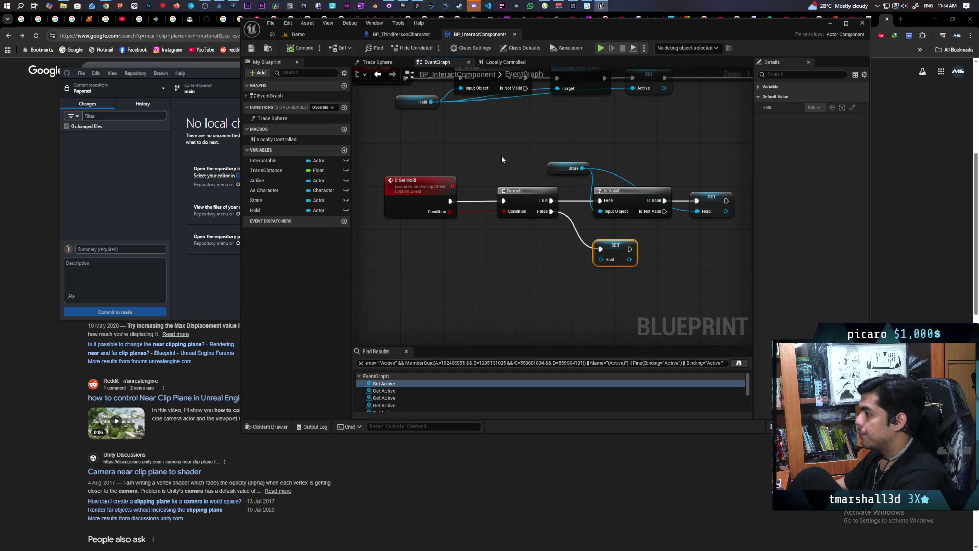
{"action": "scroll", "coordinate": [505, 154], "scroll_direction": "down", "scroll_amount": 2}
{"action": "left_click_drag", "start_coordinate": [509, 155], "coordinate": [472, 254]}
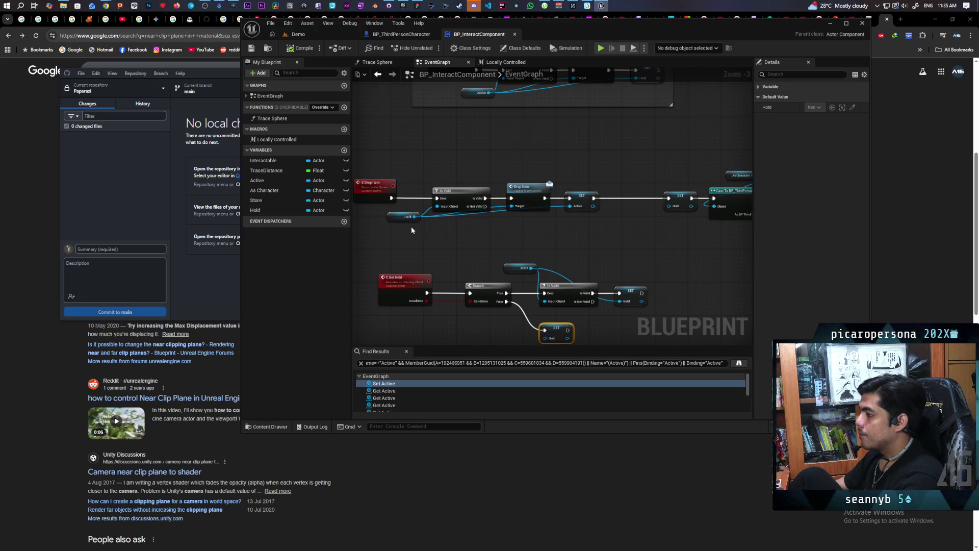
Insert a C Set Hold call between SET Hold and the Cast in the Drop Item chain
{"action": "scroll", "coordinate": [412, 230], "scroll_direction": "up", "scroll_amount": 1}
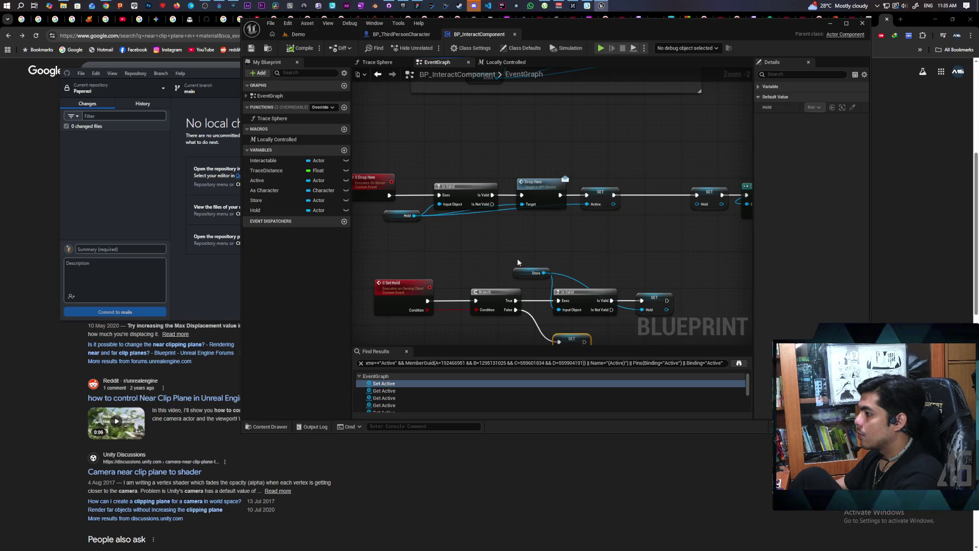
{"action": "mouse_move", "coordinate": [614, 195]}
{"action": "left_mouse_down"}
{"action": "mouse_move", "coordinate": [631, 168]}
{"action": "mouse_move", "coordinate": [698, 198]}
{"action": "mouse_move", "coordinate": [647, 198]}
{"action": "mouse_move", "coordinate": [676, 181]}
{"action": "left_mouse_up"}
{"action": "type", "text": "cast"}
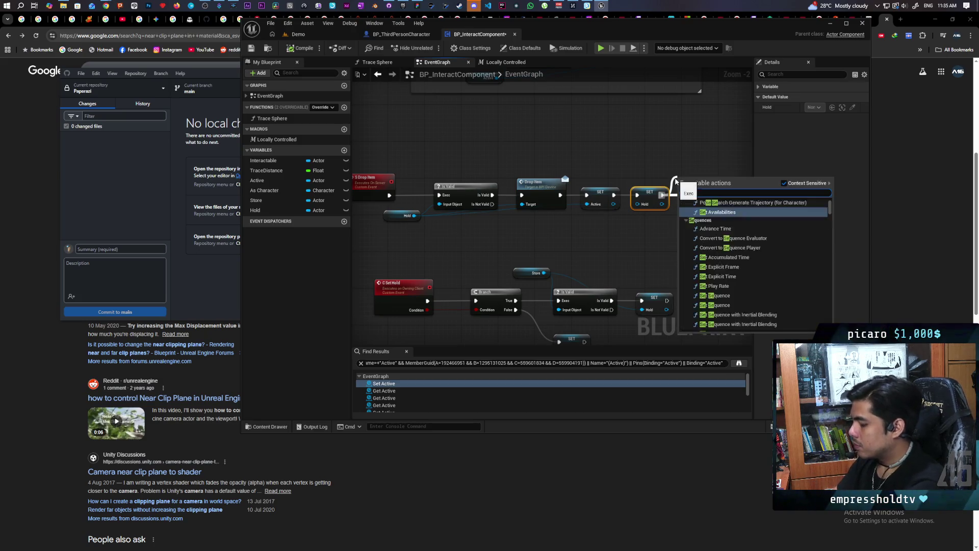
{"action": "key", "text": "Return"}
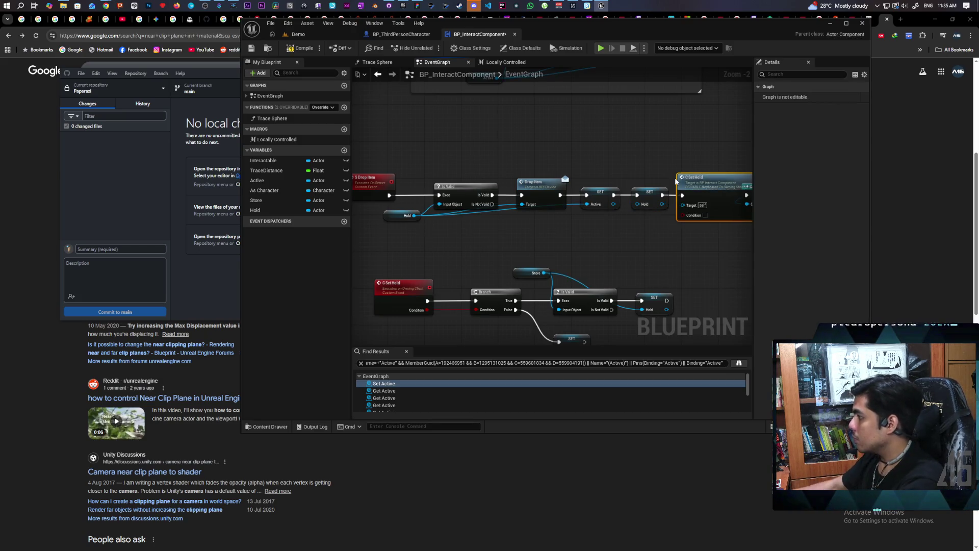
{"action": "left_click_drag", "start_coordinate": [509, 231], "coordinate": [506, 197]}
{"action": "left_click_drag", "start_coordinate": [508, 270], "coordinate": [650, 224]}
{"action": "left_click_drag", "start_coordinate": [568, 249], "coordinate": [614, 249]}
{"action": "left_click", "coordinate": [520, 242]}
{"action": "mouse_move", "coordinate": [497, 199]}
{"action": "left_mouse_down"}
{"action": "mouse_move", "coordinate": [525, 257]}
{"action": "mouse_move", "coordinate": [524, 249]}
{"action": "left_mouse_up"}
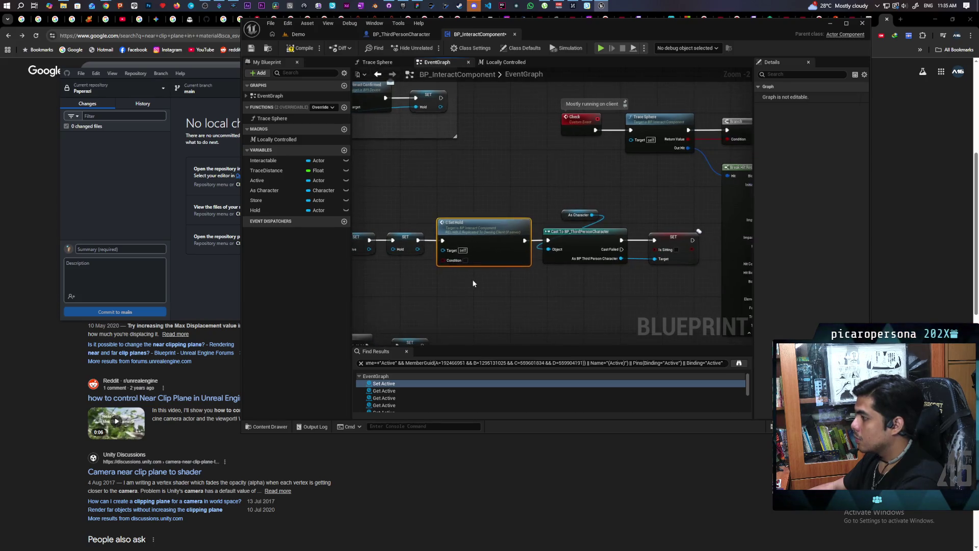
Shift the SET, Cast and SET nodes after the top Store node further right
{"action": "scroll", "coordinate": [472, 280], "scroll_direction": "down", "scroll_amount": 3}
{"action": "scroll", "coordinate": [550, 204], "scroll_direction": "up", "scroll_amount": 2}
{"action": "mouse_move", "coordinate": [469, 283]}
{"action": "left_mouse_down"}
{"action": "mouse_move", "coordinate": [543, 221]}
{"action": "mouse_move", "coordinate": [556, 167]}
{"action": "mouse_move", "coordinate": [512, 176]}
{"action": "left_mouse_up"}
{"action": "scroll", "coordinate": [533, 182], "scroll_direction": "up", "scroll_amount": 1}
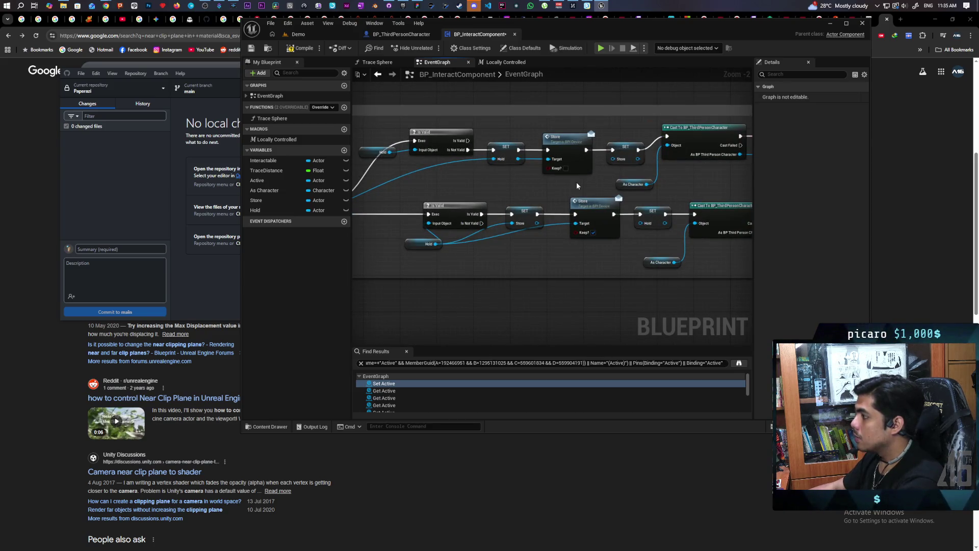
{"action": "scroll", "coordinate": [518, 180], "scroll_direction": "down", "scroll_amount": 2}
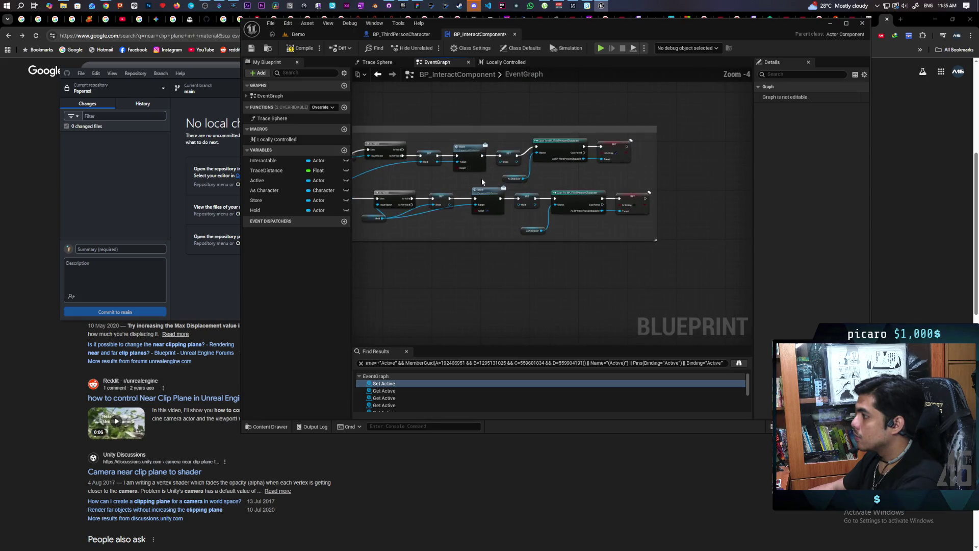
{"action": "left_click_drag", "start_coordinate": [508, 136], "coordinate": [623, 186]}
{"action": "left_click_drag", "start_coordinate": [506, 158], "coordinate": [555, 159]}
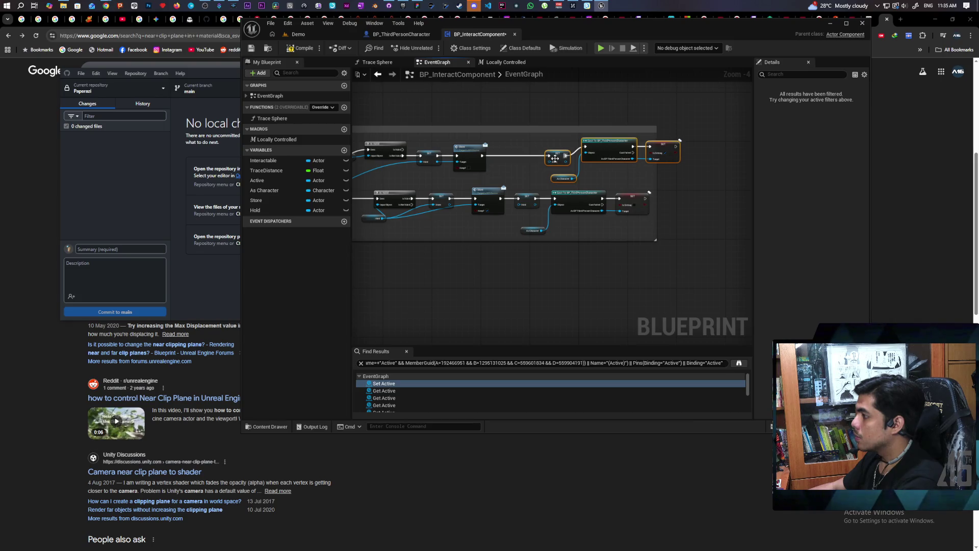
Add a C Set Hold call after the top Store node with Condition ticked
{"action": "scroll", "coordinate": [555, 158], "scroll_direction": "up", "scroll_amount": 4}
{"action": "left_click_drag", "start_coordinate": [489, 149], "coordinate": [518, 143]}
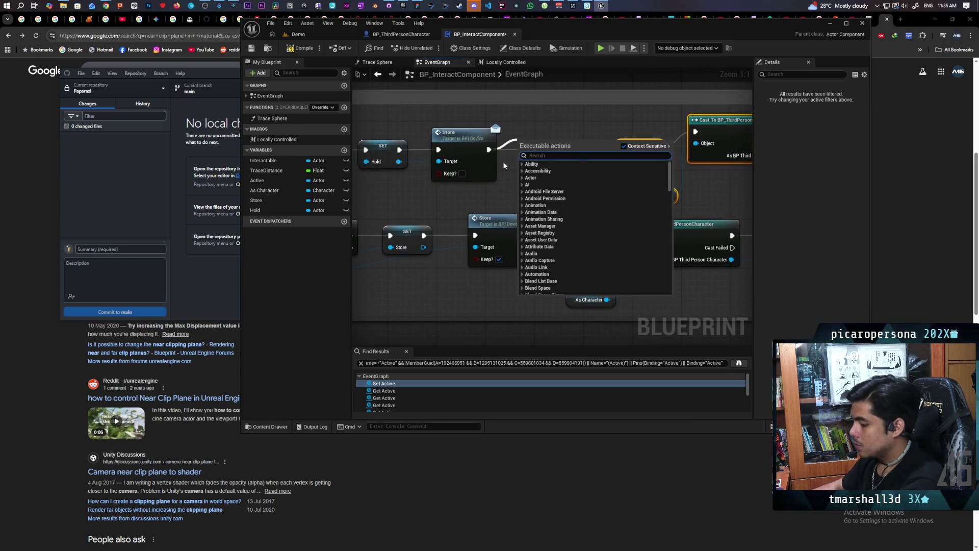
{"action": "type", "text": "set hold"}
{"action": "key", "text": "Return"}
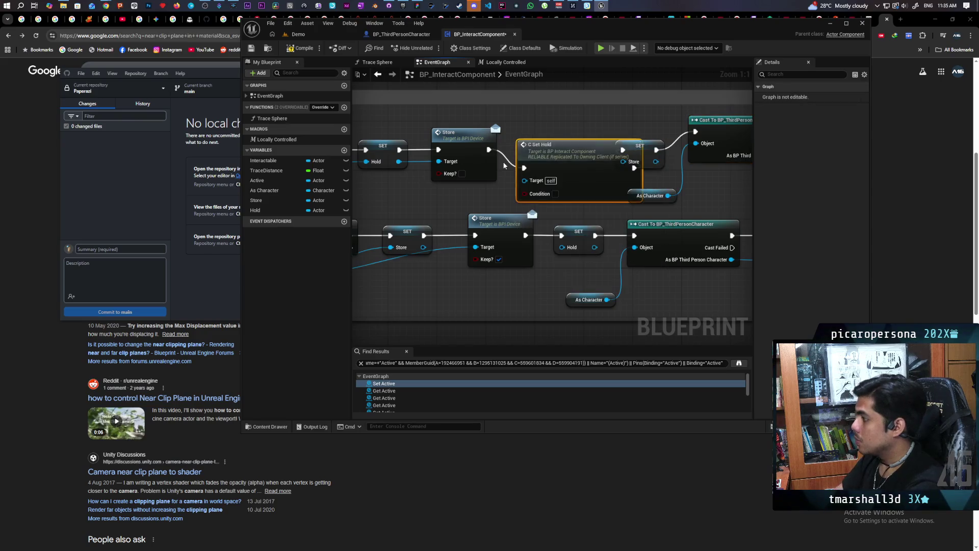
{"action": "left_click_drag", "start_coordinate": [551, 157], "coordinate": [533, 145]}
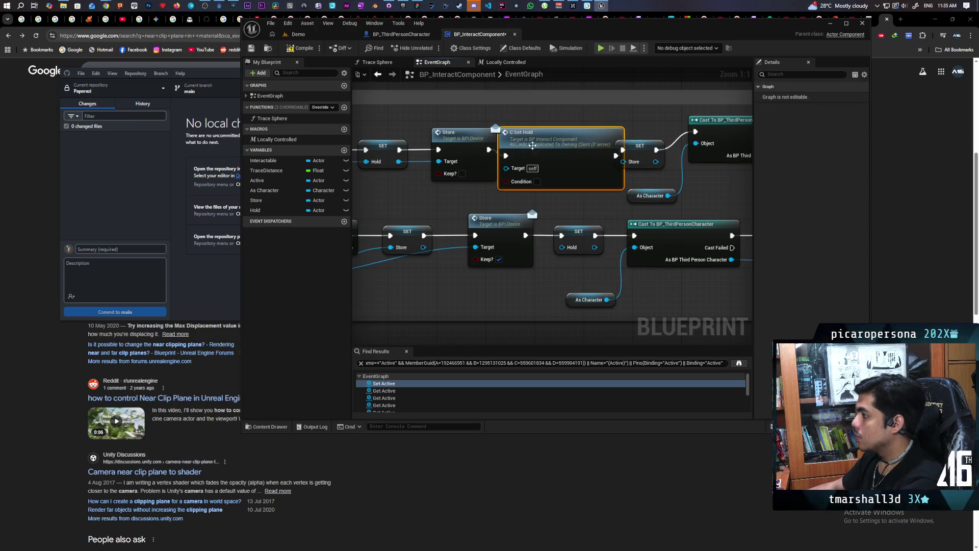
{"action": "left_click", "coordinate": [536, 182]}
{"action": "scroll", "coordinate": [587, 187], "scroll_direction": "down", "scroll_amount": 1}
Push the top path's SET, Cast and As Character nodes further right
{"action": "left_click_drag", "start_coordinate": [595, 178], "coordinate": [478, 173]}
{"action": "left_click_drag", "start_coordinate": [668, 119], "coordinate": [498, 204]}
{"action": "mouse_move", "coordinate": [612, 124]}
{"action": "left_mouse_down"}
{"action": "mouse_move", "coordinate": [664, 129]}
{"action": "mouse_move", "coordinate": [647, 123]}
{"action": "mouse_move", "coordinate": [640, 145]}
{"action": "left_mouse_up"}
{"action": "scroll", "coordinate": [676, 198], "scroll_direction": "down", "scroll_amount": 2}
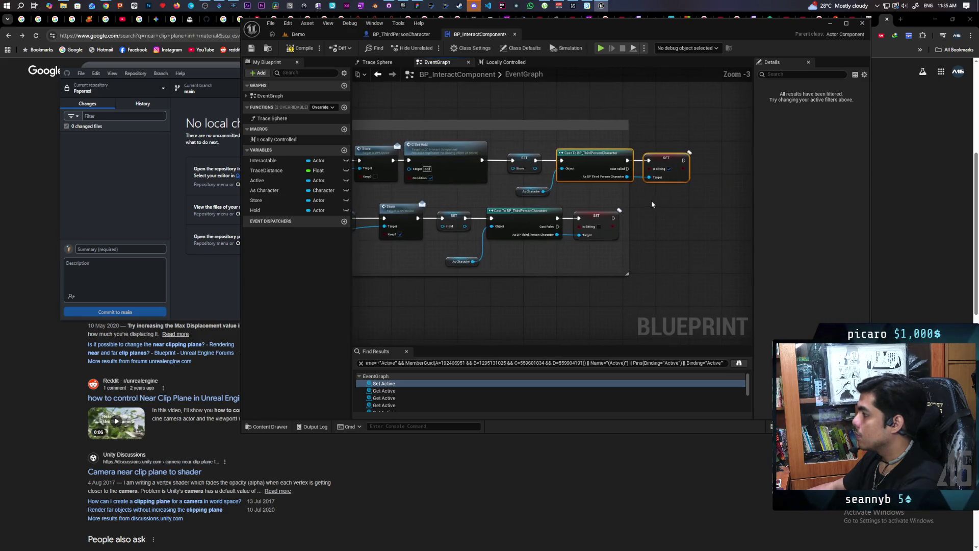
{"action": "mouse_move", "coordinate": [365, 252]}
{"action": "left_mouse_down"}
{"action": "mouse_move", "coordinate": [567, 233]}
{"action": "mouse_move", "coordinate": [507, 216]}
{"action": "mouse_move", "coordinate": [488, 229]}
{"action": "left_mouse_up"}
{"action": "left_click_drag", "start_coordinate": [357, 207], "coordinate": [536, 197]}
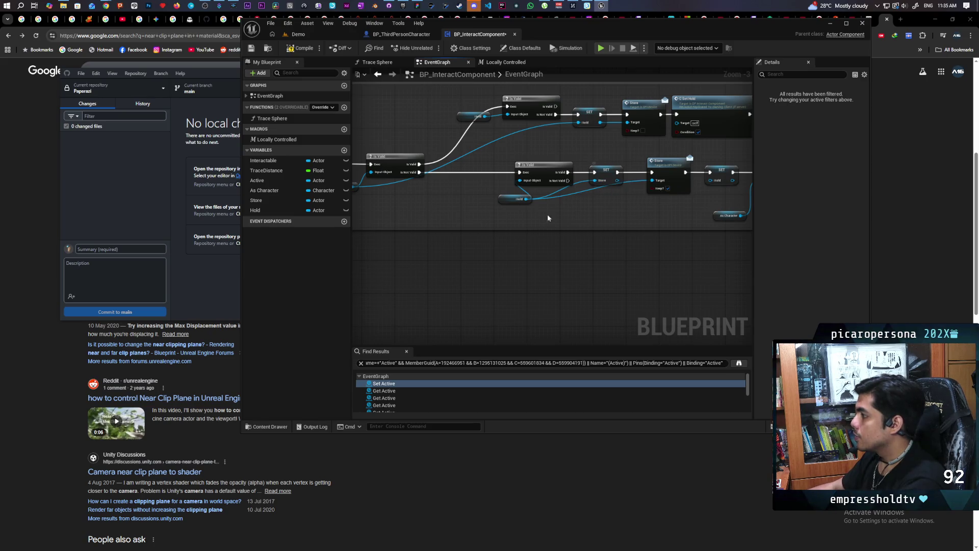
{"action": "scroll", "coordinate": [555, 154], "scroll_direction": "up", "scroll_amount": 2}
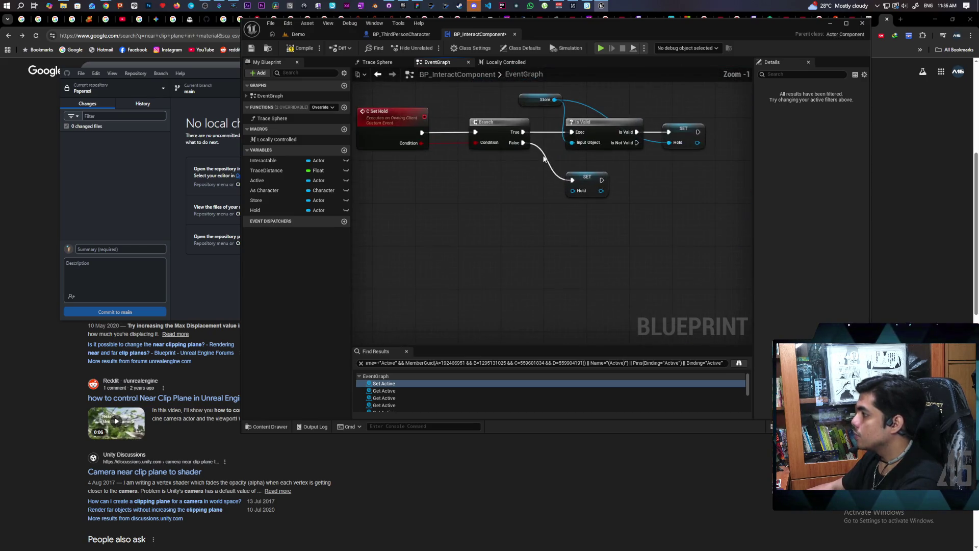
{"action": "left_click_drag", "start_coordinate": [544, 158], "coordinate": [528, 222]}
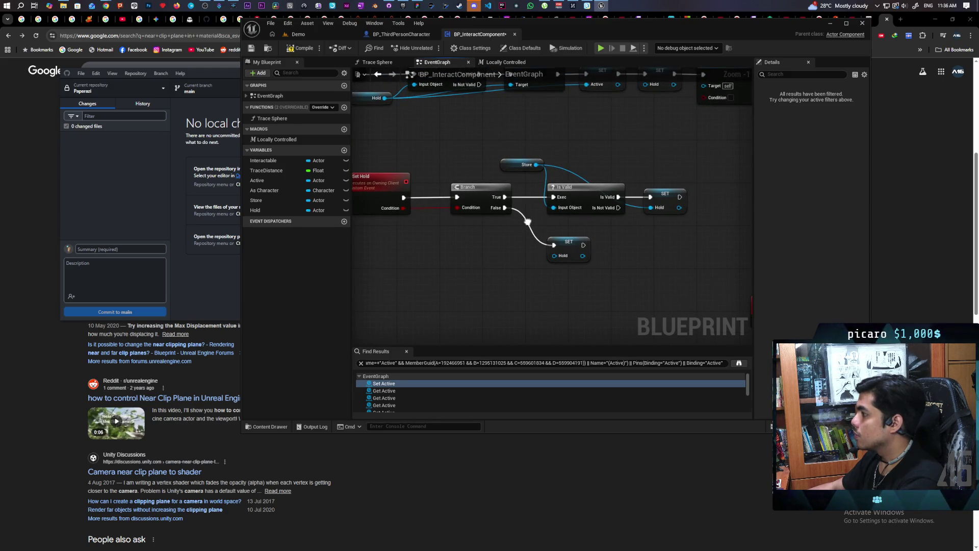
{"action": "scroll", "coordinate": [527, 222], "scroll_direction": "down", "scroll_amount": 1}
{"action": "mouse_move", "coordinate": [538, 234]}
{"action": "left_mouse_down"}
{"action": "mouse_move", "coordinate": [574, 164]}
{"action": "mouse_move", "coordinate": [591, 185]}
{"action": "mouse_move", "coordinate": [467, 194]}
{"action": "left_mouse_up"}
Paste a C Set Hold copy into the bottom item path before its Cast, then switch to Demo
{"action": "left_click_drag", "start_coordinate": [676, 160], "coordinate": [444, 219]}
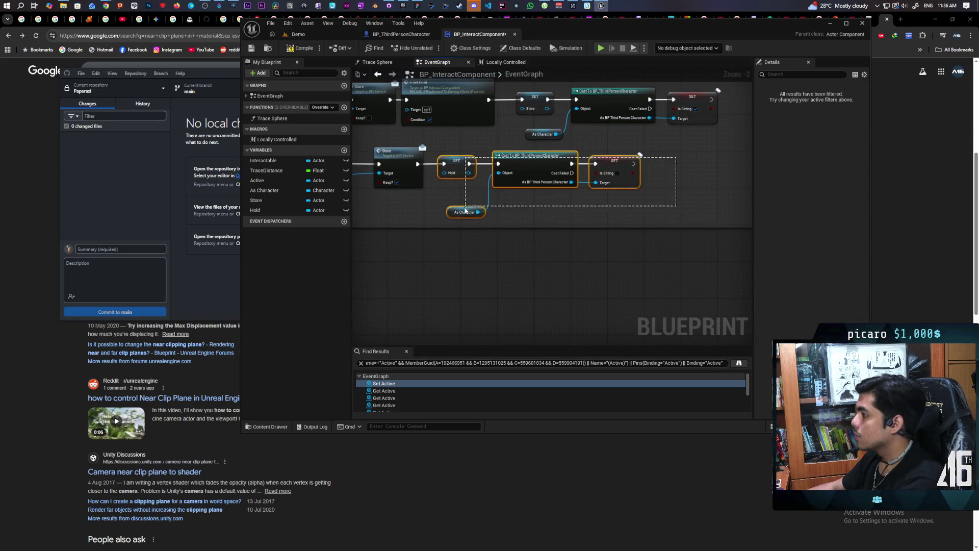
{"action": "mouse_move", "coordinate": [457, 171]}
{"action": "left_mouse_down"}
{"action": "mouse_move", "coordinate": [544, 171]}
{"action": "mouse_move", "coordinate": [558, 221]}
{"action": "mouse_move", "coordinate": [605, 250]}
{"action": "left_mouse_up"}
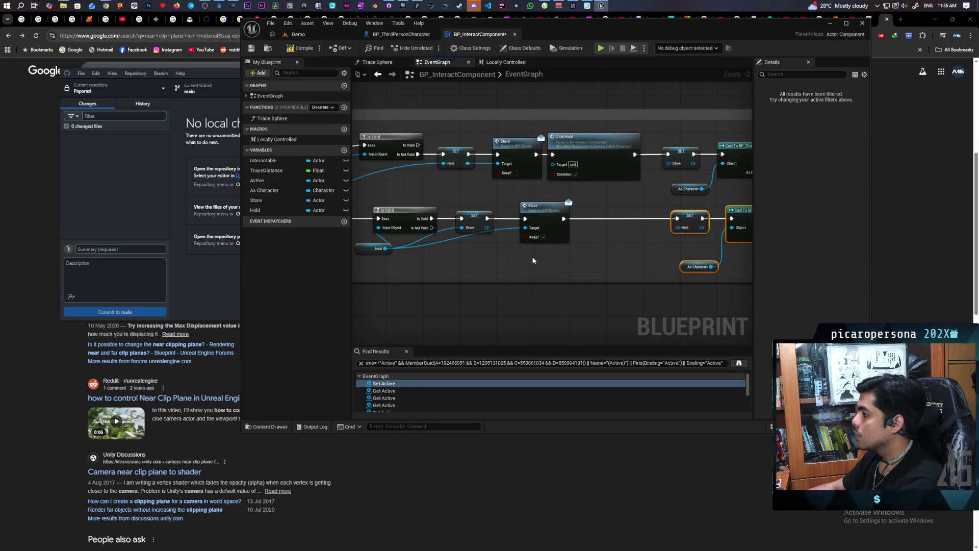
{"action": "left_click", "coordinate": [581, 192]}
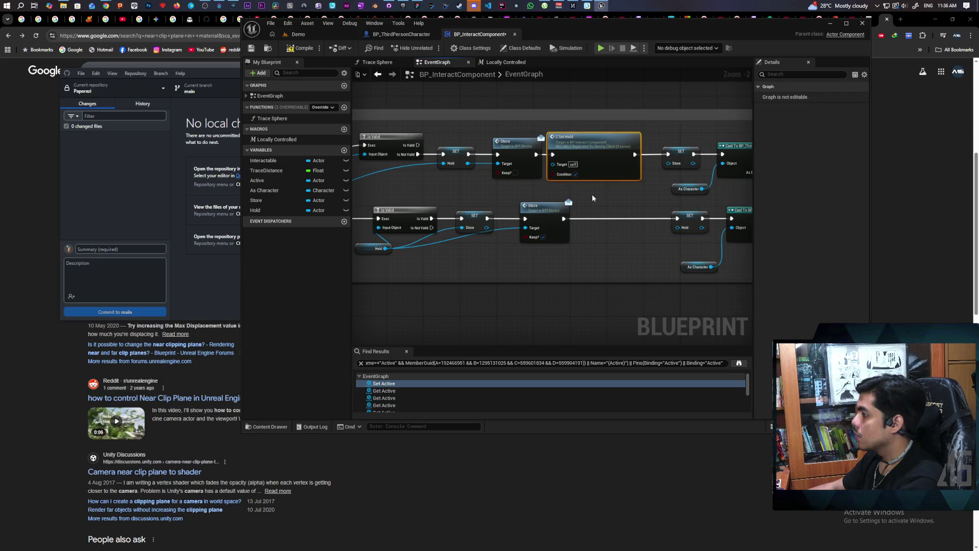
{"action": "key", "text": "ctrl+v"}
{"action": "left_click_drag", "start_coordinate": [544, 221], "coordinate": [475, 226]}
{"action": "mouse_move", "coordinate": [614, 221]}
{"action": "left_mouse_down"}
{"action": "mouse_move", "coordinate": [508, 220]}
{"action": "mouse_move", "coordinate": [574, 211]}
{"action": "mouse_move", "coordinate": [548, 225]}
{"action": "mouse_move", "coordinate": [653, 230]}
{"action": "mouse_move", "coordinate": [658, 222]}
{"action": "left_mouse_up"}
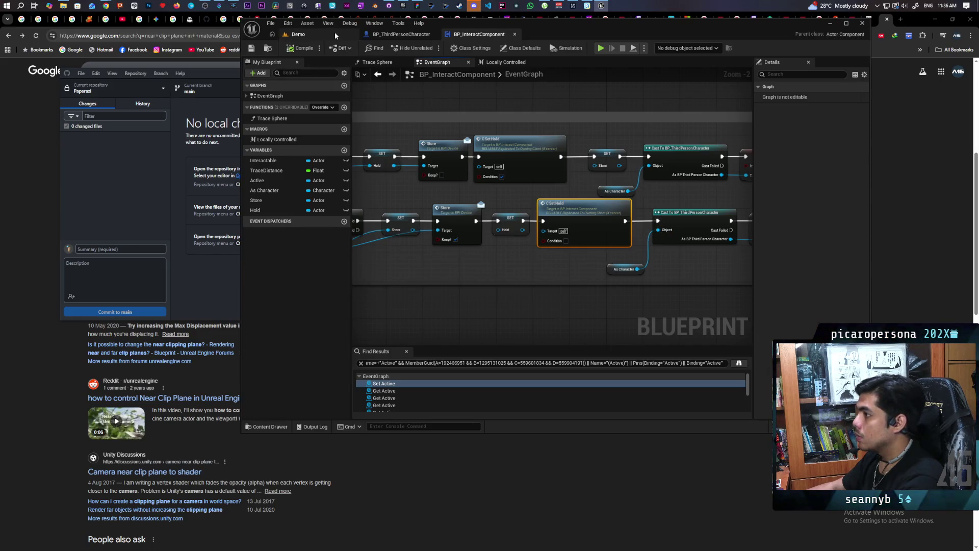
{"action": "left_click", "coordinate": [298, 35]}
{"action": "left_click_drag", "start_coordinate": [559, 31], "coordinate": [640, 32]}
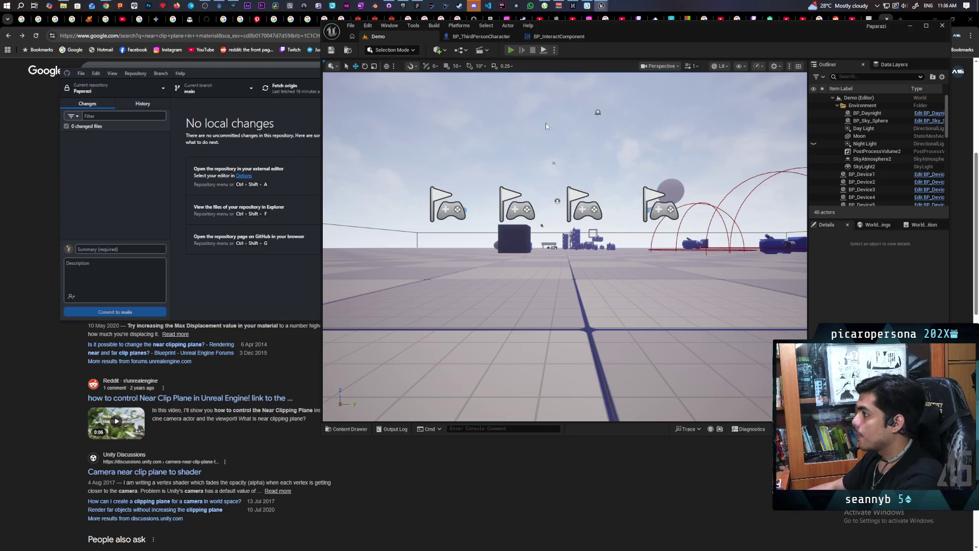
Start the three-client play session and pick up an item as Client 2
{"action": "key", "text": "alt+p"}
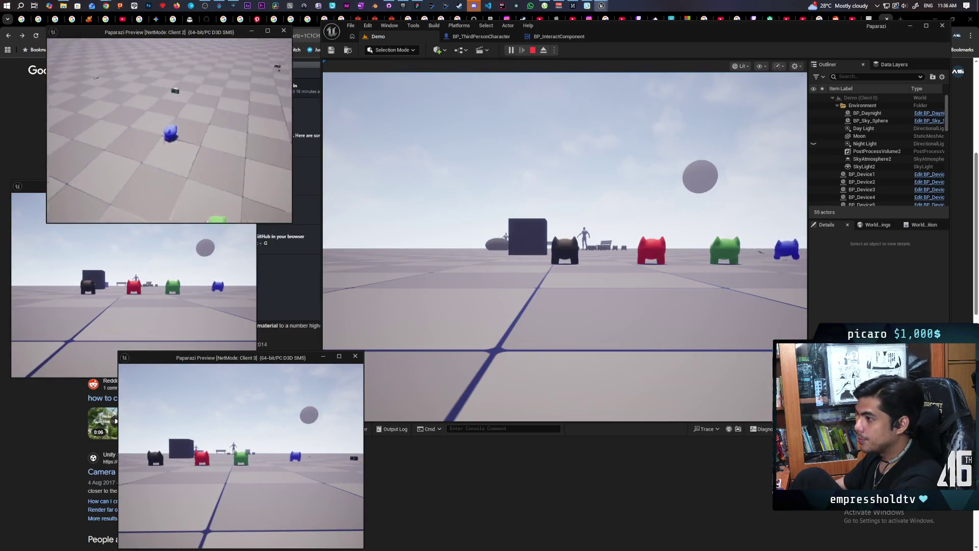
{"action": "key", "text": "w"}
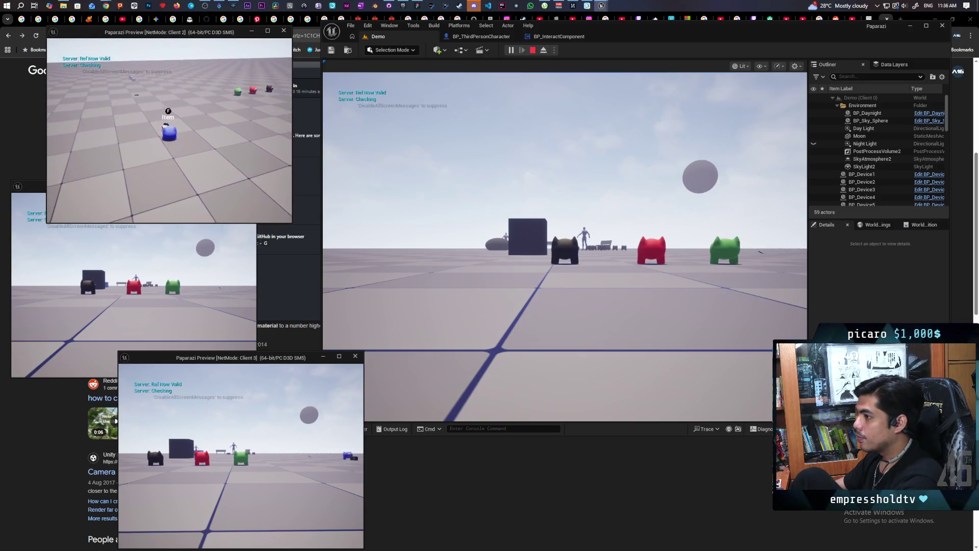
{"action": "key", "text": "f"}
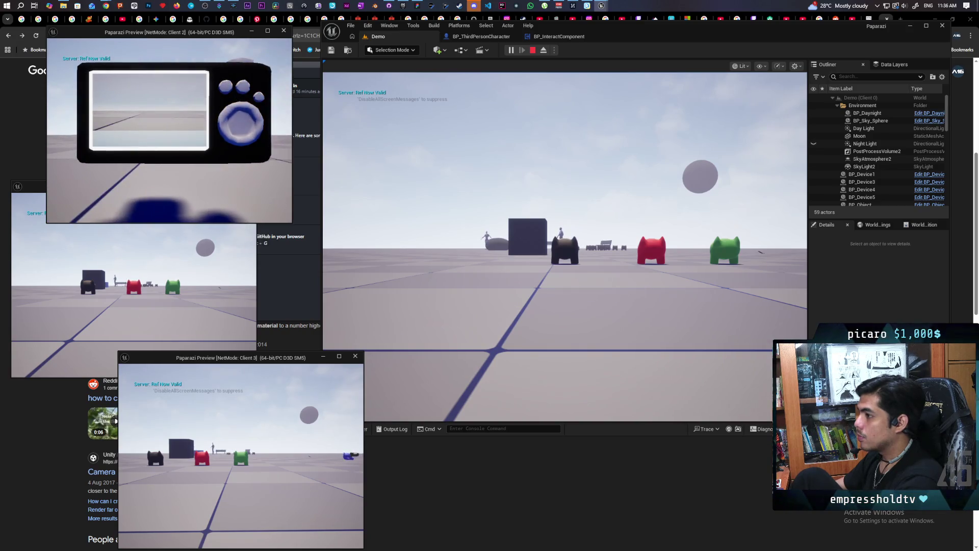
{"action": "left_click", "coordinate": [560, 306]}
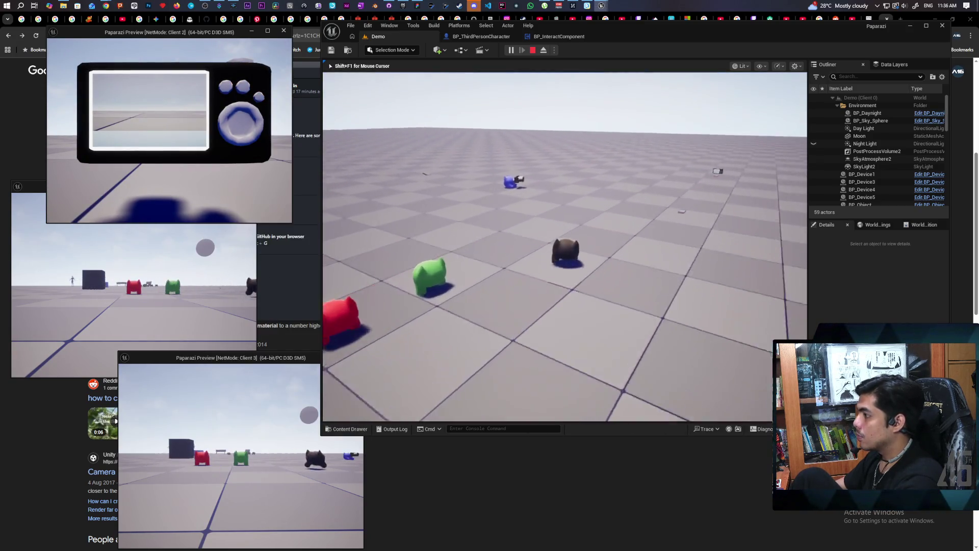
{"action": "key", "text": "alt+Tab"}
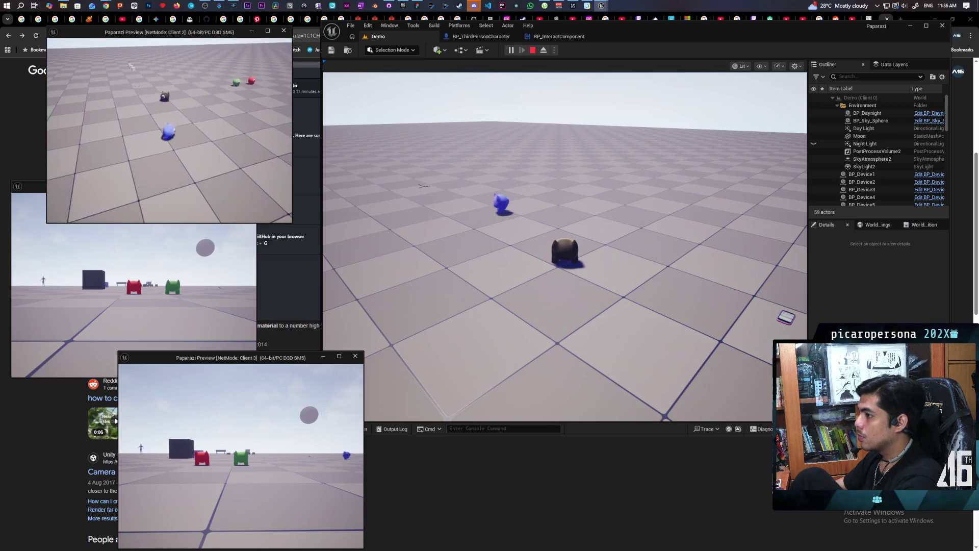
Drop the carried device and pick a device up again
{"action": "key", "text": "e"}
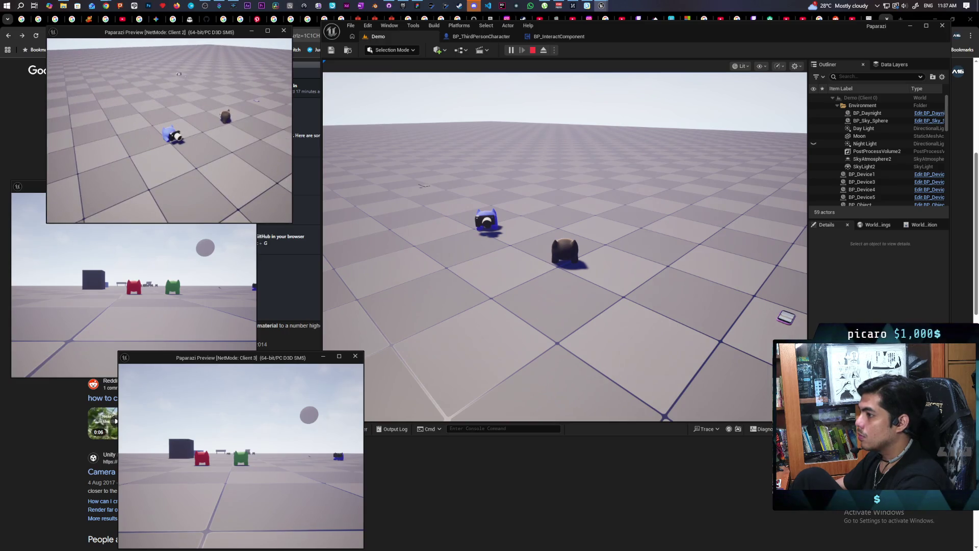
{"action": "key", "text": "e"}
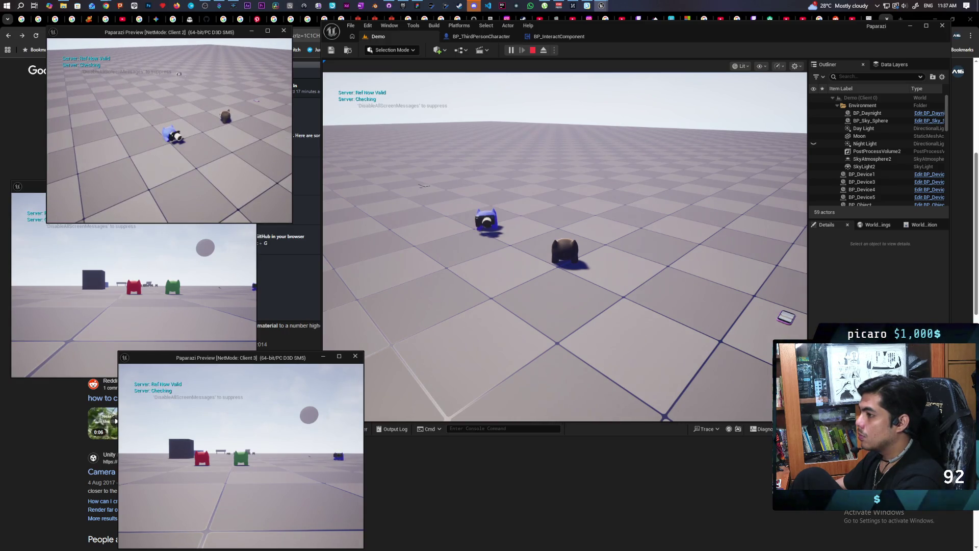
{"action": "key", "text": "e"}
{"action": "key", "text": "w"}
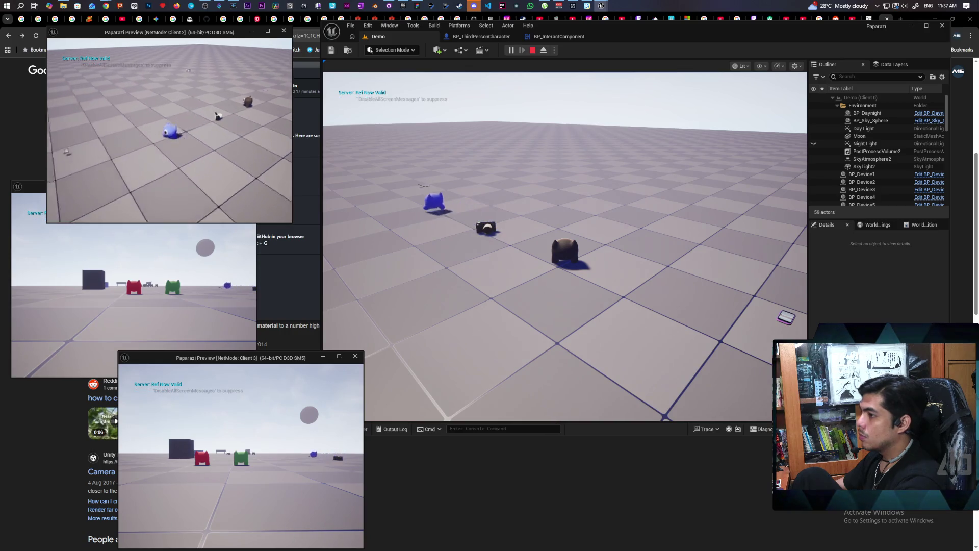
{"action": "key", "text": "e"}
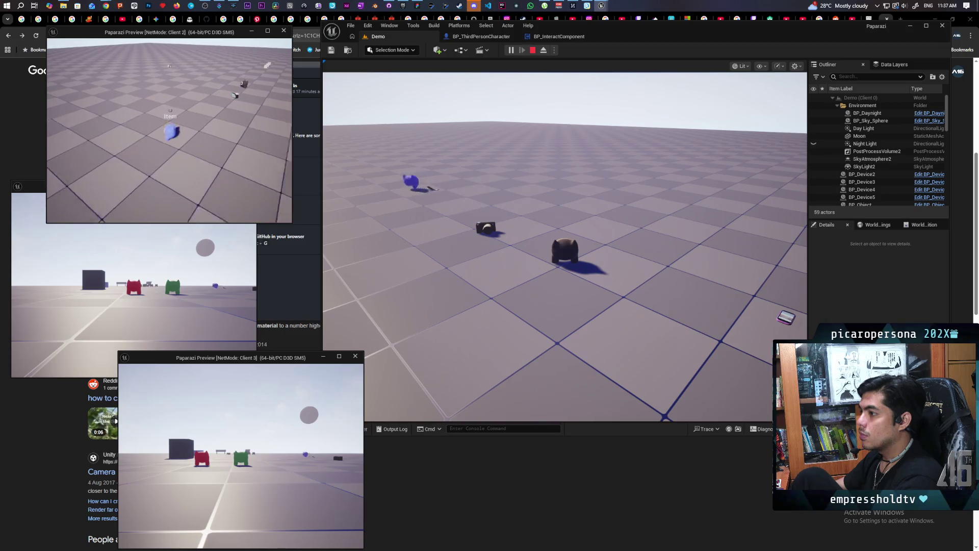
Walk to the camera device, pick it up and take out the camera
{"action": "key", "text": "w"}
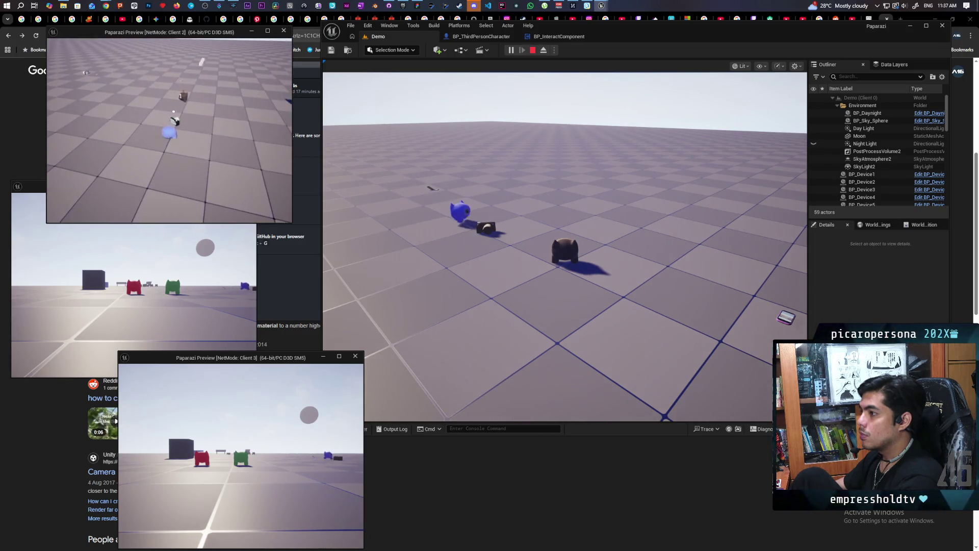
{"action": "key", "text": "f"}
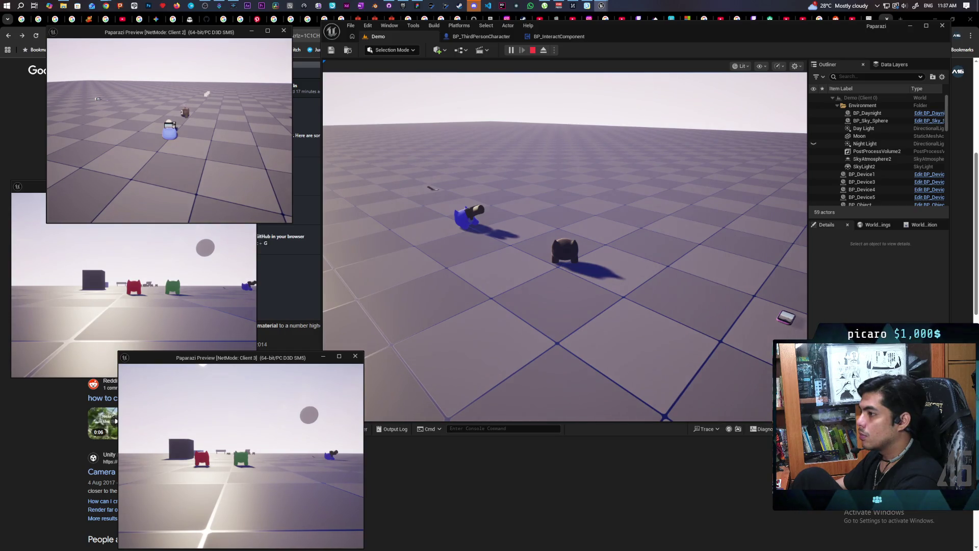
{"action": "key", "text": "e"}
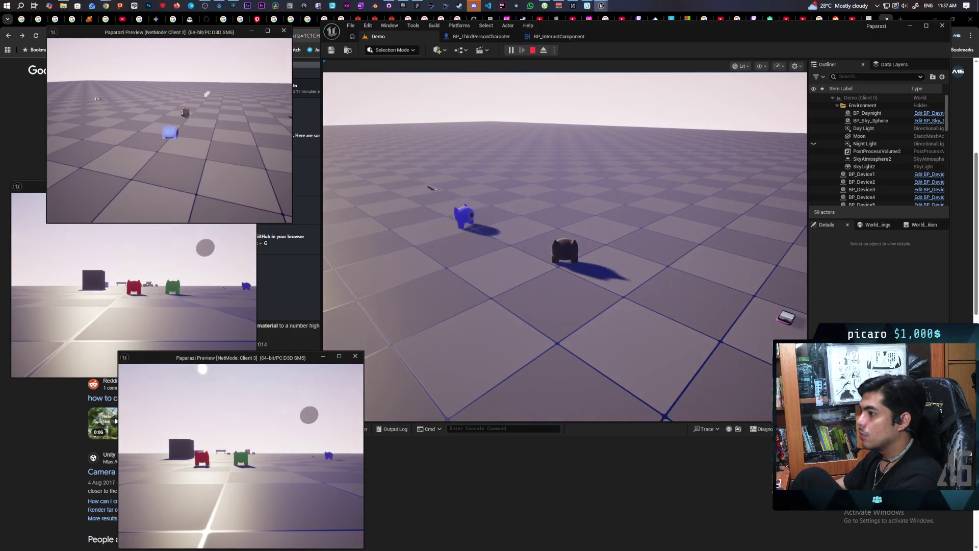
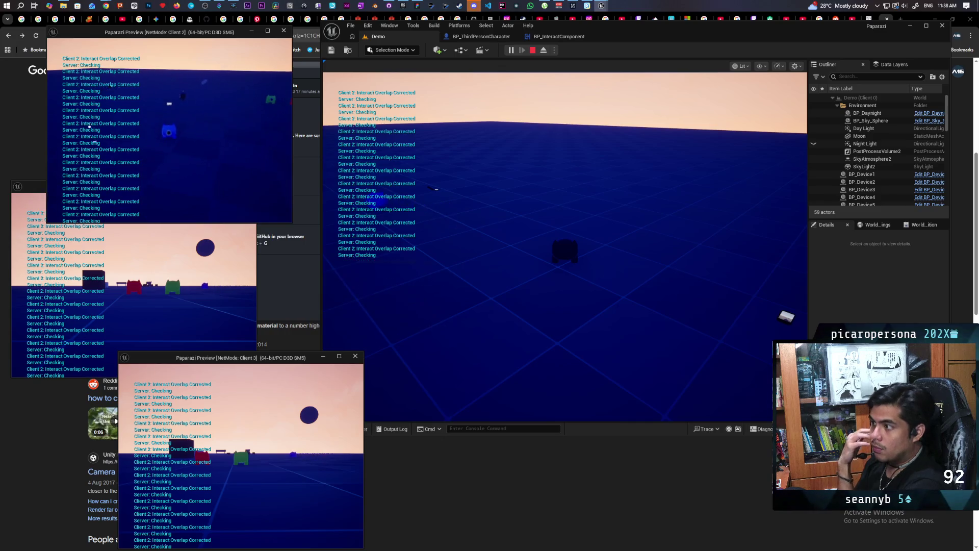
Stop Play-In-Editor, closing the client windows and returning to the Demo level view
{"action": "key", "text": "Escape"}
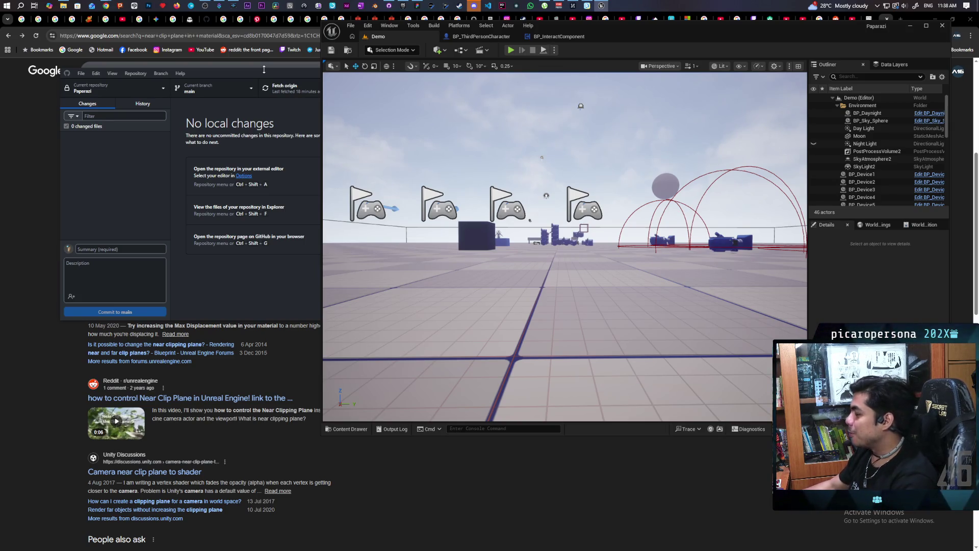
Review the Store Object graph in BP_InteractComponent, then switch to BP_ThirdPersonCharacter's event graph
{"action": "left_click", "coordinate": [559, 36]}
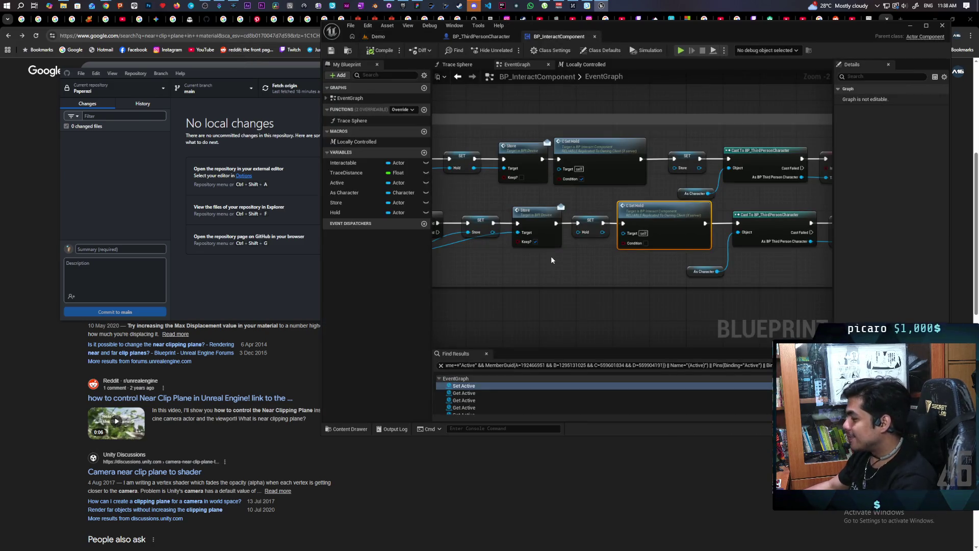
{"action": "scroll", "coordinate": [550, 257], "scroll_direction": "down", "scroll_amount": 2}
{"action": "scroll", "coordinate": [574, 263], "scroll_direction": "up", "scroll_amount": 2}
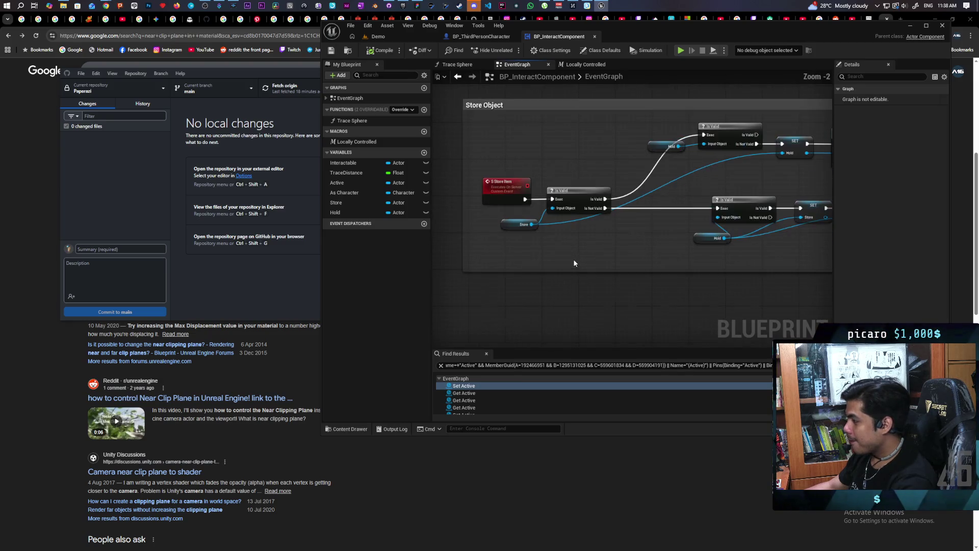
{"action": "mouse_move", "coordinate": [574, 263]}
{"action": "left_mouse_down"}
{"action": "mouse_move", "coordinate": [618, 291]}
{"action": "mouse_move", "coordinate": [465, 297]}
{"action": "mouse_move", "coordinate": [619, 290]}
{"action": "left_mouse_up"}
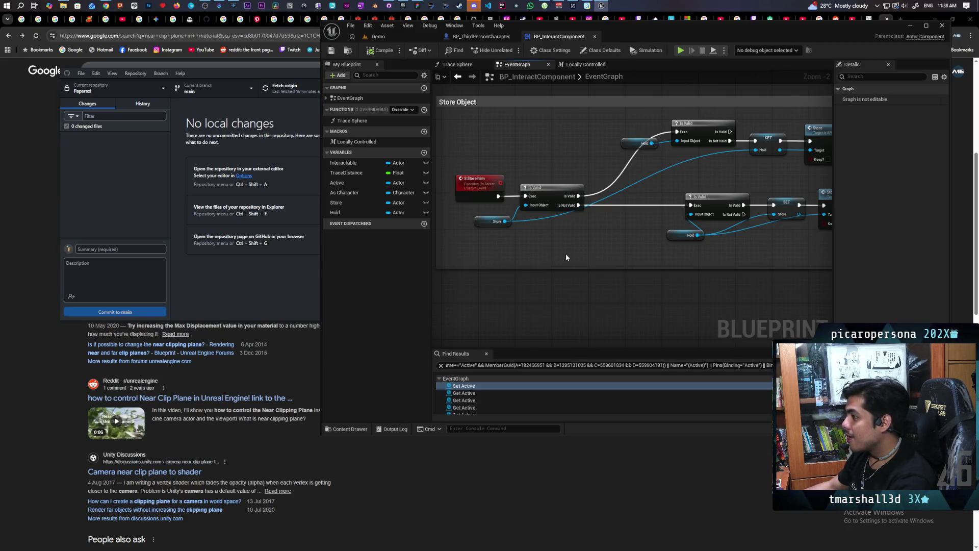
{"action": "scroll", "coordinate": [569, 251], "scroll_direction": "down", "scroll_amount": 2}
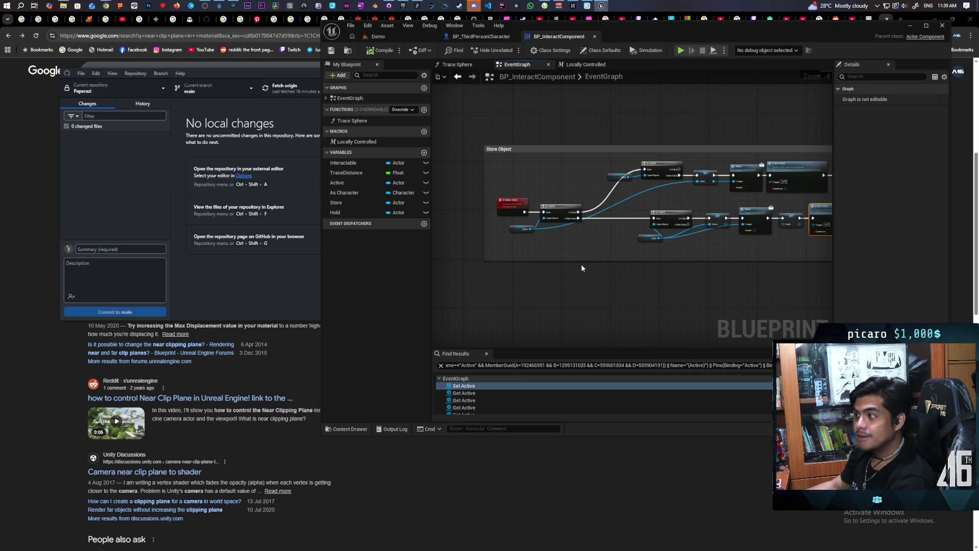
{"action": "left_click", "coordinate": [491, 38]}
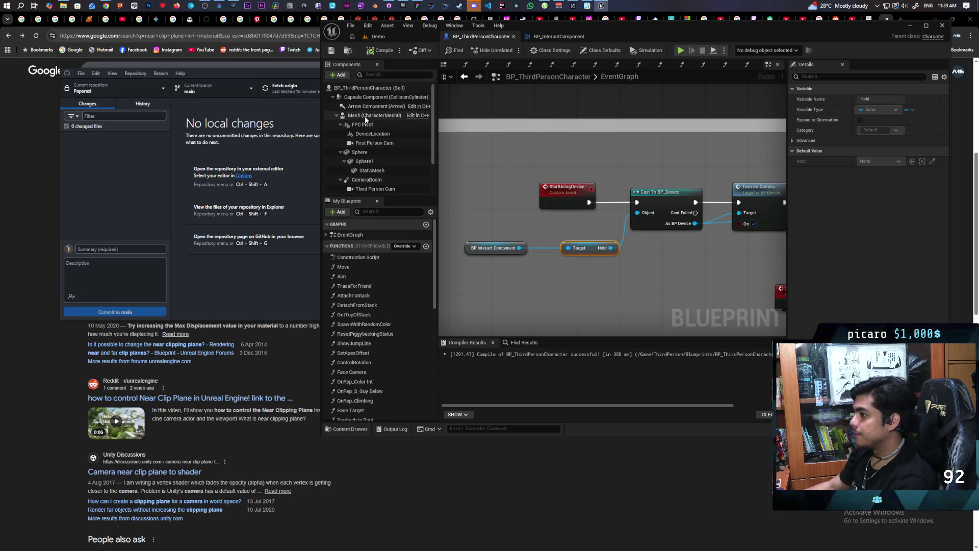
Add an Arrow component under the character mesh, attached to the Body socket
{"action": "left_click", "coordinate": [445, 66]}
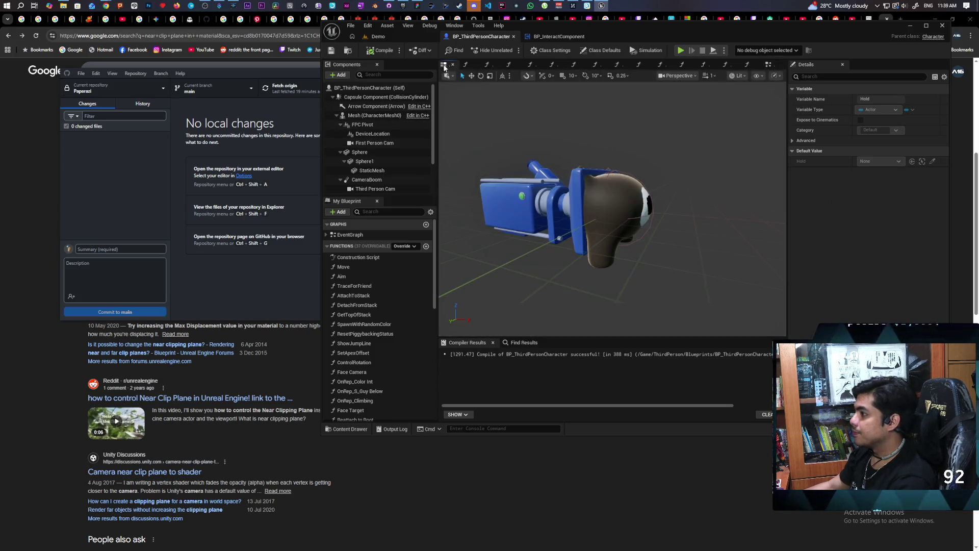
{"action": "left_click", "coordinate": [375, 115]}
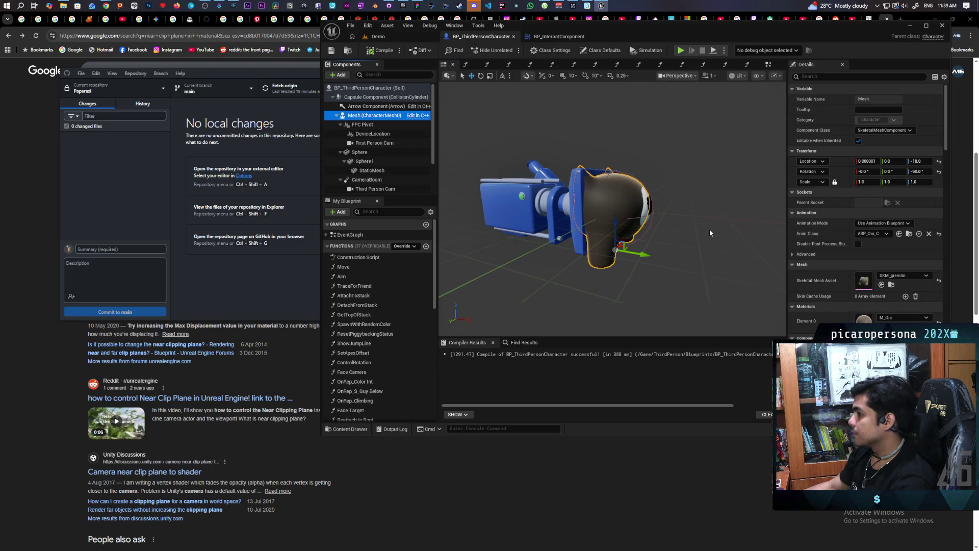
{"action": "left_click", "coordinate": [339, 75]}
{"action": "type", "text": "rro"}
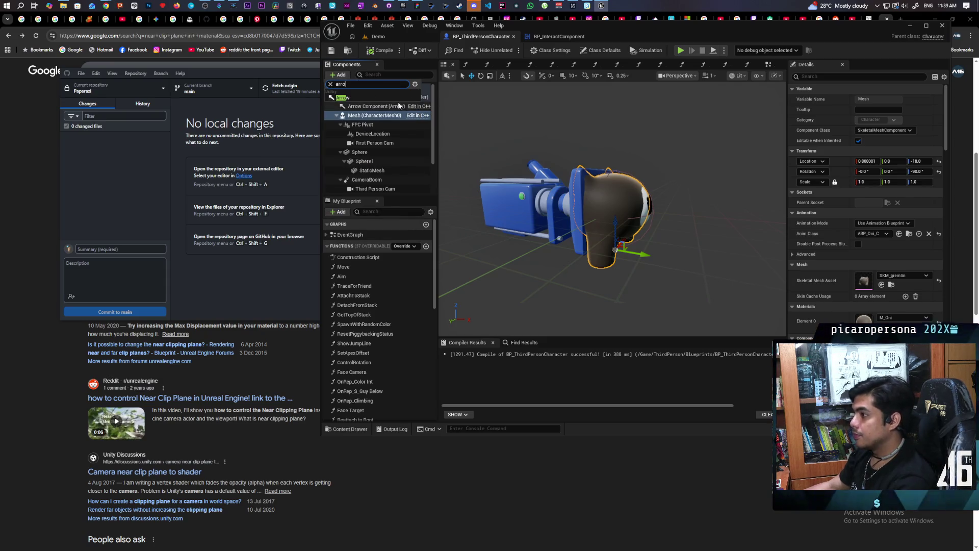
{"action": "left_click", "coordinate": [398, 98]}
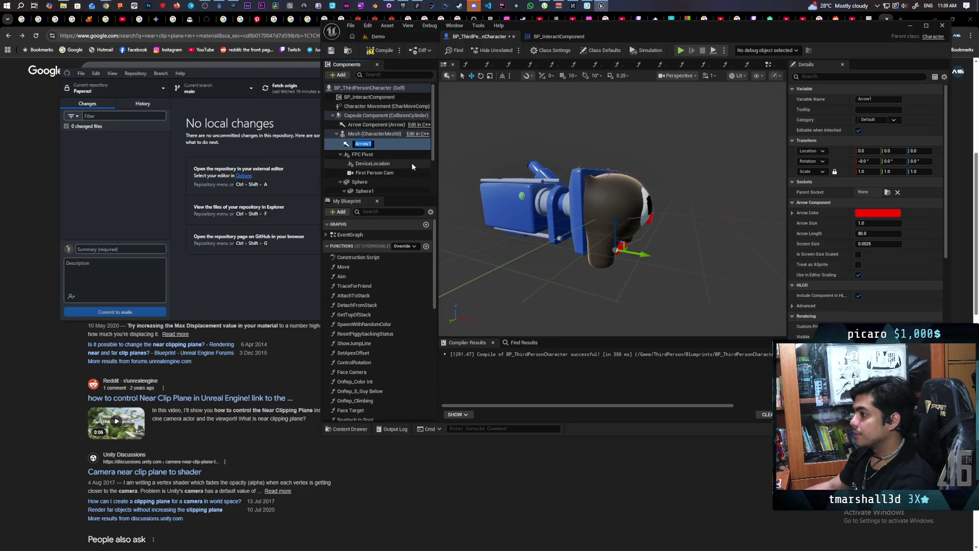
{"action": "left_click", "coordinate": [887, 193]}
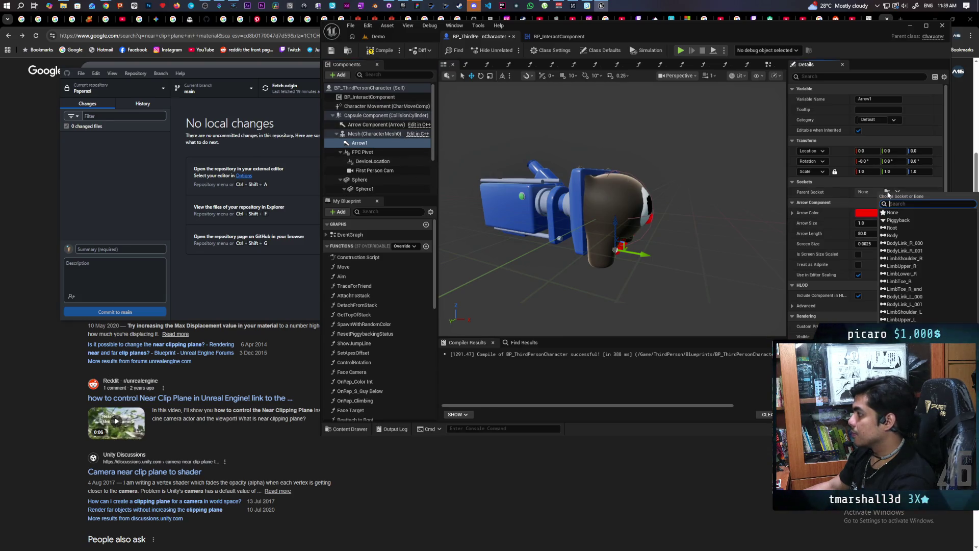
{"action": "left_click", "coordinate": [921, 234]}
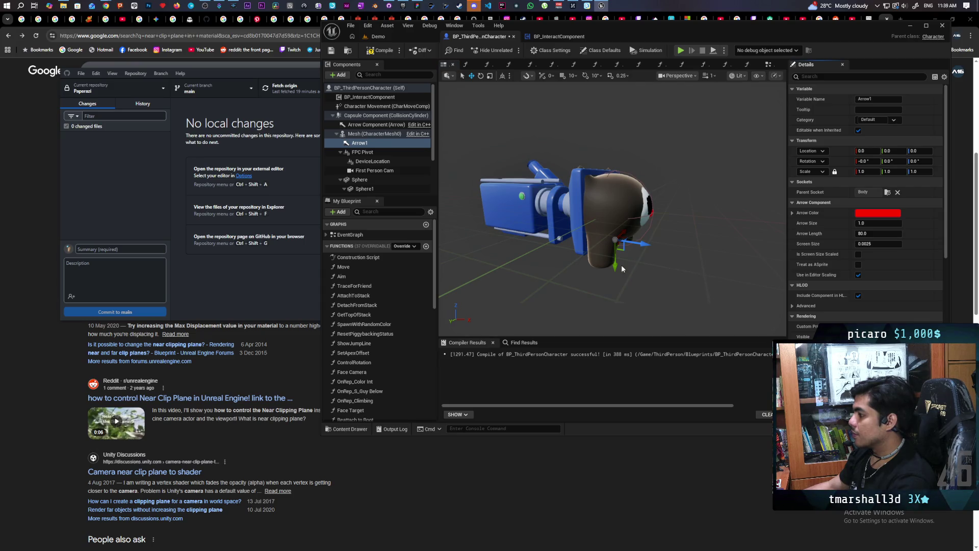
Raise Arrow1 above the head with 90° Z rotation and size 0.304, then compile and save
{"action": "left_click_drag", "start_coordinate": [616, 263], "coordinate": [615, 136]}
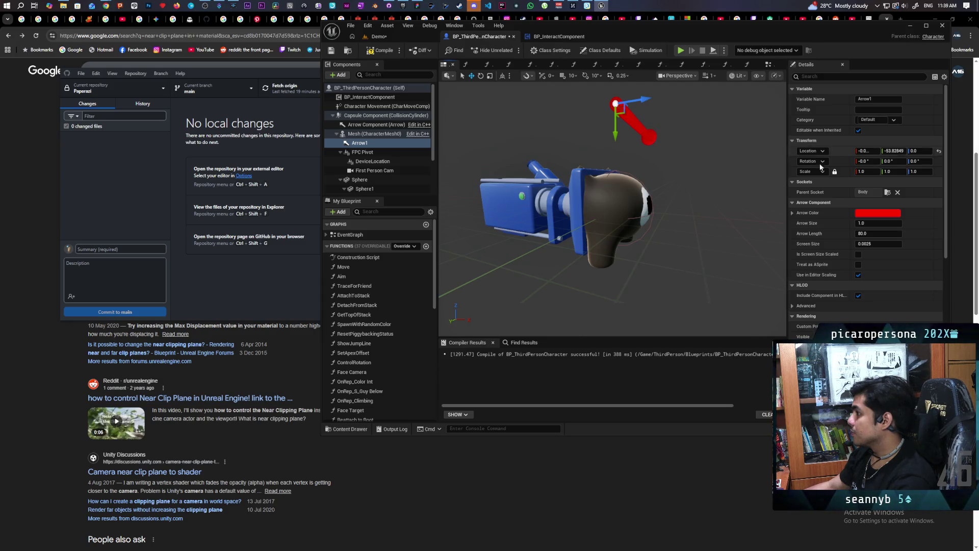
{"action": "mouse_move", "coordinate": [918, 161]}
{"action": "left_mouse_down"}
{"action": "mouse_move", "coordinate": [928, 162]}
{"action": "mouse_move", "coordinate": [921, 171]}
{"action": "left_mouse_up"}
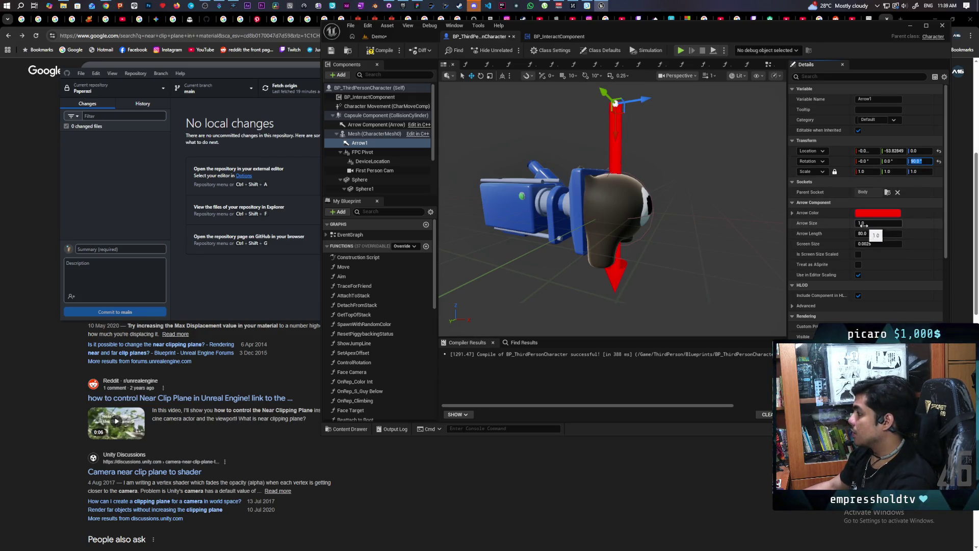
{"action": "left_click_drag", "start_coordinate": [863, 225], "coordinate": [856, 224]}
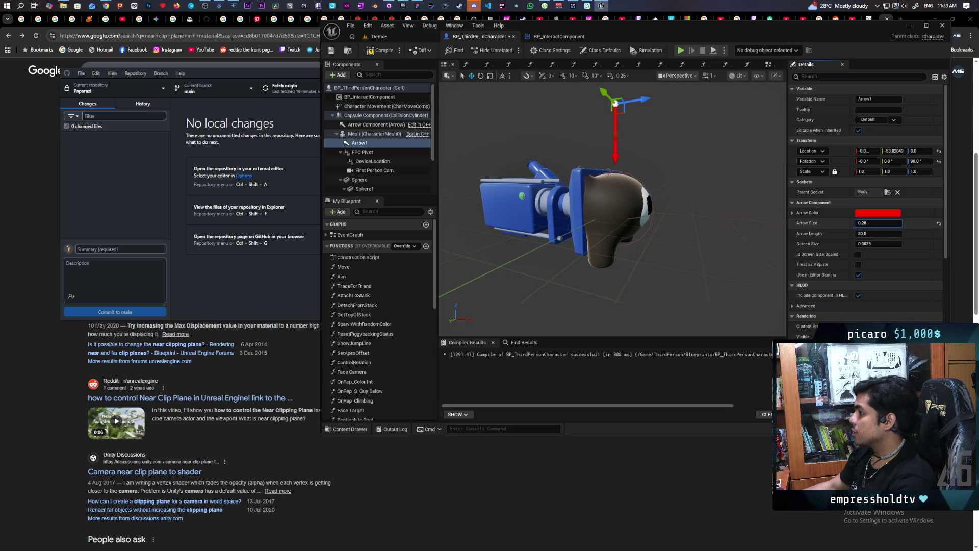
{"action": "left_click", "coordinate": [390, 35]}
{"action": "key", "text": "ctrl+shift+s"}
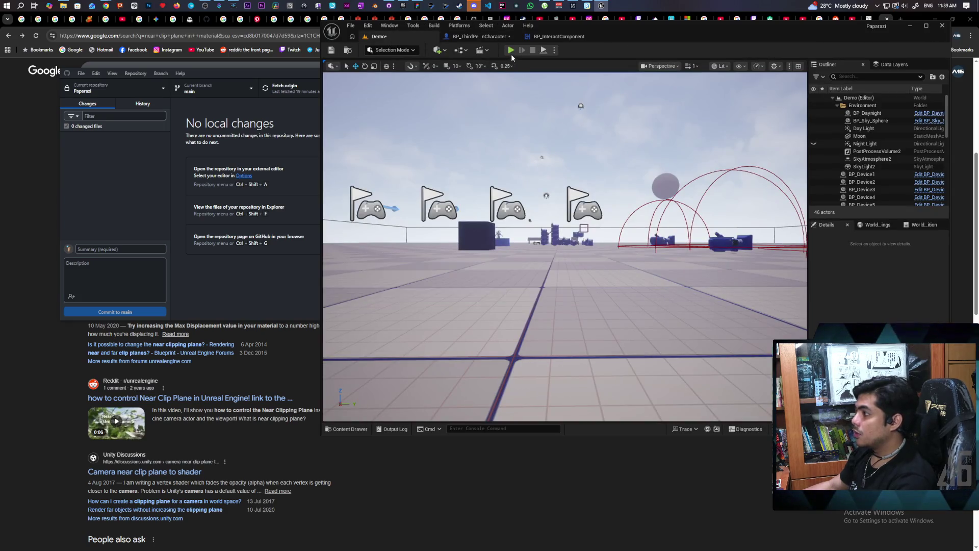
Start a multi-client play test of the Demo level
{"action": "left_click", "coordinate": [487, 36]}
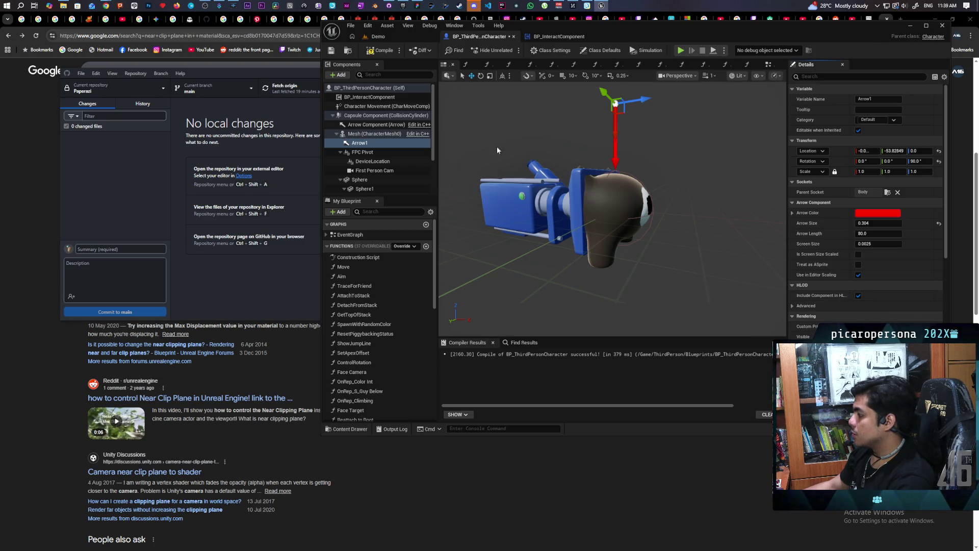
{"action": "left_click", "coordinate": [388, 35]}
{"action": "left_click", "coordinate": [513, 50]}
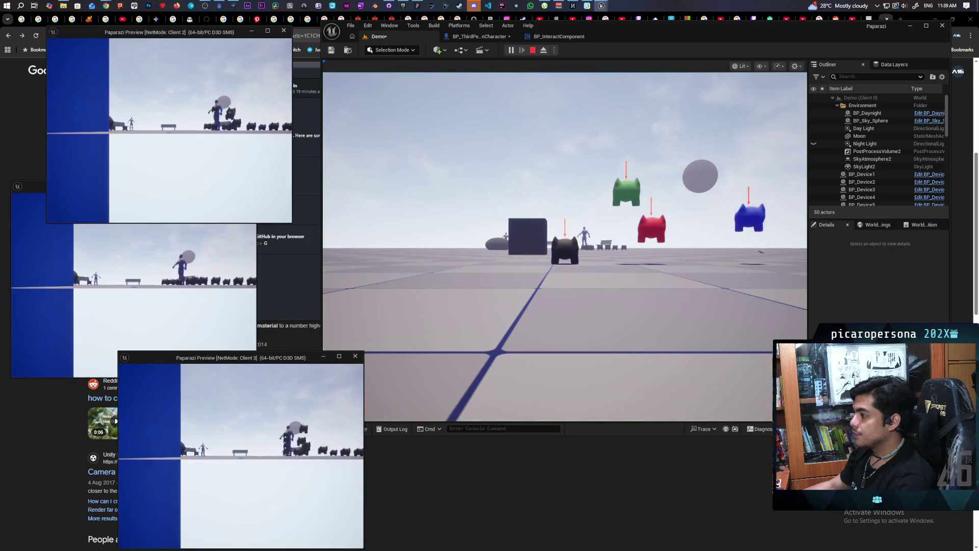
Ride the blue creature, hop to the green and red ones, then stop and return to the character blueprint
{"action": "key", "text": "w"}
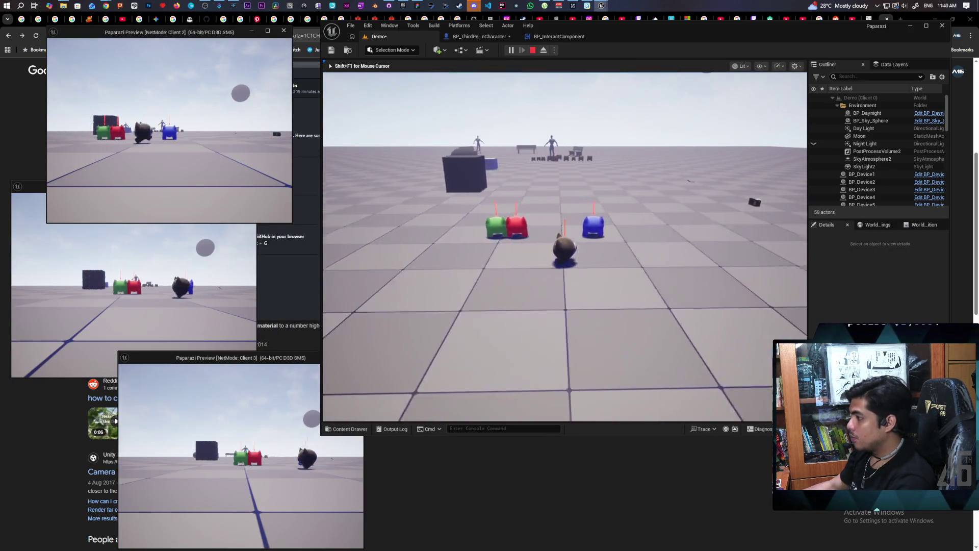
{"action": "key", "text": "w"}
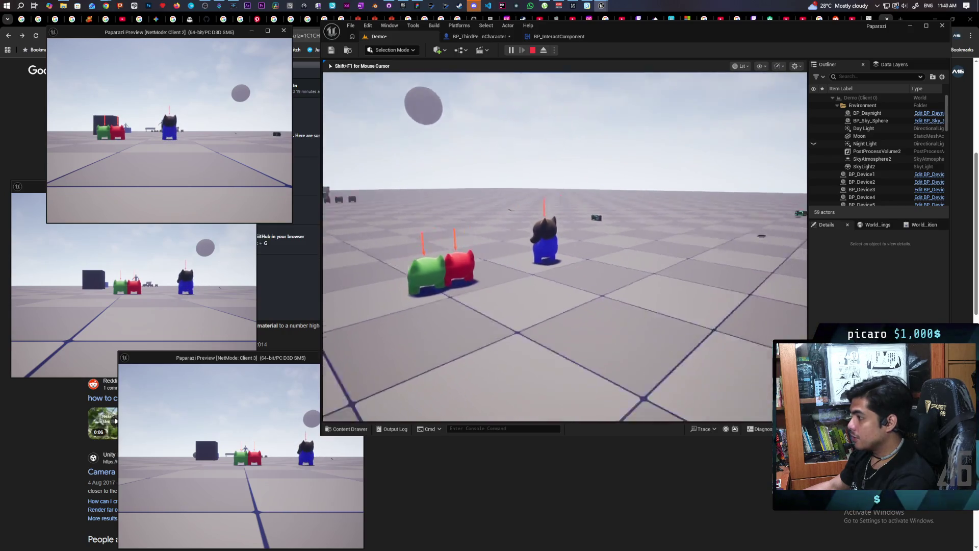
{"action": "key", "text": "w"}
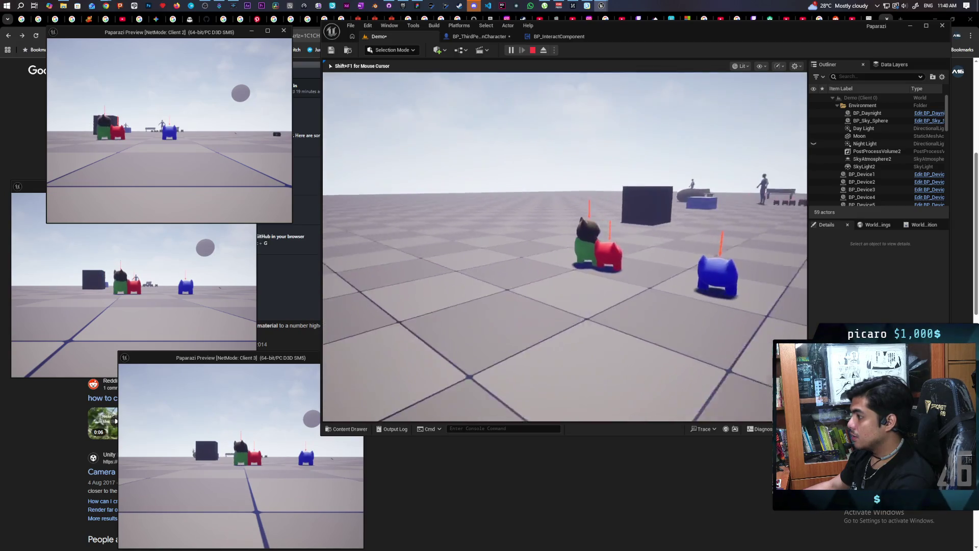
{"action": "key", "text": "space"}
{"action": "key", "text": "w"}
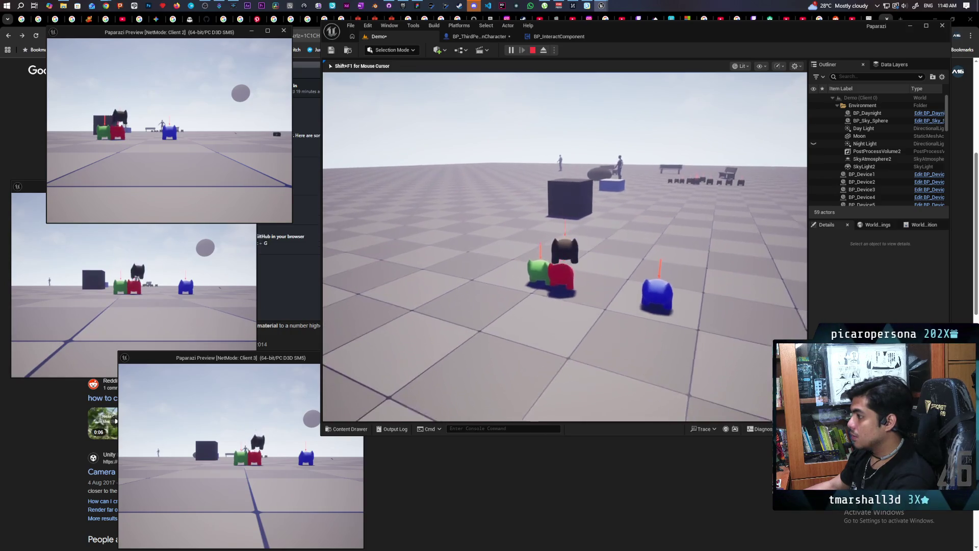
{"action": "key", "text": "Escape"}
{"action": "left_click", "coordinate": [478, 38]}
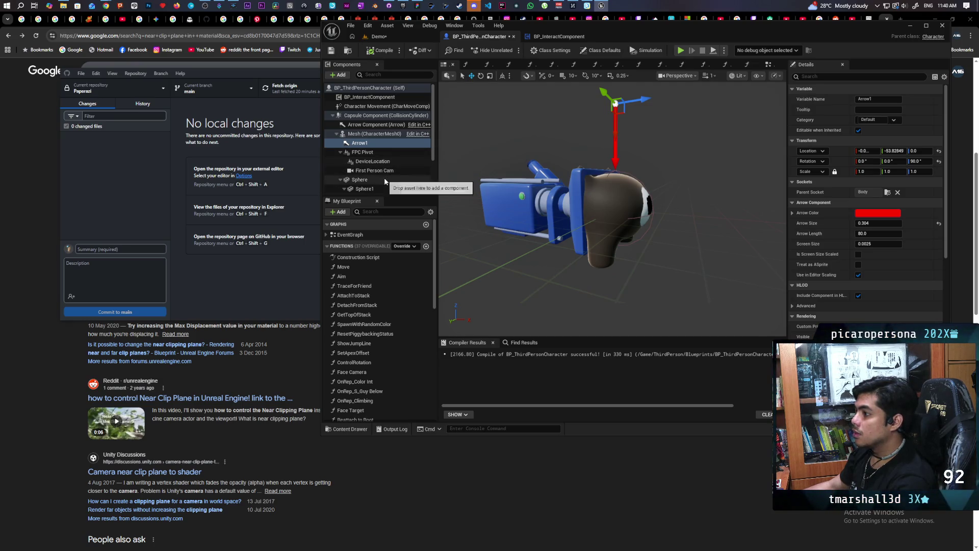
Attach FPC Pivot to the Root socket and set its X rotation to -90°
{"action": "left_click", "coordinate": [374, 153]}
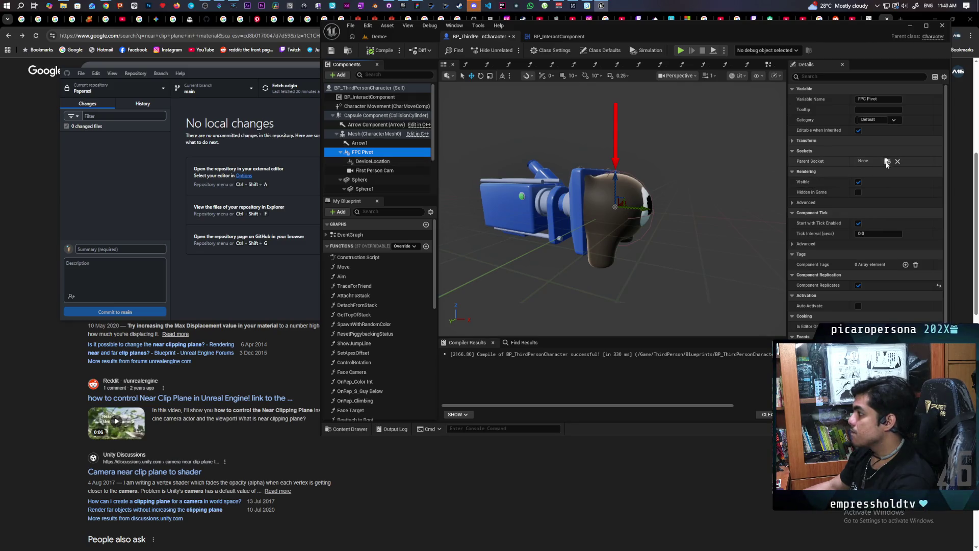
{"action": "left_click", "coordinate": [887, 161]}
{"action": "left_click", "coordinate": [905, 196]}
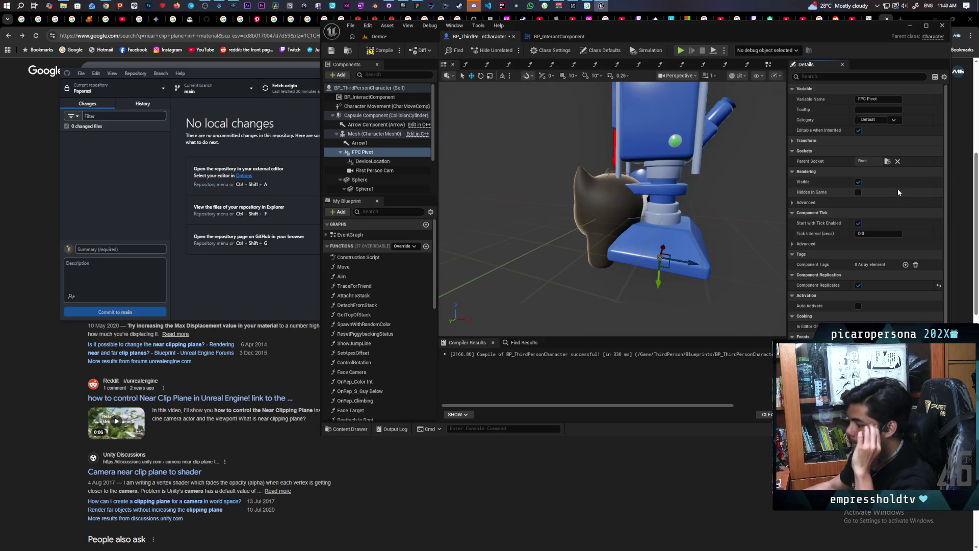
{"action": "left_click", "coordinate": [792, 140]}
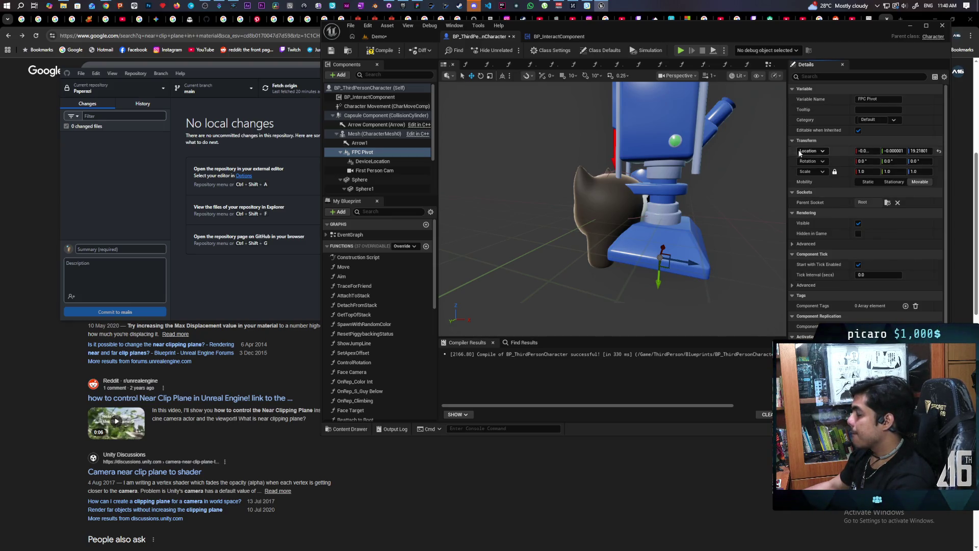
{"action": "left_click", "coordinate": [867, 161]}
{"action": "type", "text": "-4"}
{"action": "key", "text": "Return"}
{"action": "left_click_drag", "start_coordinate": [867, 162], "coordinate": [827, 161]}
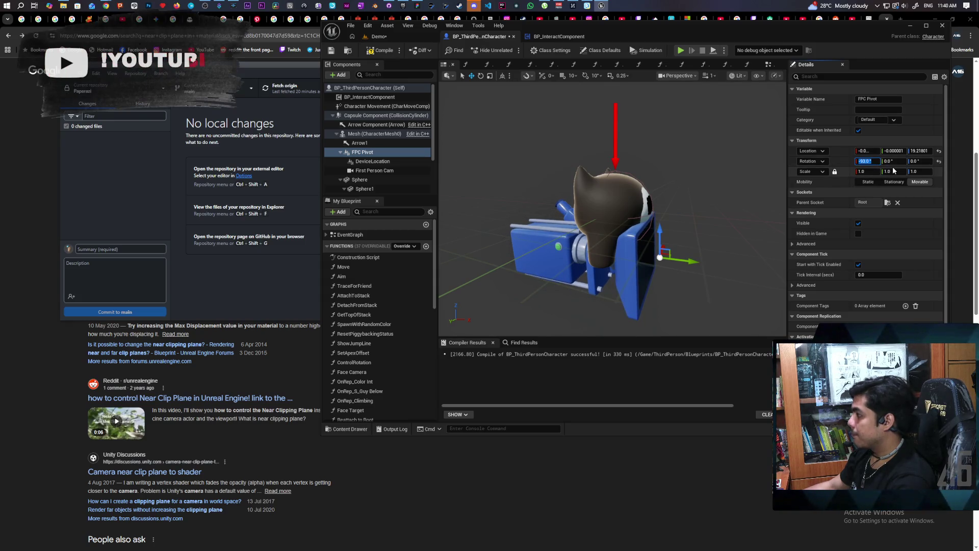
{"action": "key", "text": "Return"}
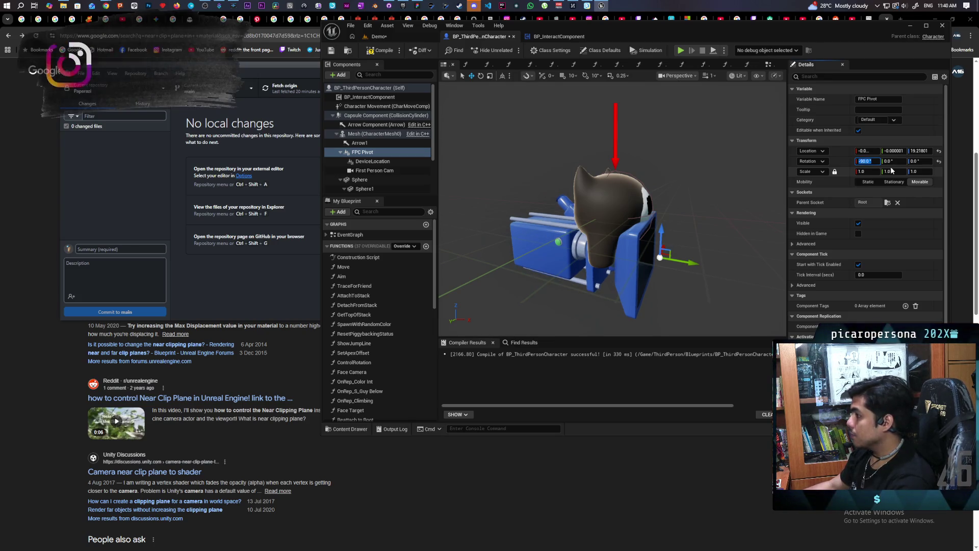
Set FPC Pivot's Y and Z rotation to 0 and clear its parent socket to None
{"action": "left_click_drag", "start_coordinate": [893, 161], "coordinate": [874, 161]}
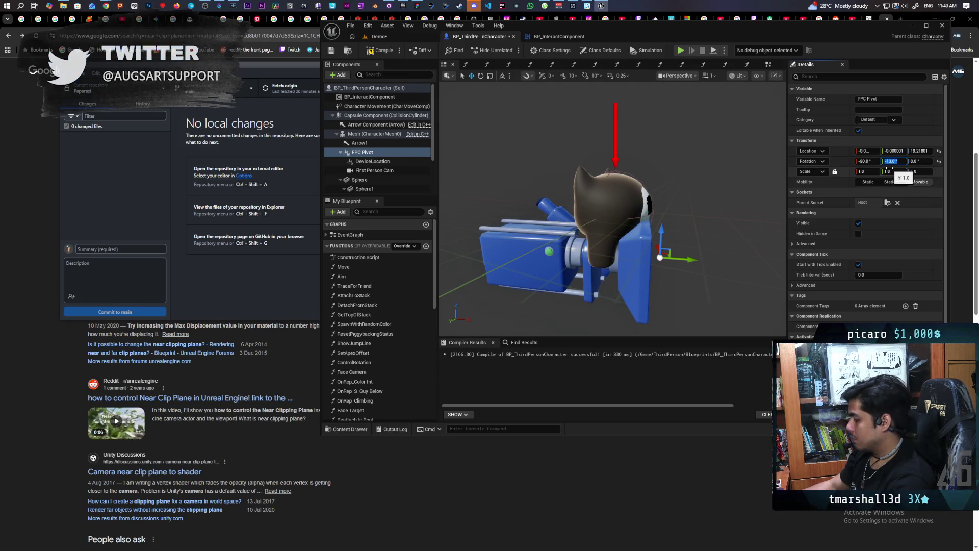
{"action": "type", "text": "0"}
{"action": "key", "text": "Return"}
{"action": "mouse_move", "coordinate": [916, 161]}
{"action": "left_mouse_down"}
{"action": "mouse_move", "coordinate": [925, 161]}
{"action": "mouse_move", "coordinate": [910, 161]}
{"action": "left_mouse_up"}
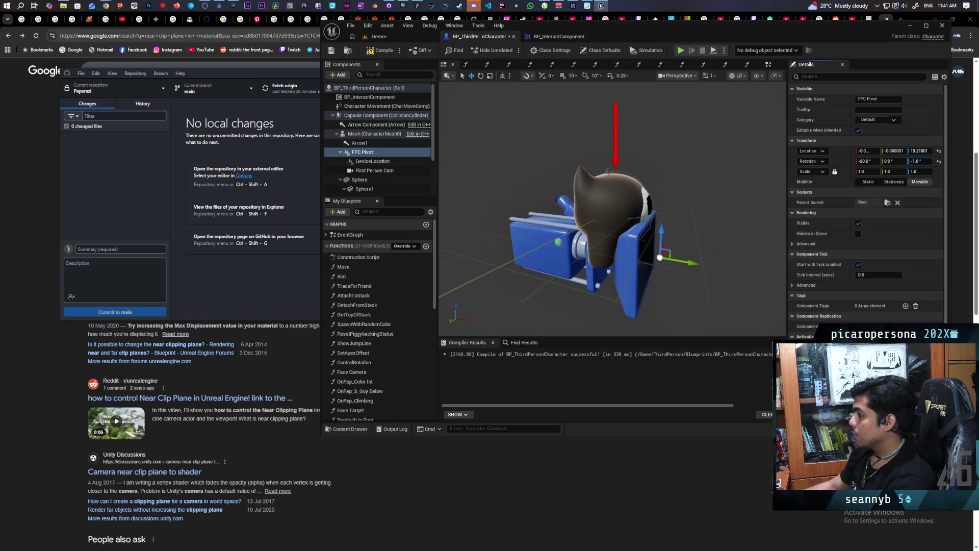
{"action": "left_click", "coordinate": [917, 162]}
{"action": "type", "text": "0"}
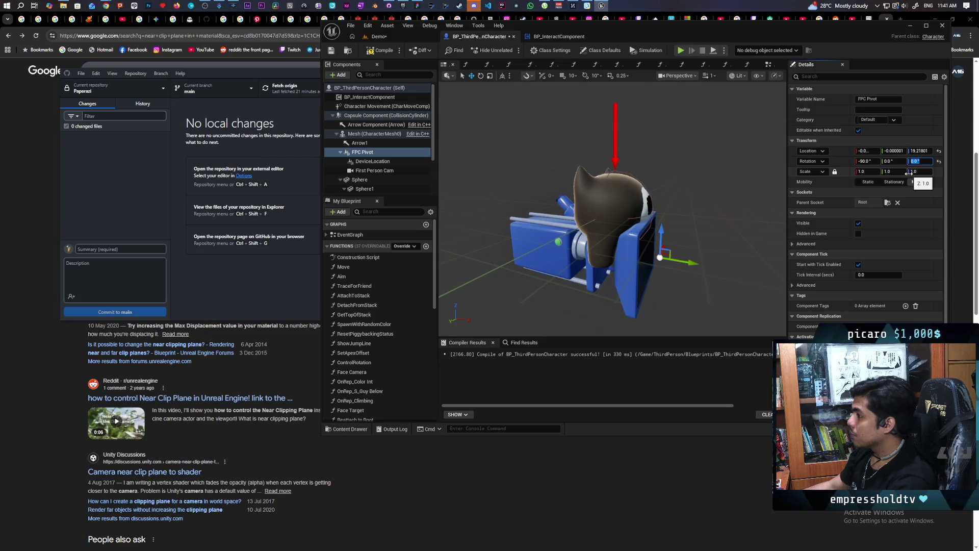
{"action": "left_click", "coordinate": [897, 203]}
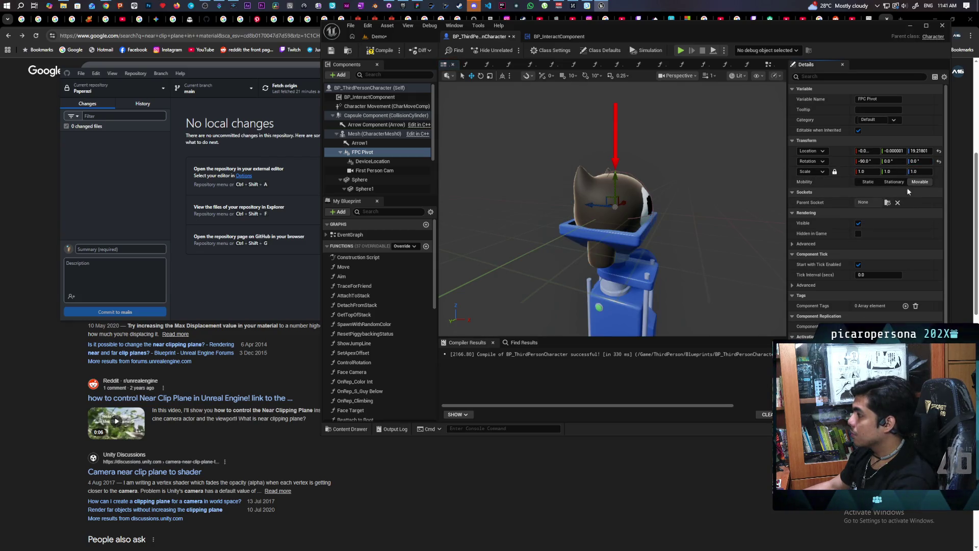
Reset FPC Pivot's rotation, reattach it to Root, and tilt X to about -91°
{"action": "left_click", "coordinate": [939, 163]}
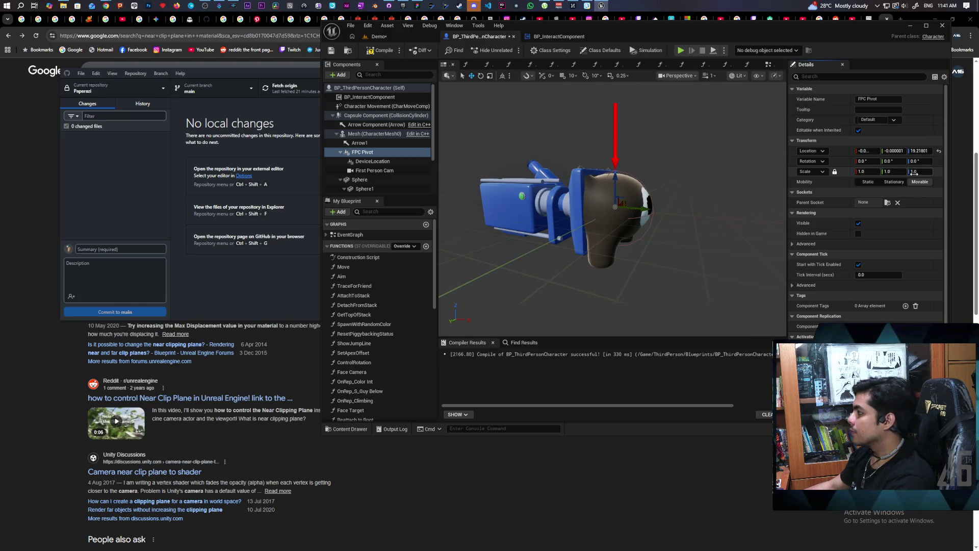
{"action": "left_click", "coordinate": [887, 203]}
{"action": "left_click", "coordinate": [895, 239]}
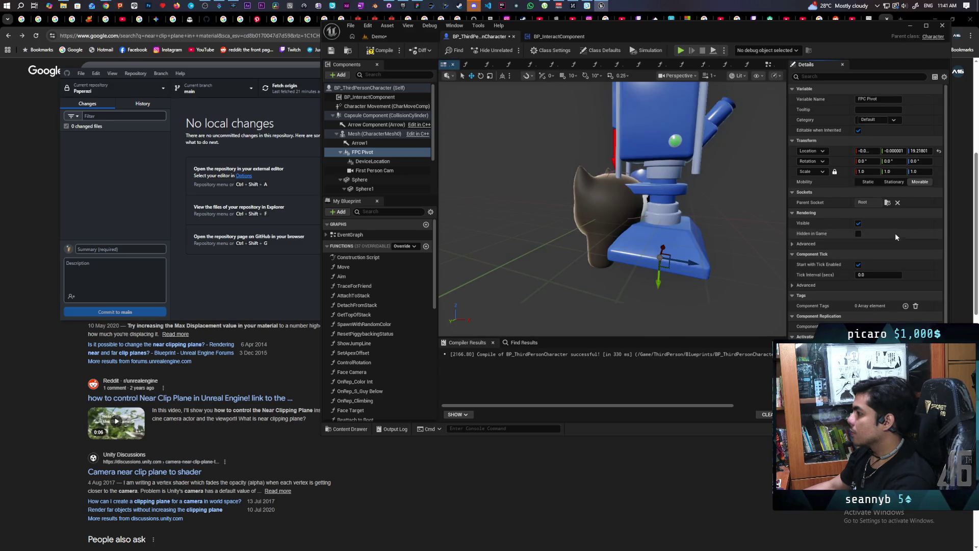
{"action": "left_click_drag", "start_coordinate": [863, 164], "coordinate": [817, 163]}
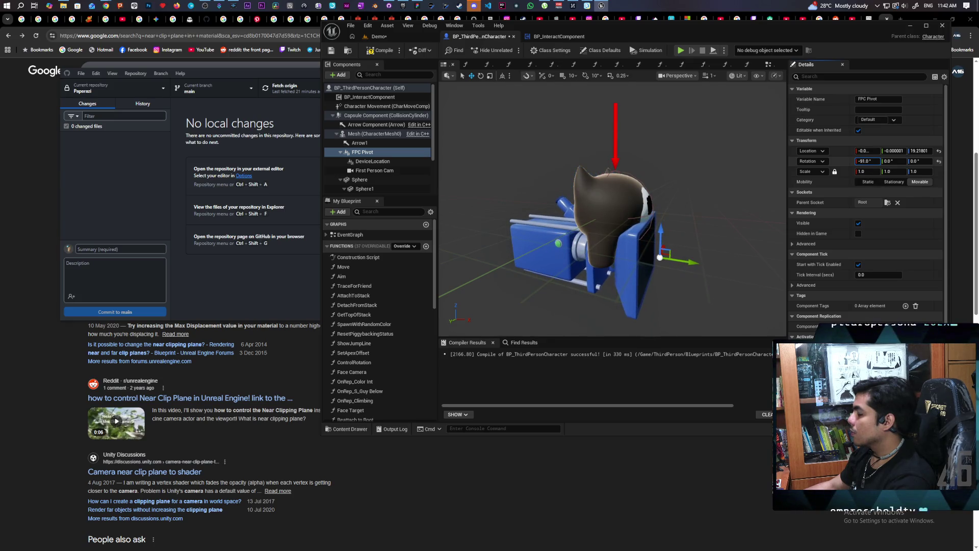
{"action": "left_click", "coordinate": [867, 161]}
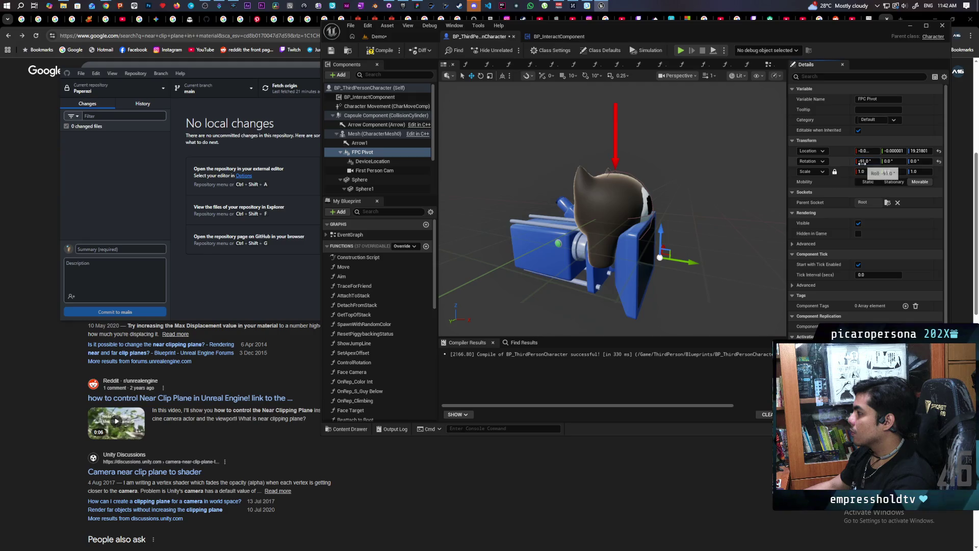
Set FPC Pivot's X rotation to -90 and restore its Z location to 19.21801
{"action": "type", "text": "-90"}
{"action": "key", "text": "Return"}
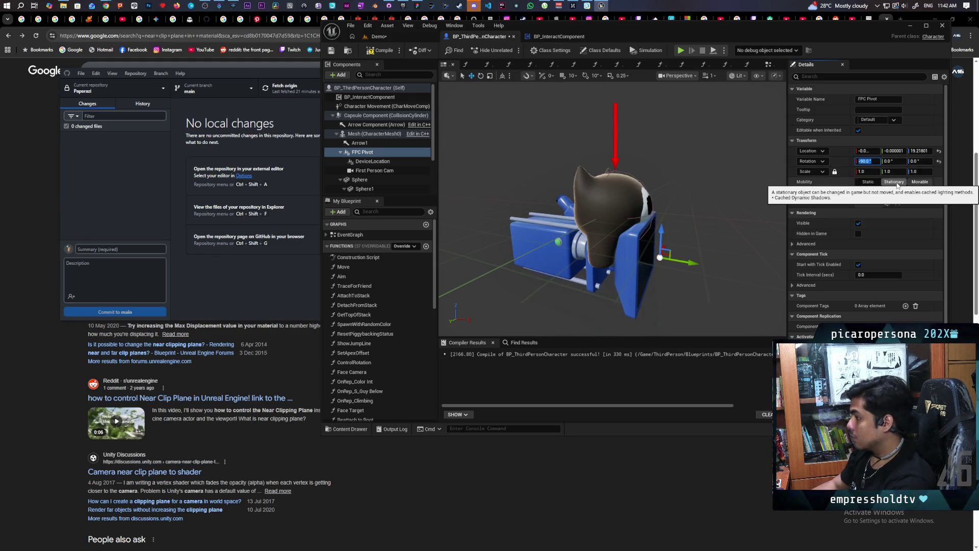
{"action": "left_click", "coordinate": [928, 151]}
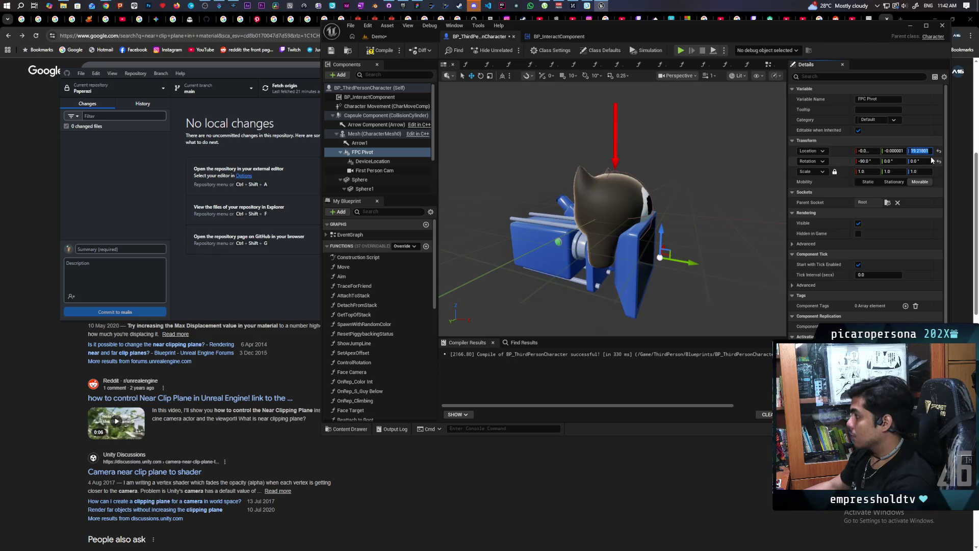
{"action": "key", "text": "Home"}
{"action": "type", "text": "-"}
{"action": "key", "text": "Return"}
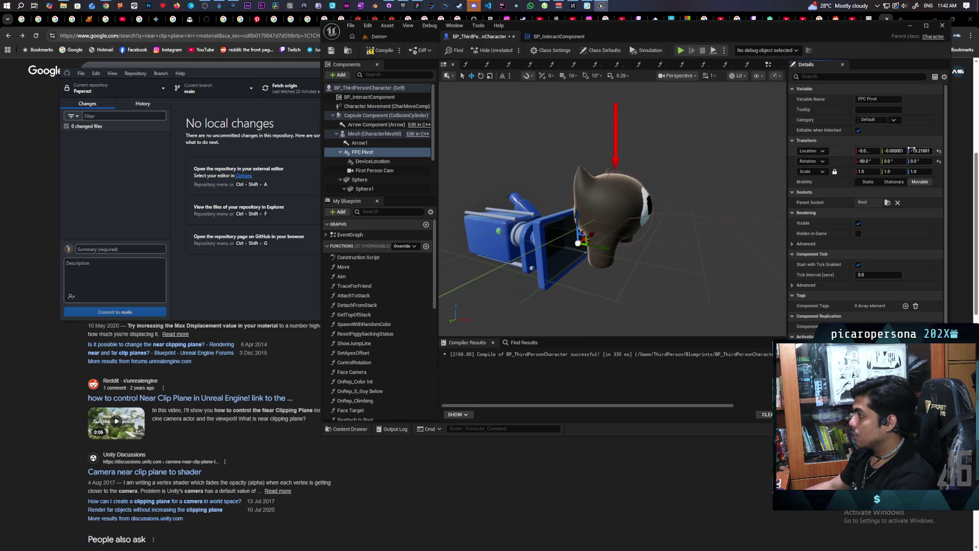
{"action": "left_click", "coordinate": [930, 150]}
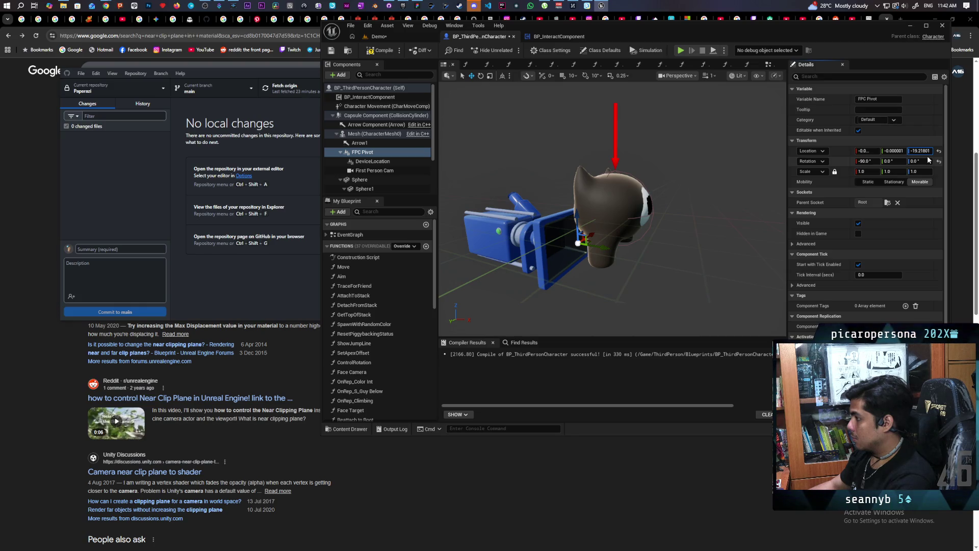
{"action": "key", "text": "Home"}
{"action": "key", "text": "Delete"}
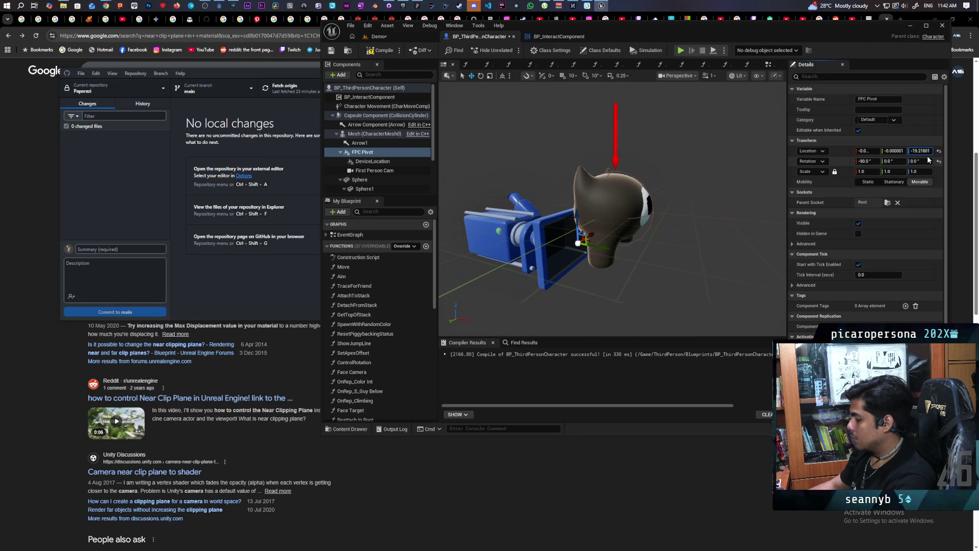
{"action": "key", "text": "Return"}
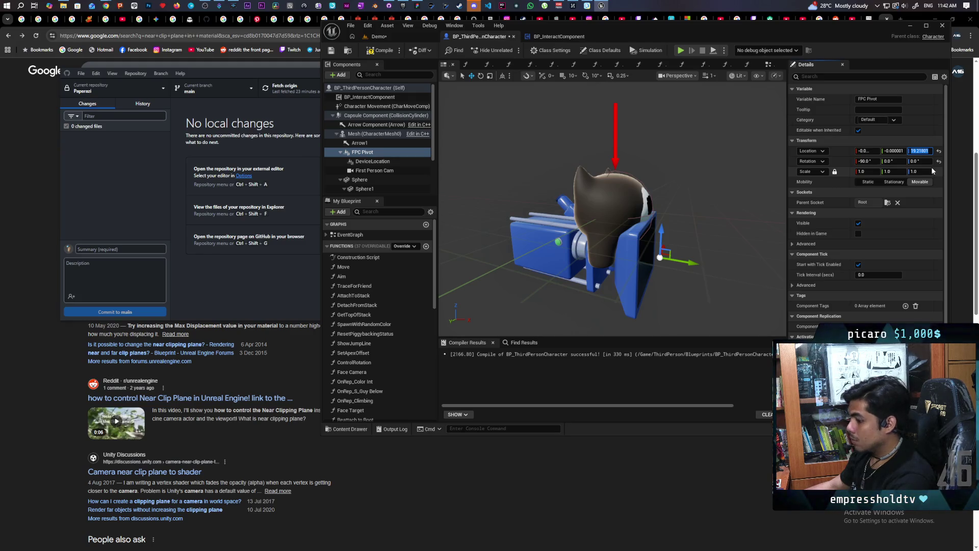
Set FPC Pivot location Y to -19.21801 and Z to 0, then go to the Demo level
{"action": "left_click", "coordinate": [896, 151]}
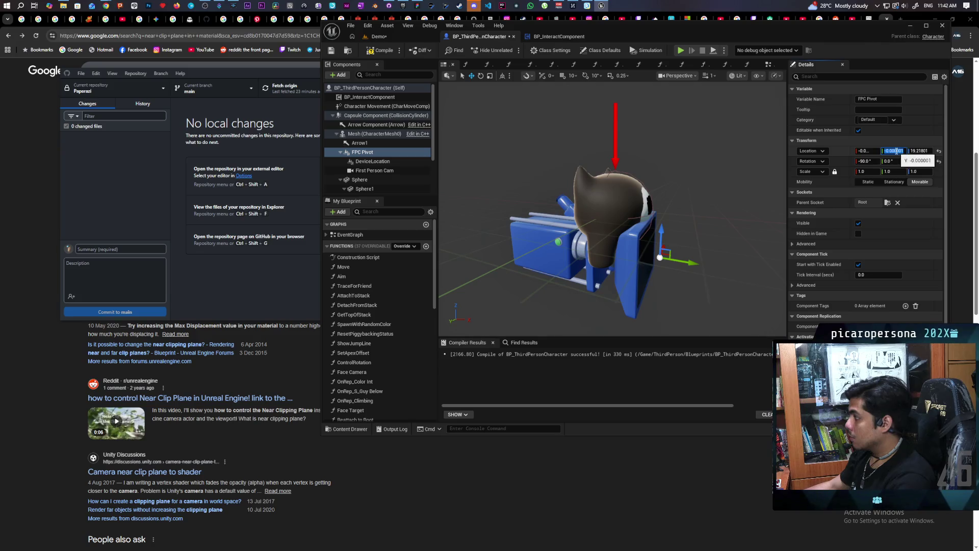
{"action": "key", "text": "Return"}
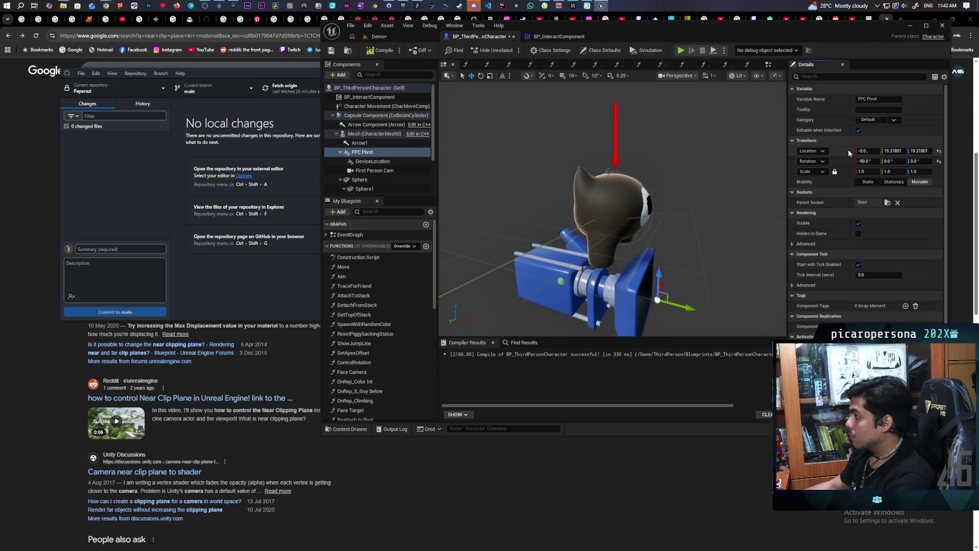
{"action": "left_click", "coordinate": [893, 152]}
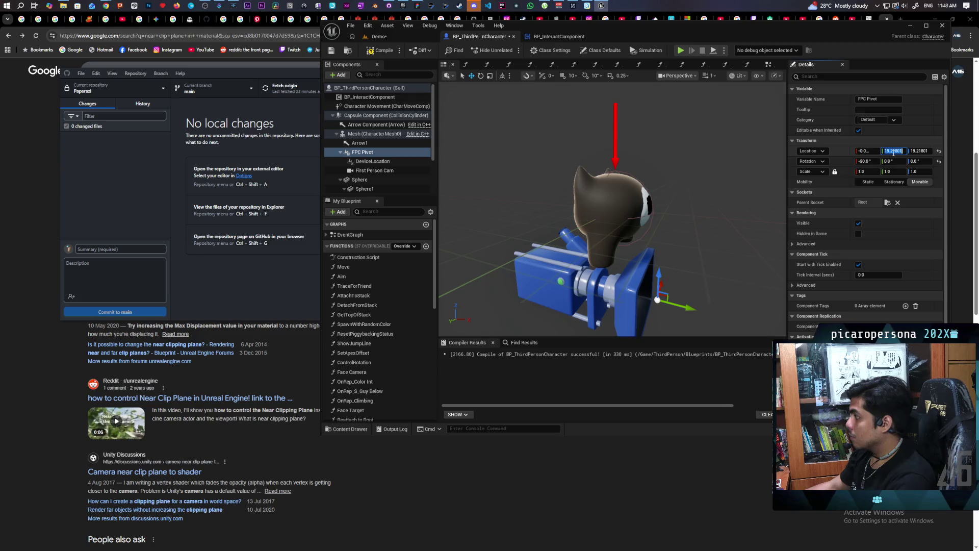
{"action": "type", "text": "-"}
{"action": "key", "text": "Return"}
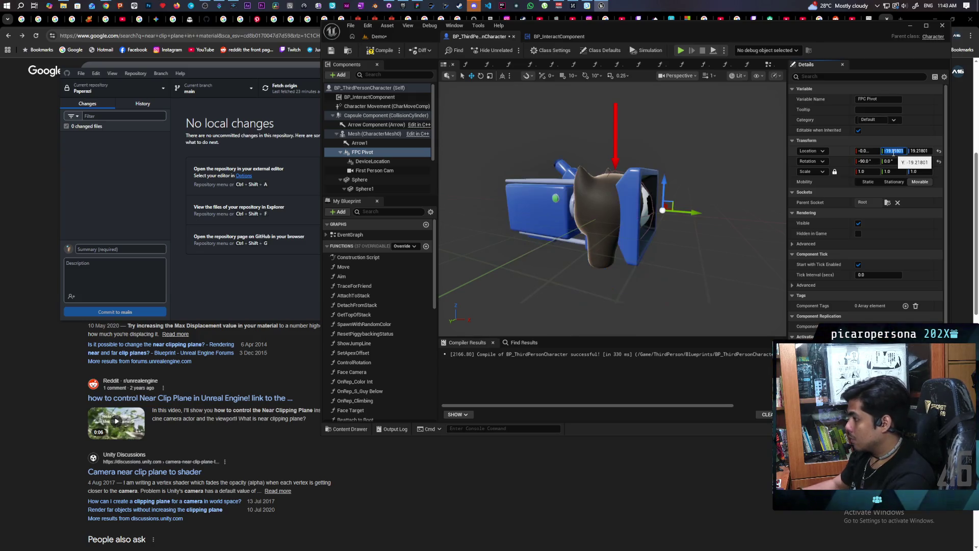
{"action": "left_click", "coordinate": [921, 151]}
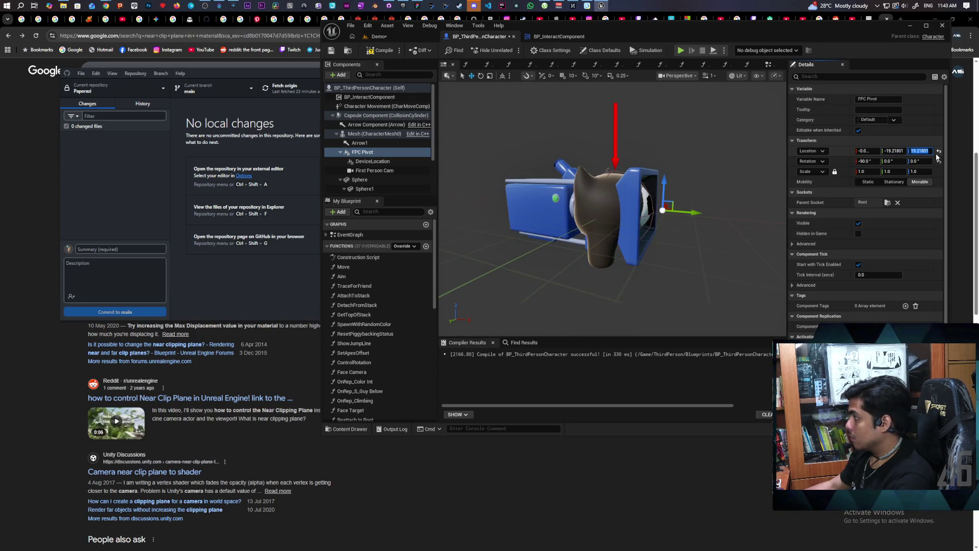
{"action": "type", "text": "0"}
{"action": "key", "text": "Return"}
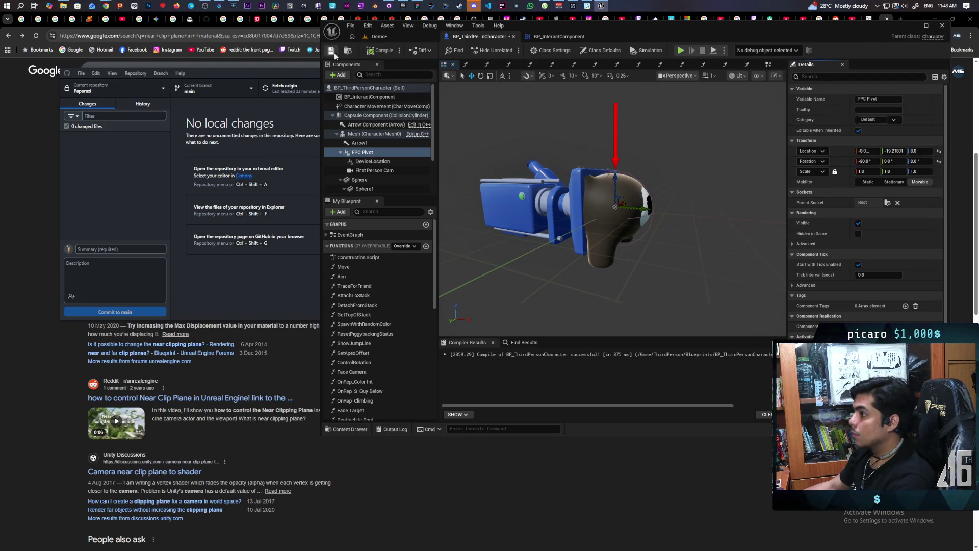
{"action": "left_click", "coordinate": [378, 36]}
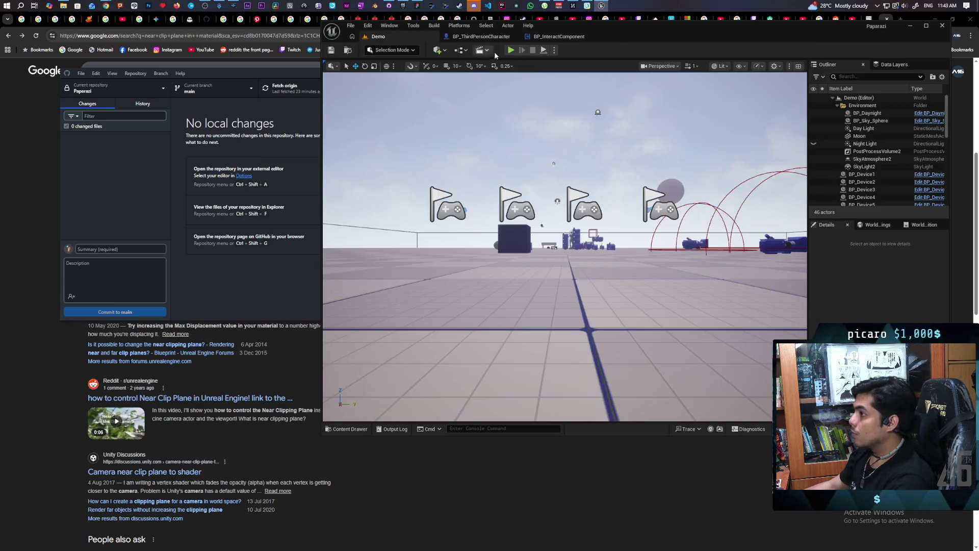
Start multi-client PIE and pick up the camera item with F
{"action": "key", "text": "alt+p"}
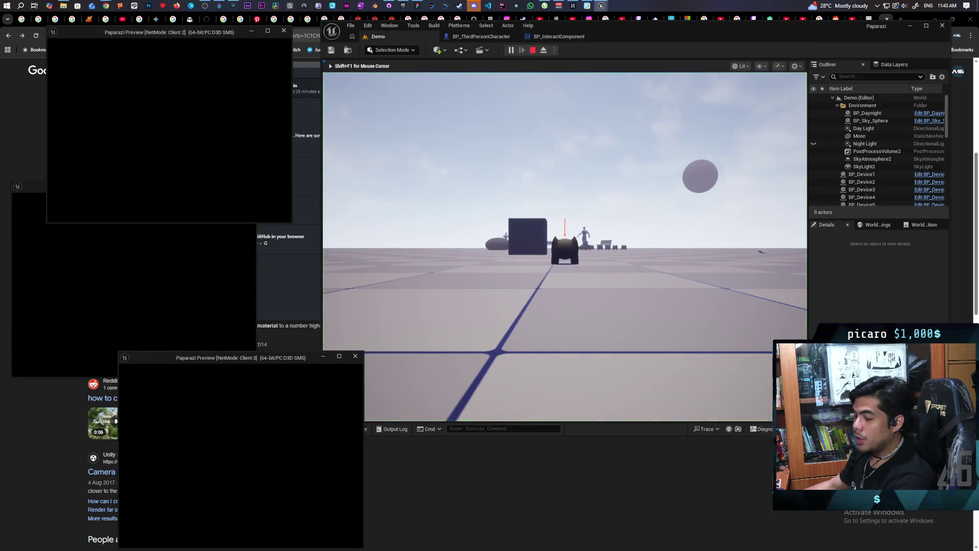
{"action": "key", "text": "alt+Tab"}
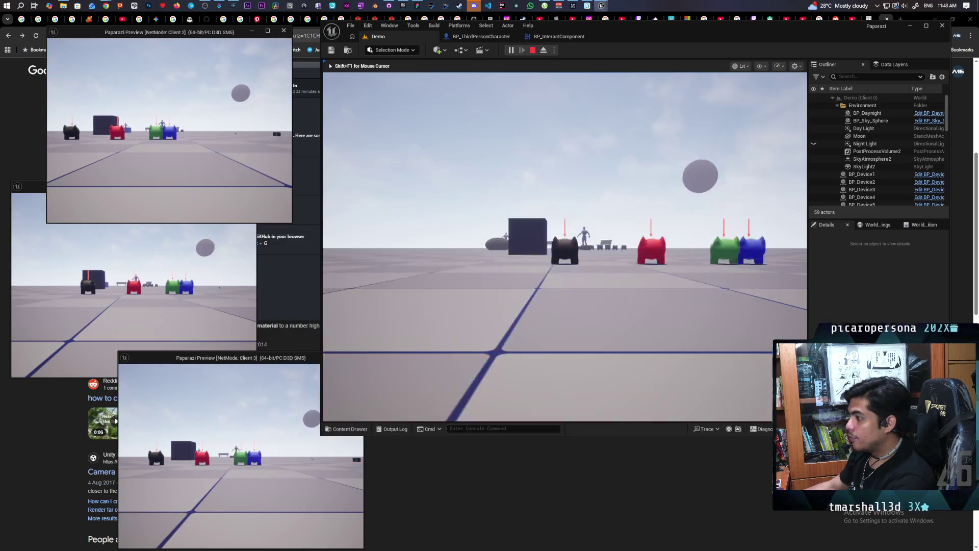
{"action": "key", "text": "w"}
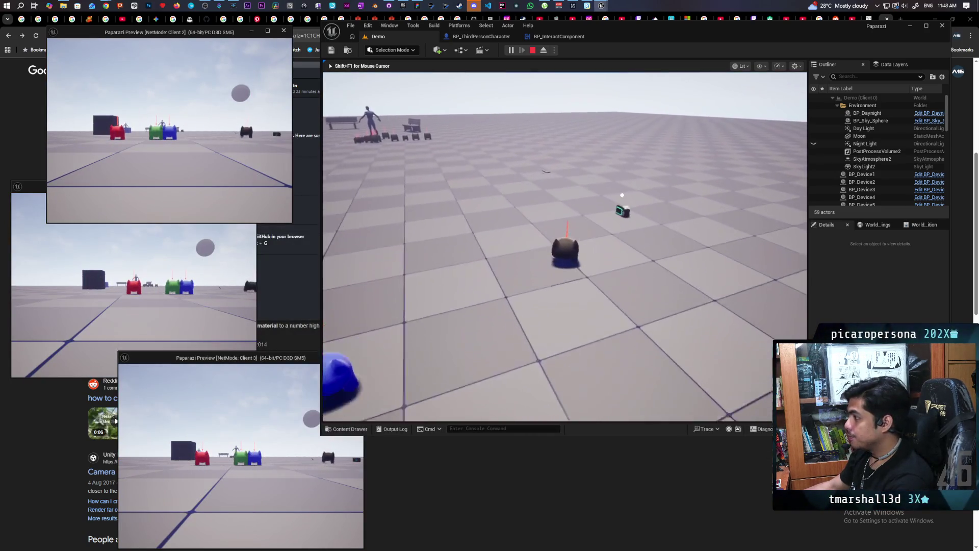
{"action": "key", "text": "f"}
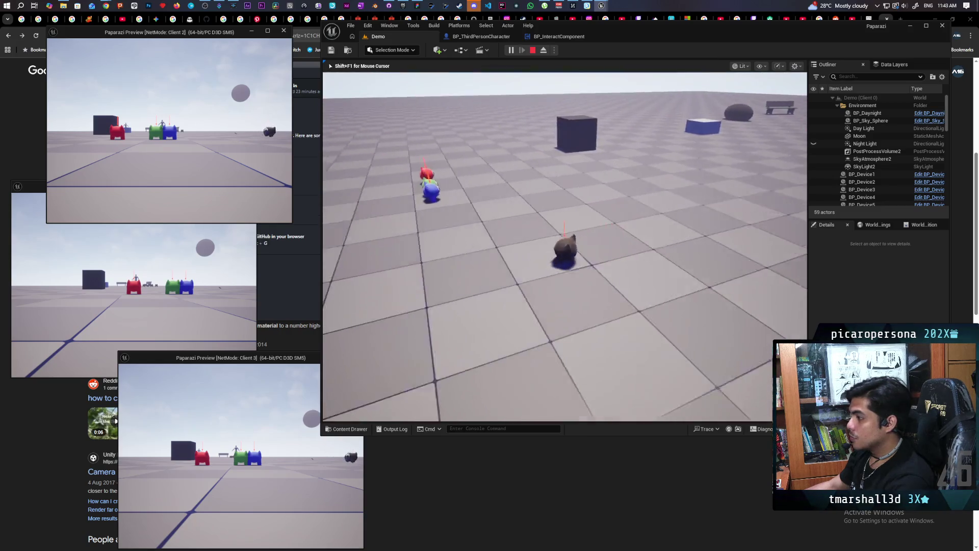
Equip the camera, aim and shoot near the dark box, then stop and return to the character blueprint
{"action": "key", "text": "w"}
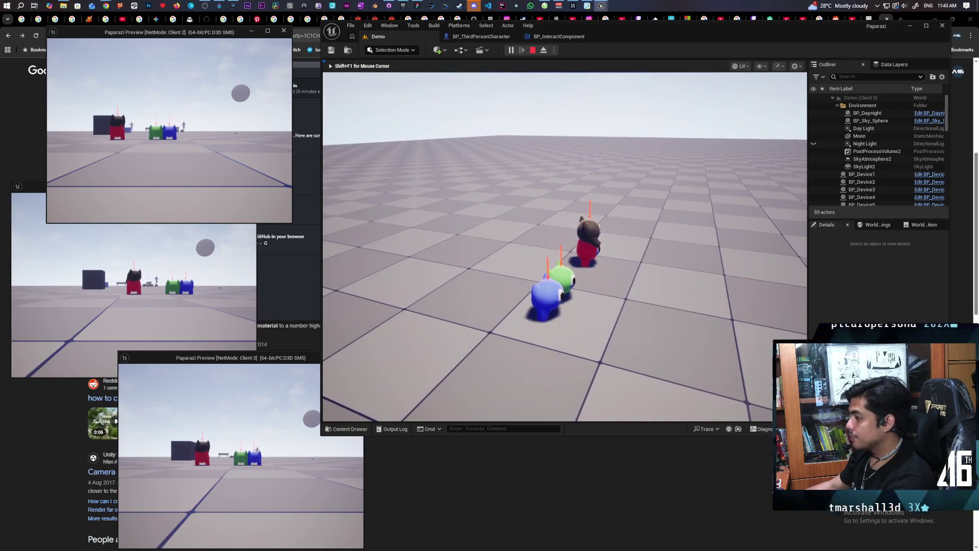
{"action": "key", "text": "1"}
{"action": "key", "text": "e"}
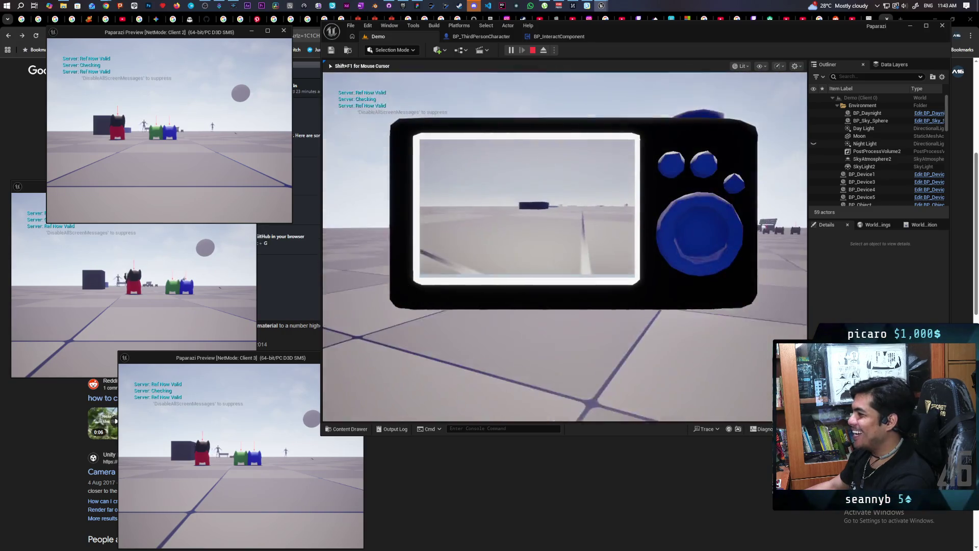
{"action": "key", "text": "w"}
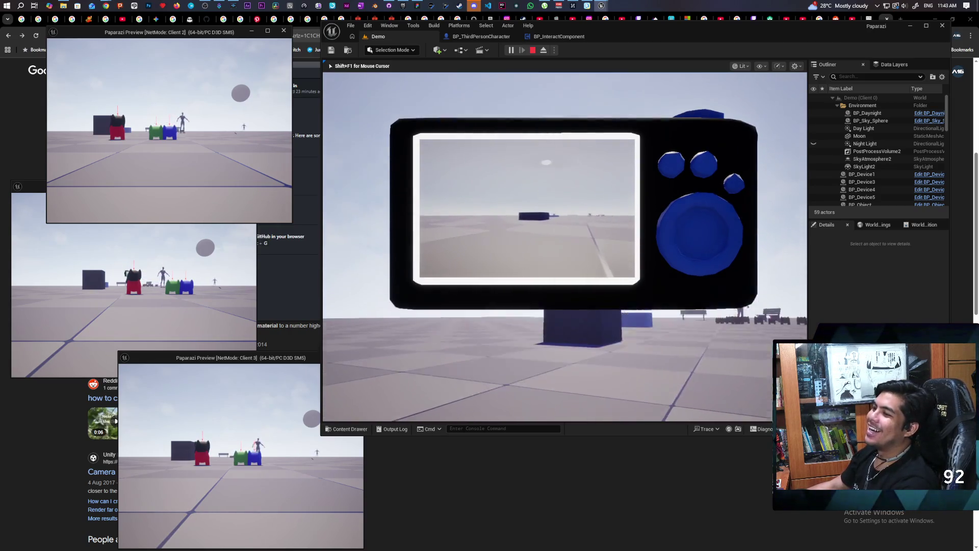
{"action": "key", "text": "w"}
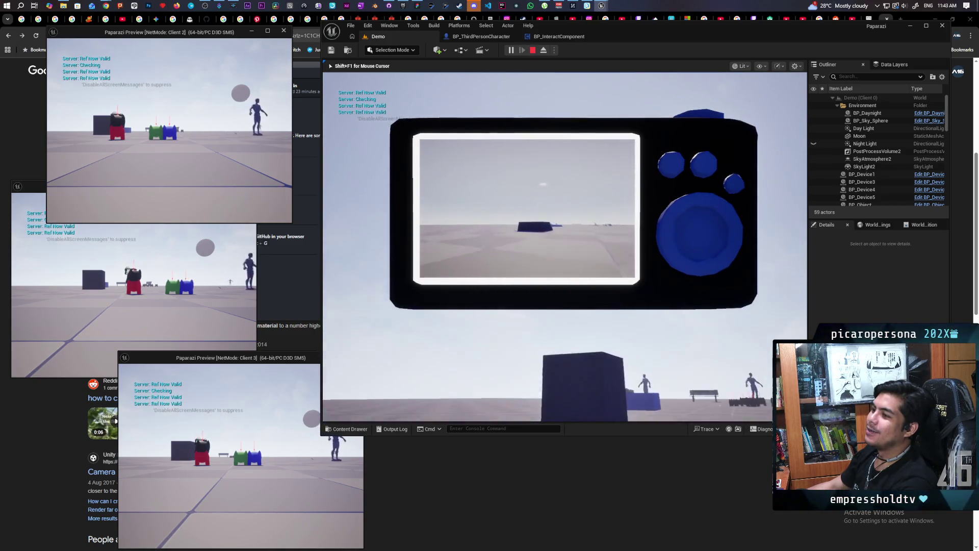
{"action": "key", "text": "e"}
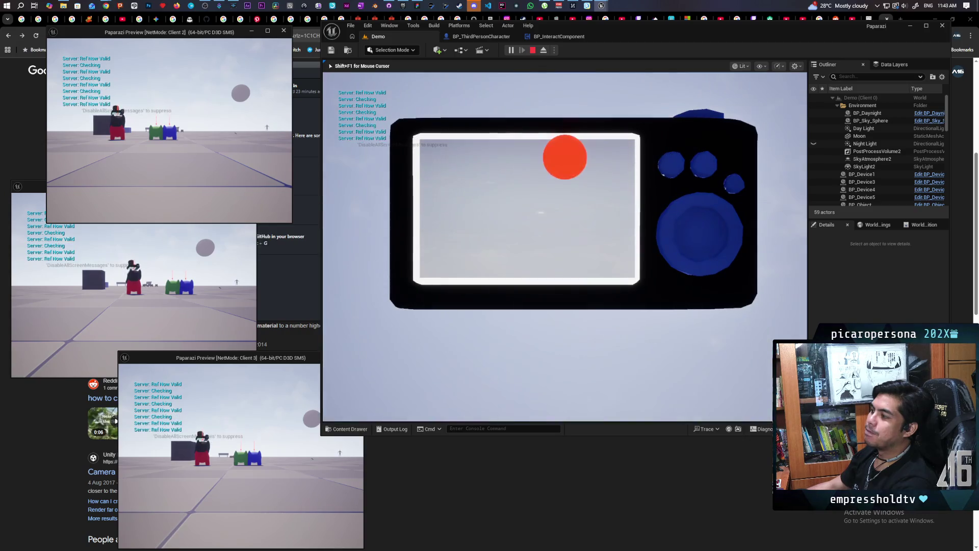
{"action": "key", "text": "Escape"}
{"action": "left_click", "coordinate": [481, 36]}
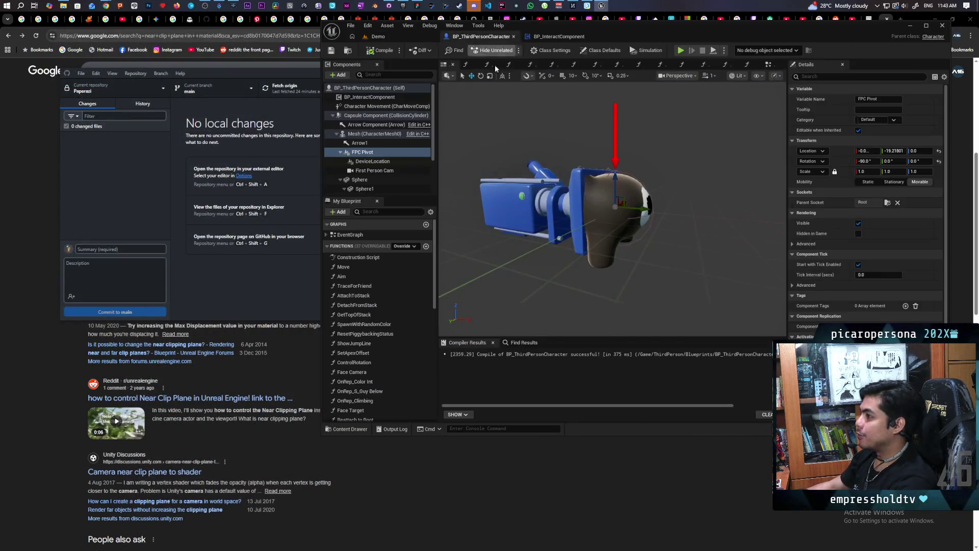
Delete Arrow1 from BP_ThirdPersonCharacter, recompile, and switch back to the Demo level
{"action": "key", "text": "Delete"}
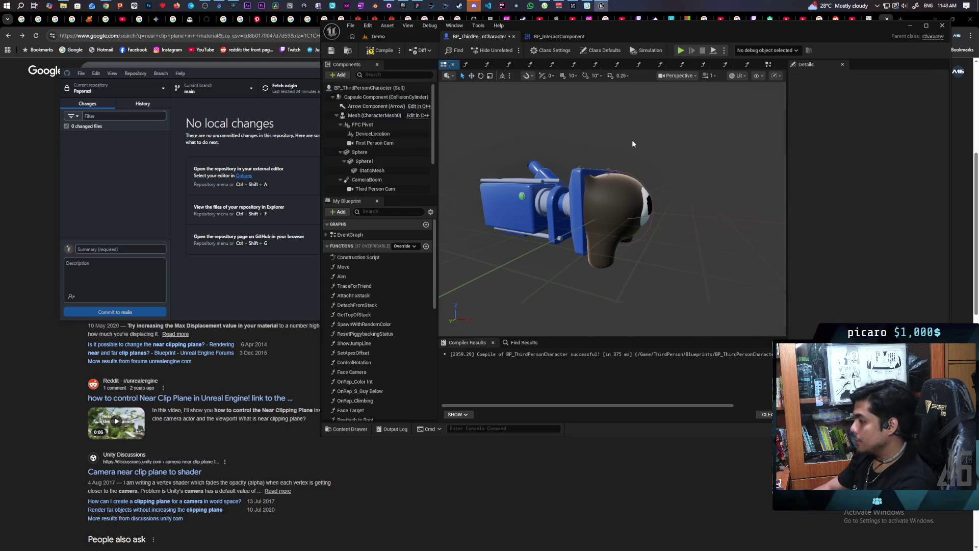
{"action": "left_click", "coordinate": [380, 50]}
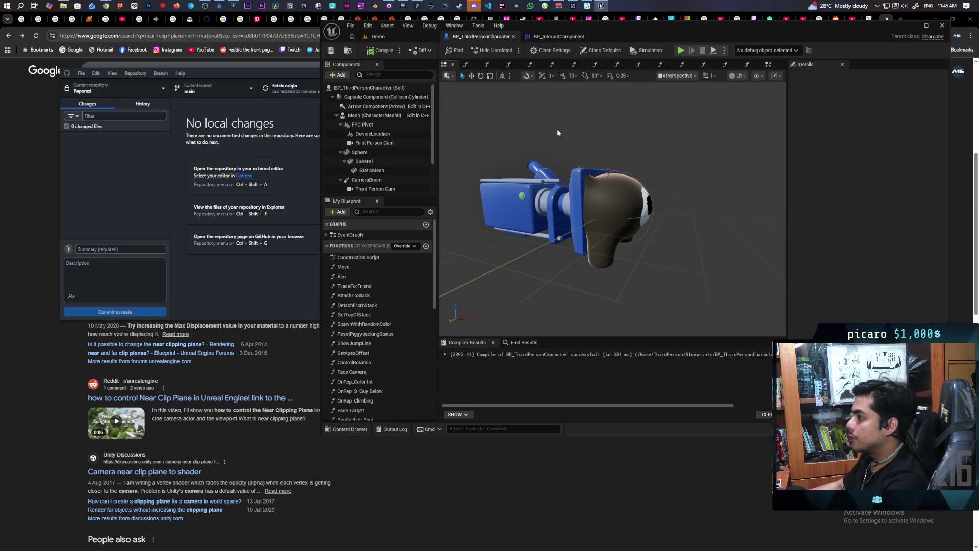
{"action": "left_click", "coordinate": [396, 36]}
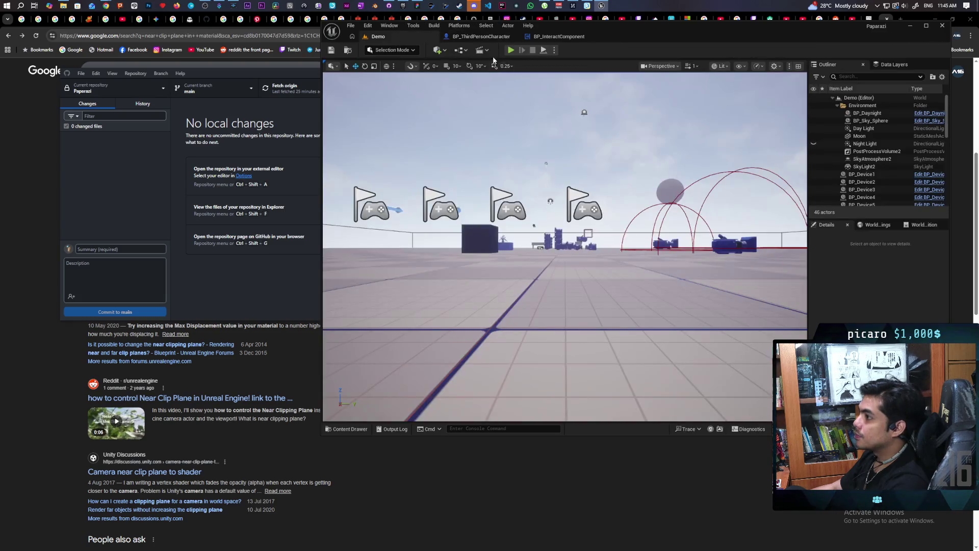
Play with multiple clients, jumping onto the blue cube and walking among the cat figures, then stop
{"action": "key", "text": "alt+p"}
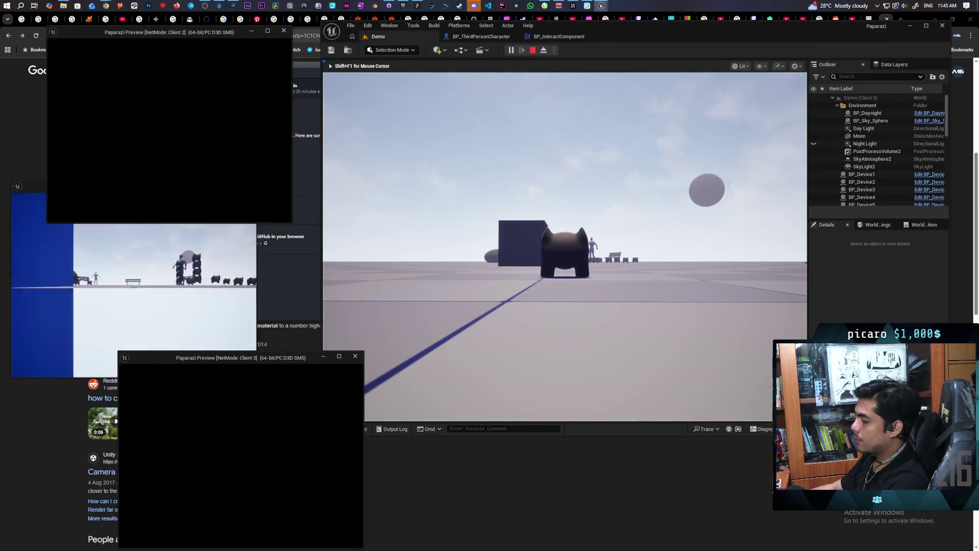
{"action": "key", "text": "w"}
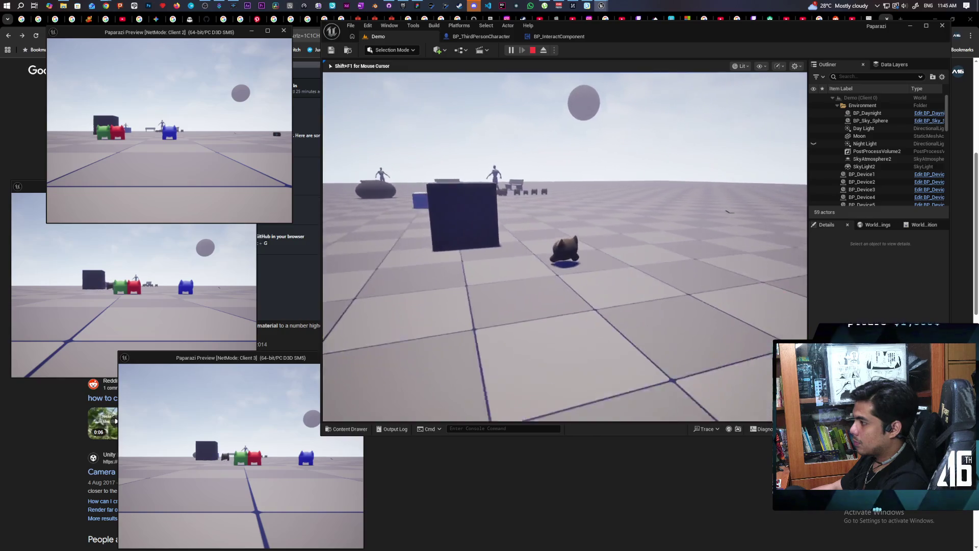
{"action": "key", "text": "w"}
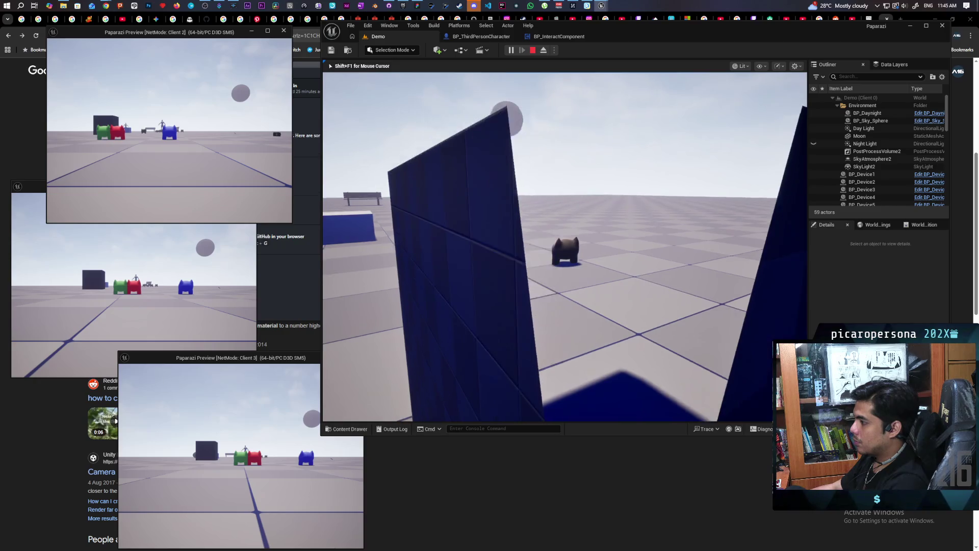
{"action": "key", "text": "space"}
{"action": "key", "text": "w"}
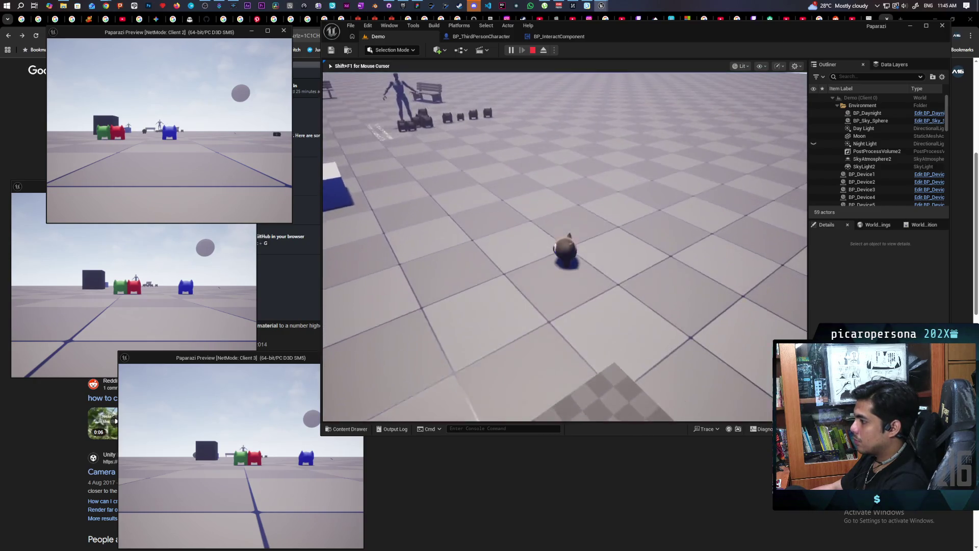
{"action": "key", "text": "w"}
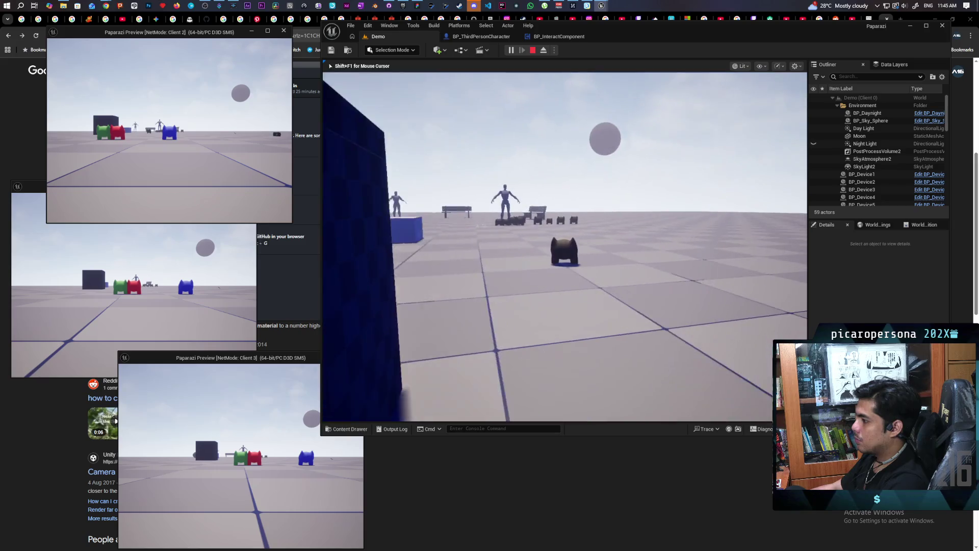
{"action": "key", "text": "w"}
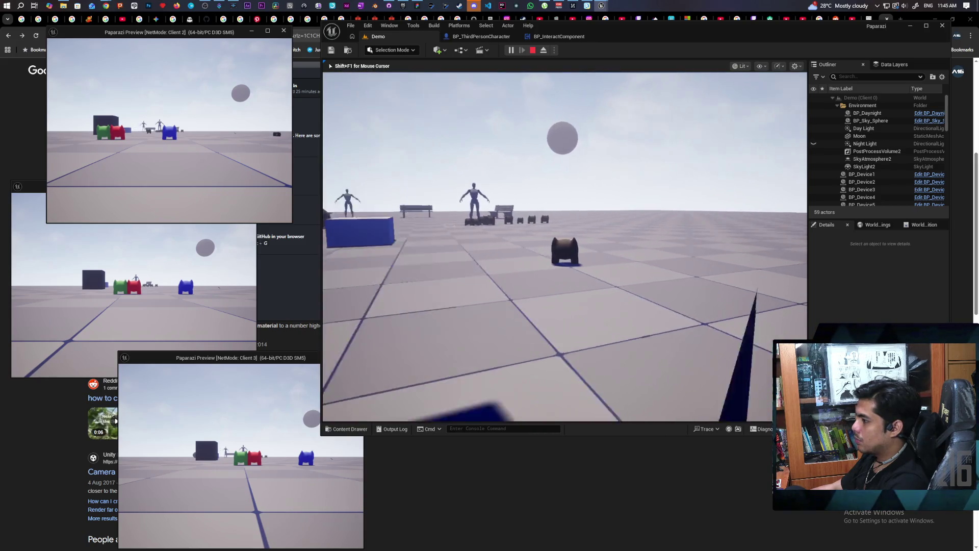
{"action": "key", "text": "w"}
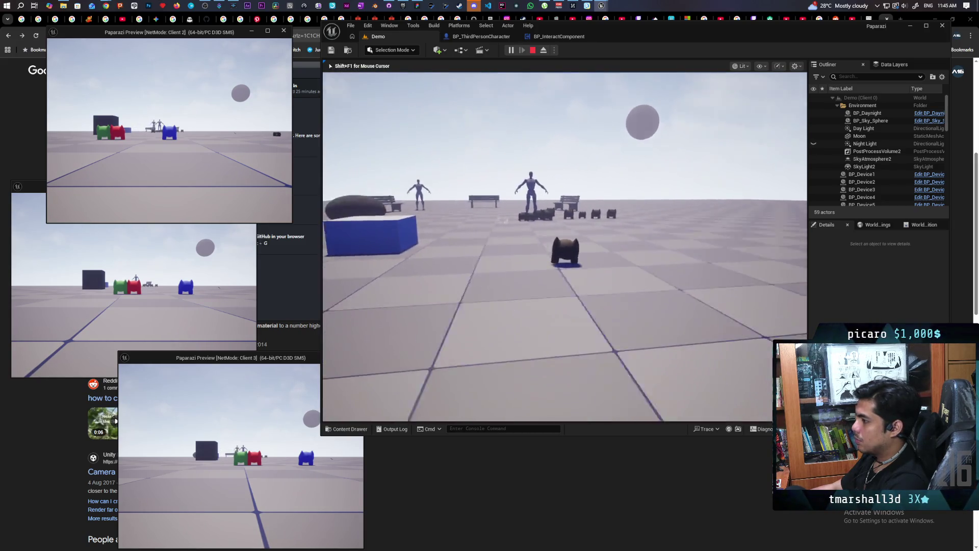
{"action": "key", "text": "w"}
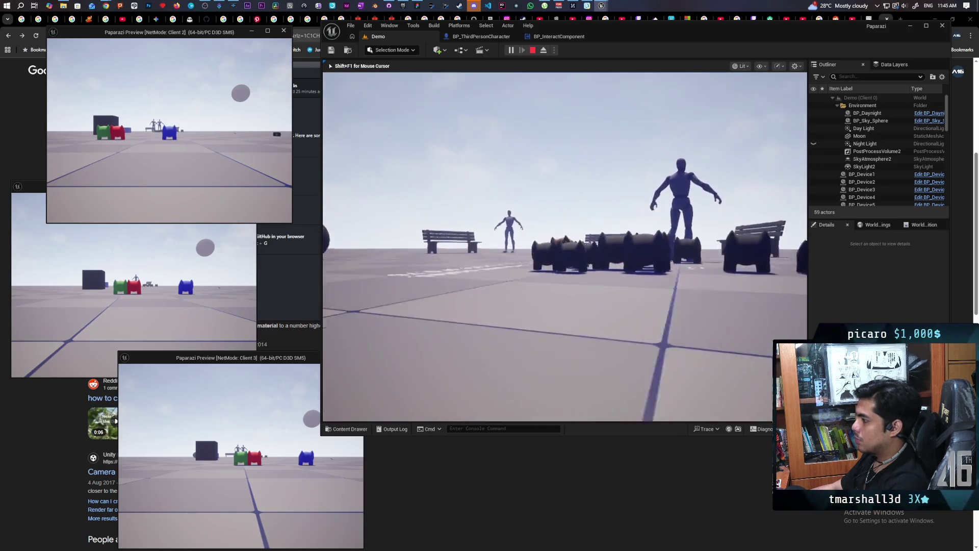
{"action": "key", "text": "w"}
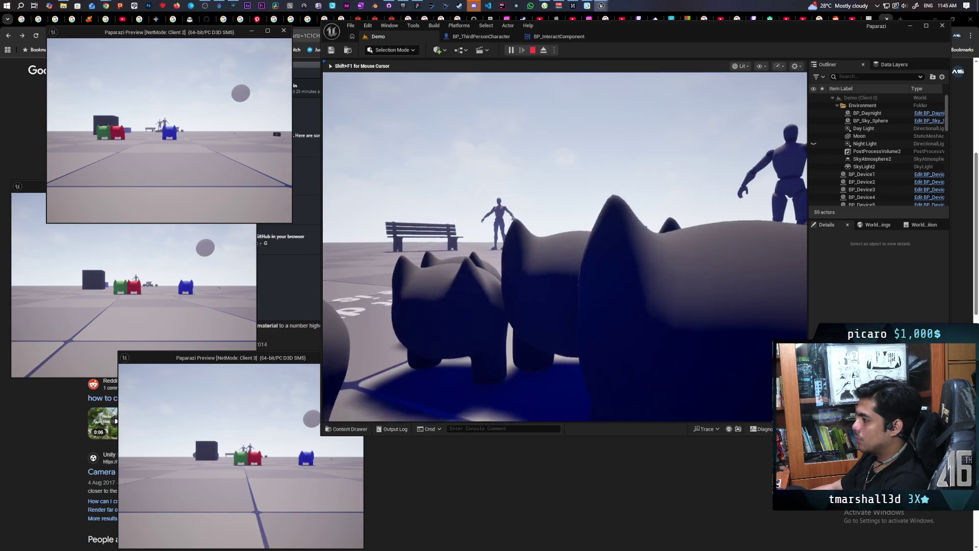
{"action": "key", "text": "w"}
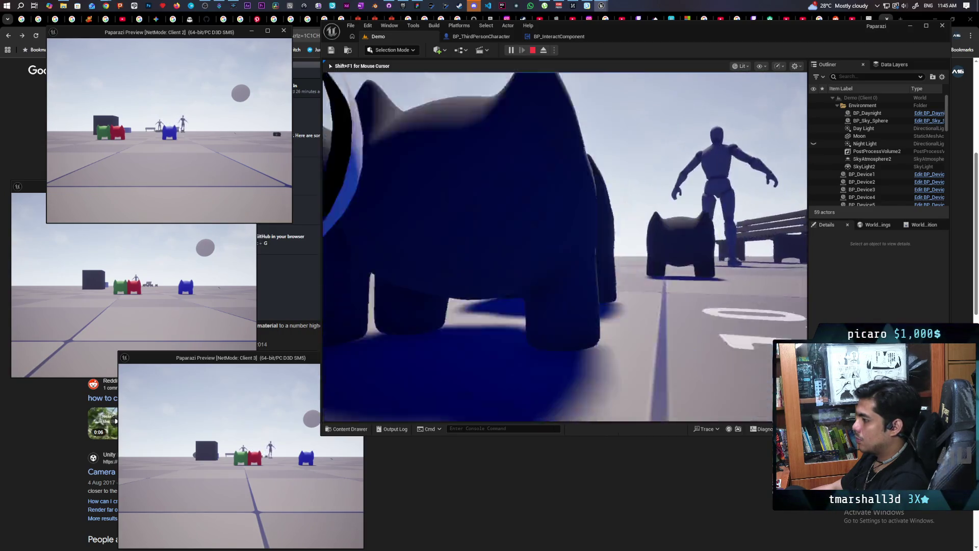
{"action": "key", "text": "w"}
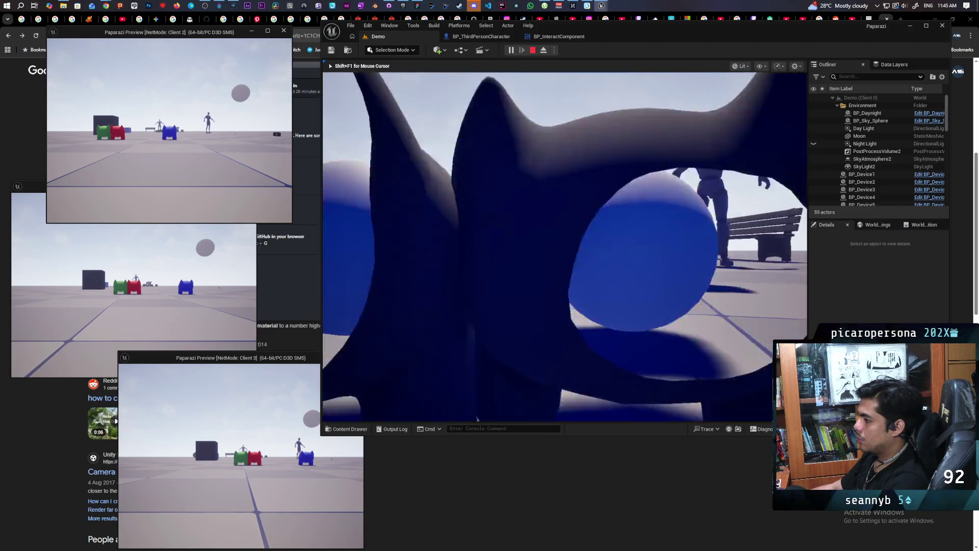
{"action": "key", "text": "w"}
{"action": "key", "text": "w"}
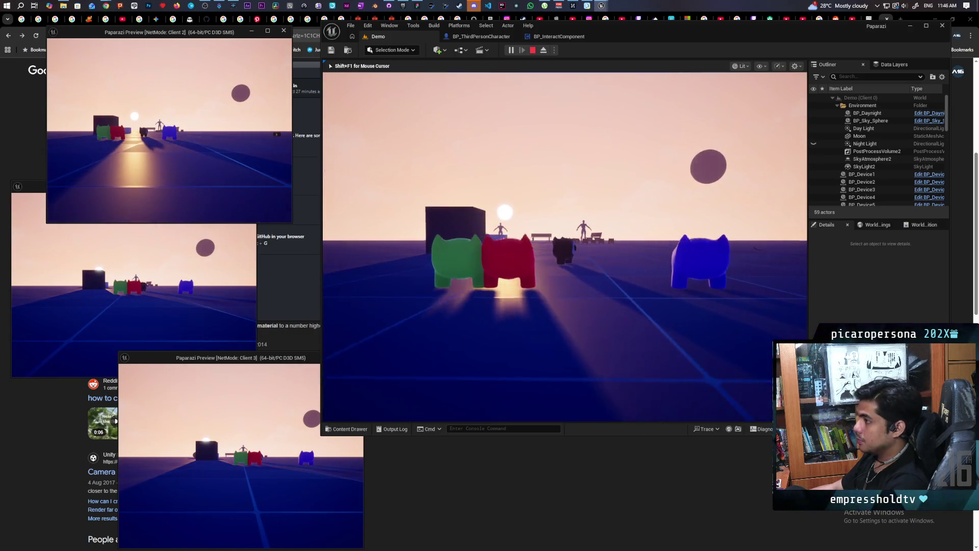
{"action": "key", "text": "Escape"}
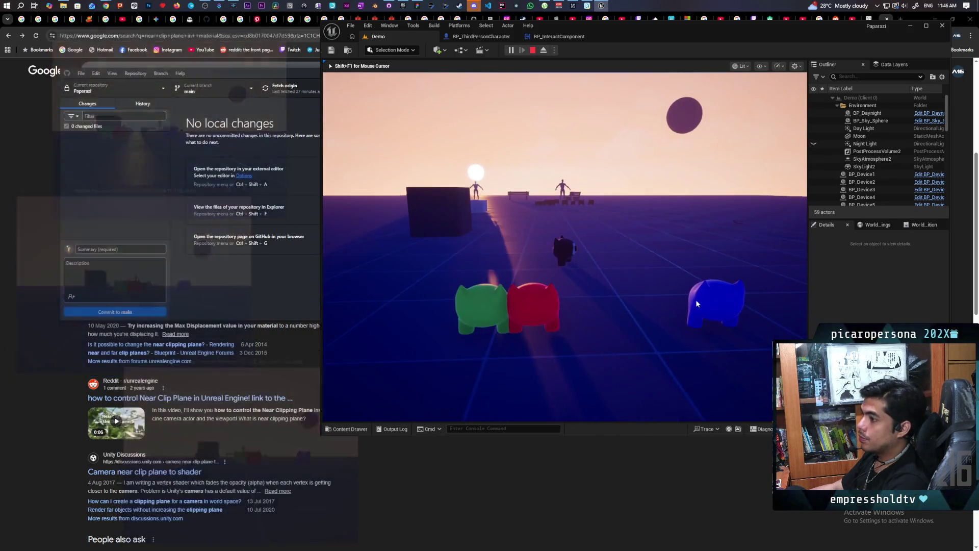
Append 'ue5' to the 'near clip plane in material' search and run it
{"action": "left_click", "coordinate": [24, 222]}
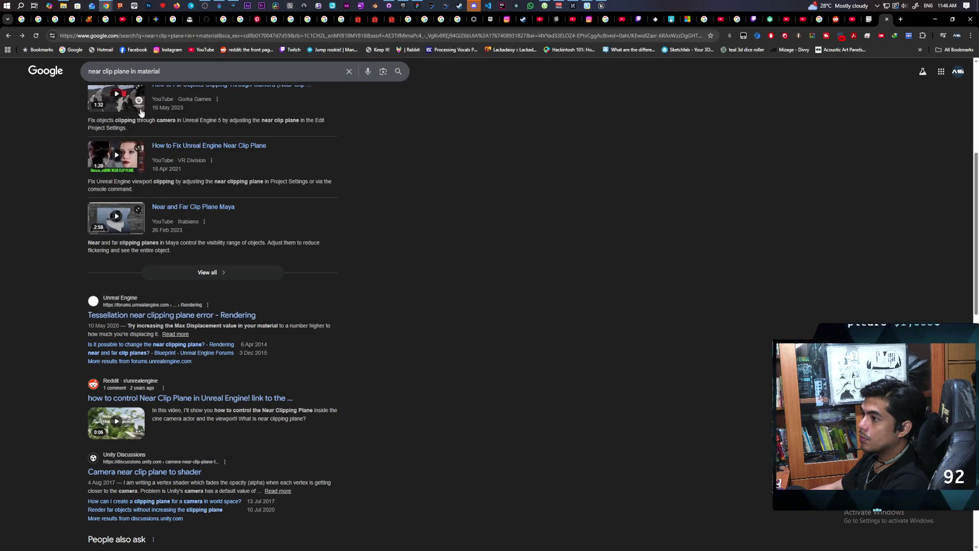
{"action": "scroll", "coordinate": [295, 160], "scroll_direction": "up", "scroll_amount": 1}
{"action": "scroll", "coordinate": [295, 160], "scroll_direction": "up", "scroll_amount": 5}
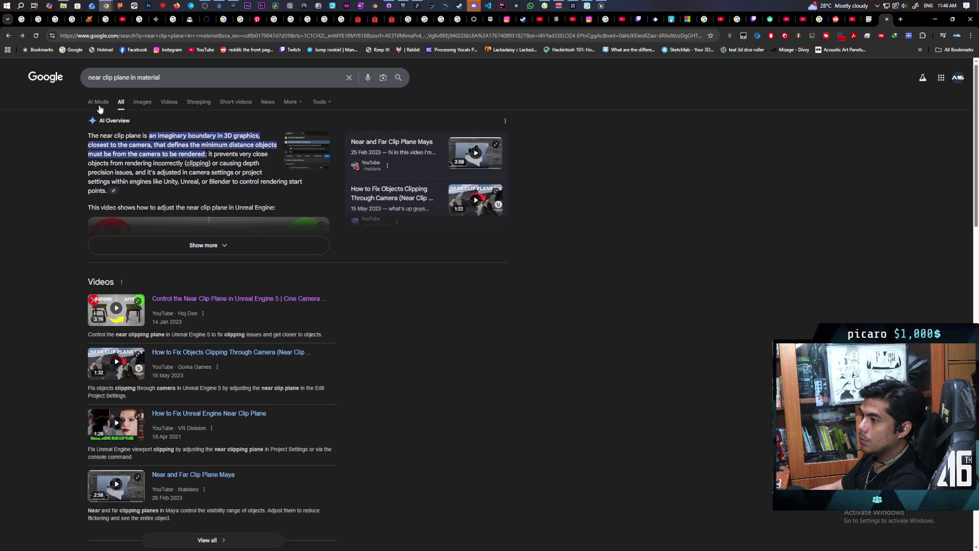
{"action": "left_click", "coordinate": [184, 77]}
{"action": "type", "text": "ue"}
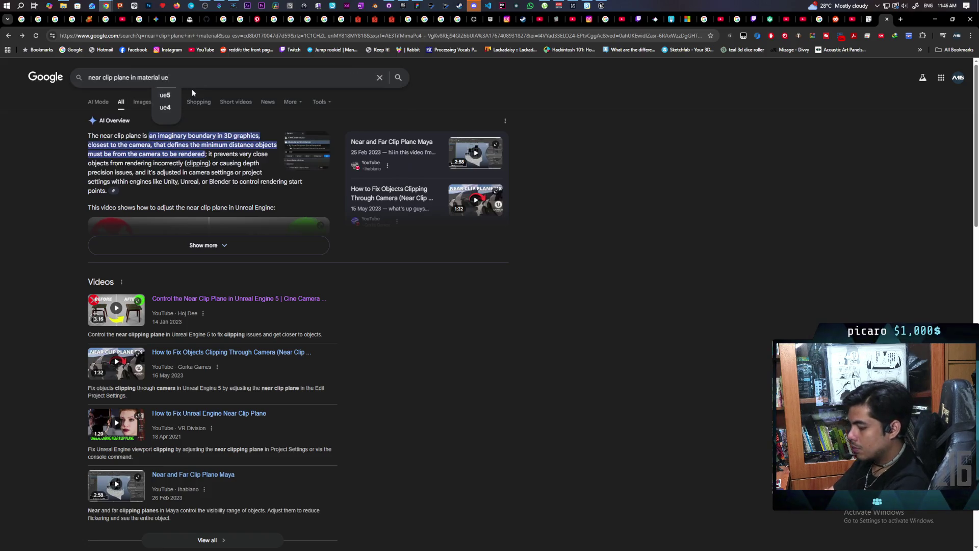
{"action": "type", "text": "5"}
{"action": "key", "text": "Return"}
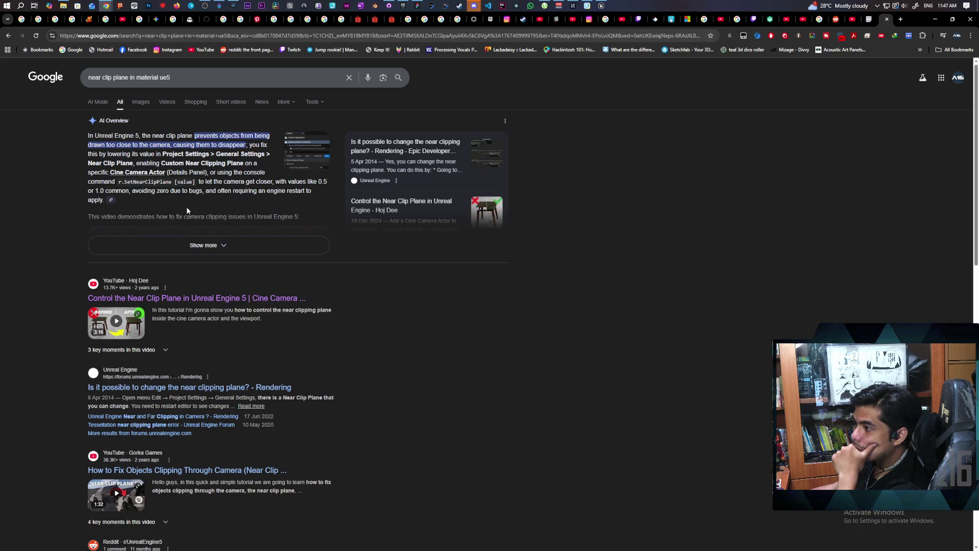
Scroll through the ue5 results, then select 'in material' in the query
{"action": "scroll", "coordinate": [280, 227], "scroll_direction": "down", "scroll_amount": 2}
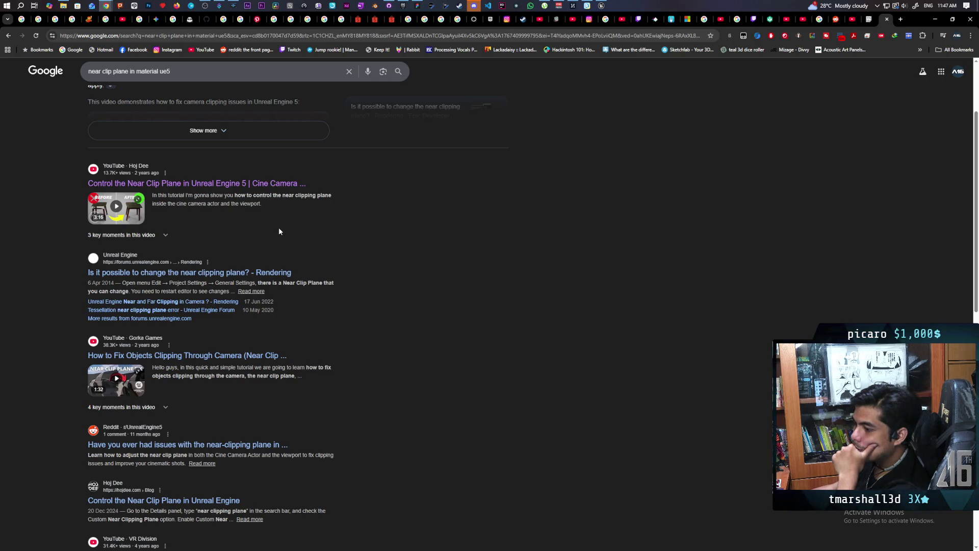
{"action": "scroll", "coordinate": [280, 232], "scroll_direction": "down", "scroll_amount": 4}
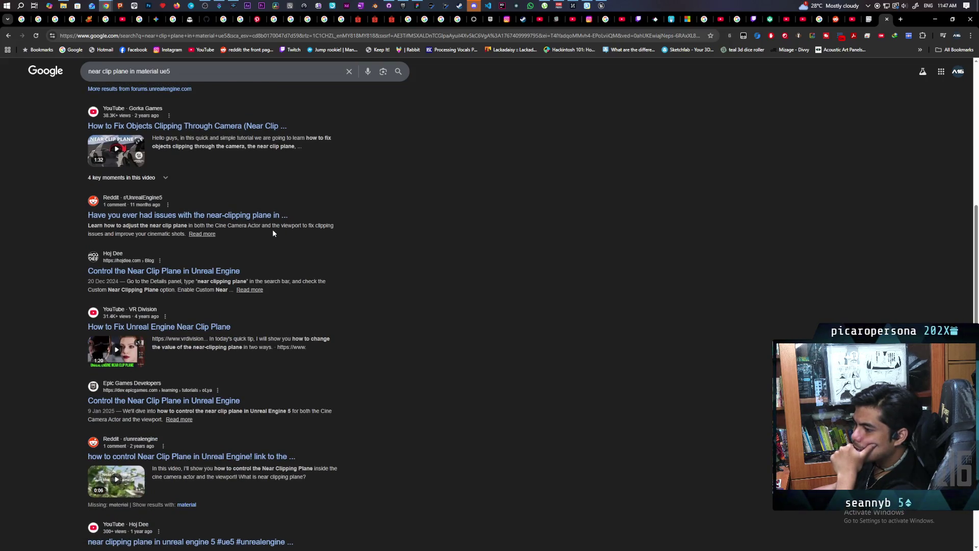
{"action": "scroll", "coordinate": [273, 233], "scroll_direction": "down", "scroll_amount": 2}
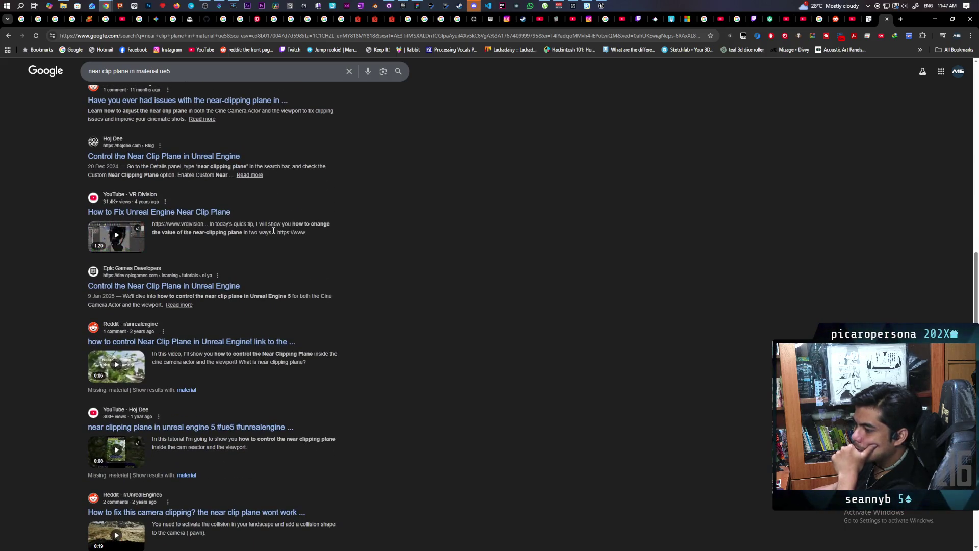
{"action": "scroll", "coordinate": [273, 233], "scroll_direction": "down", "scroll_amount": 3}
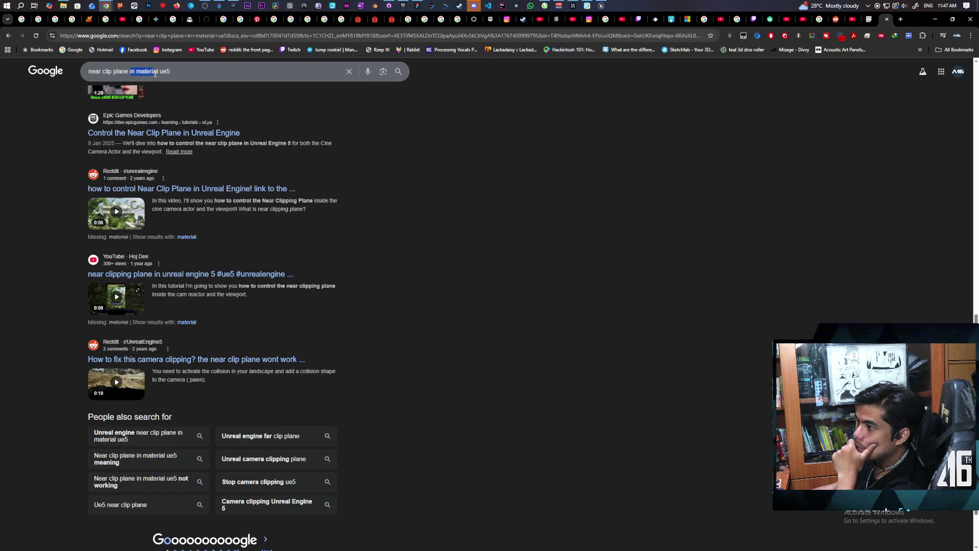
{"action": "left_click_drag", "start_coordinate": [130, 71], "coordinate": [158, 71]}
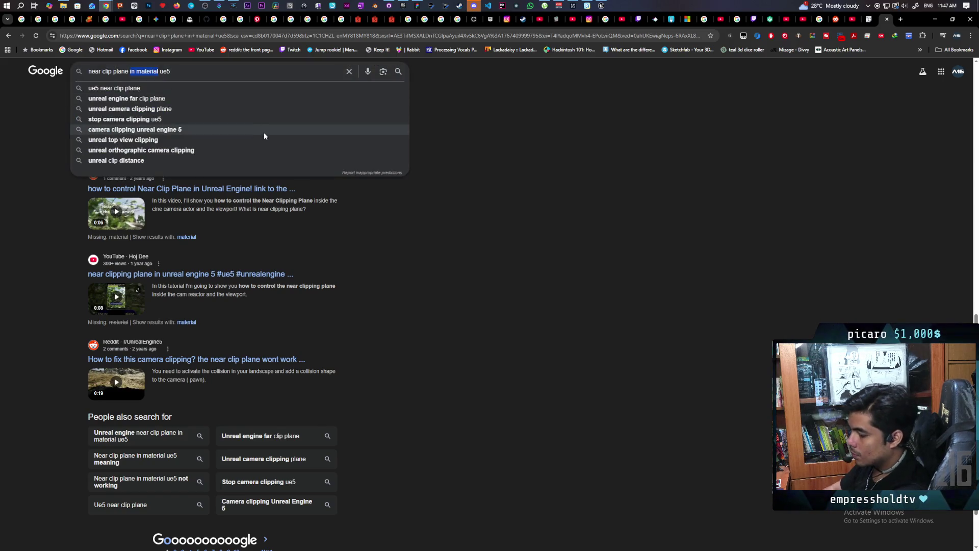
Search 'near clip plane for specific actor ue5', skim the results, then minimize Chrome
{"action": "type", "text": "for specif"}
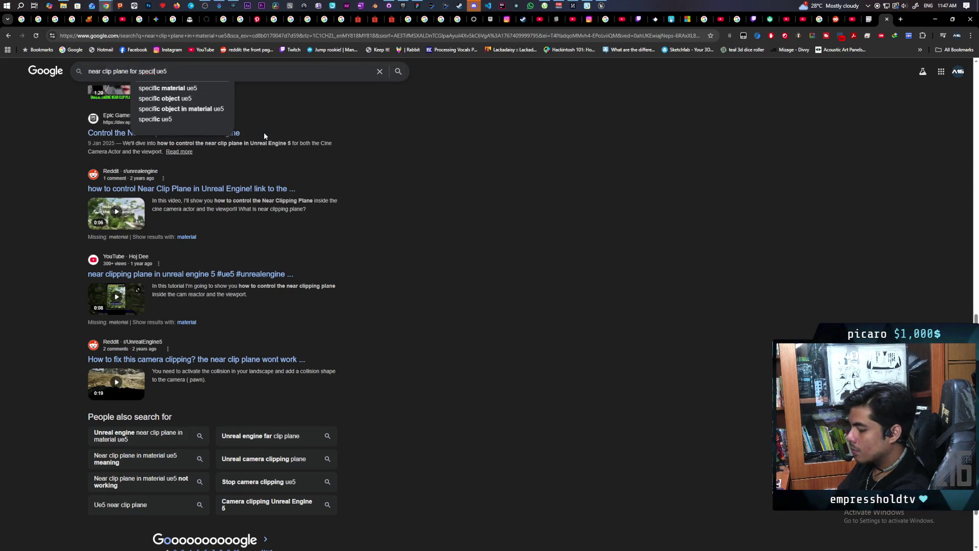
{"action": "type", "text": "c actor"}
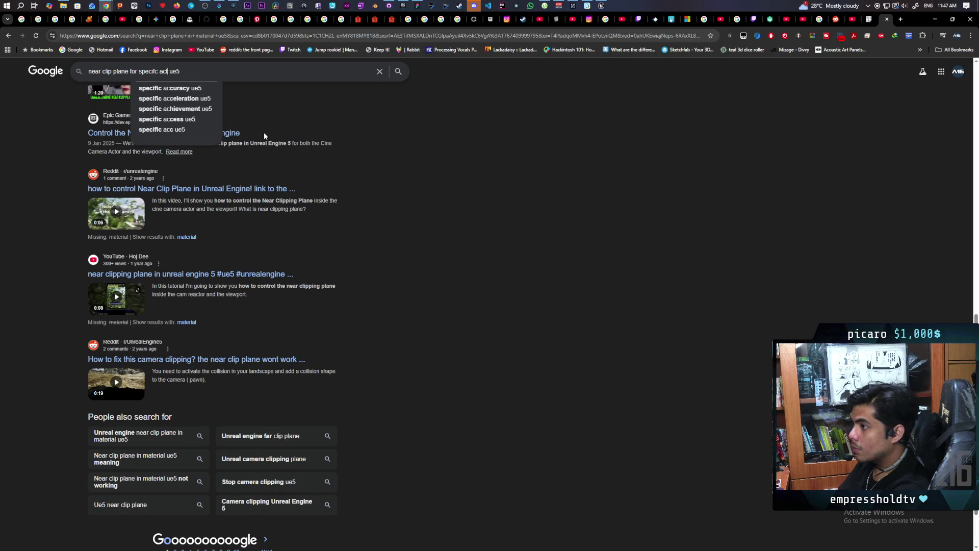
{"action": "key", "text": "Return"}
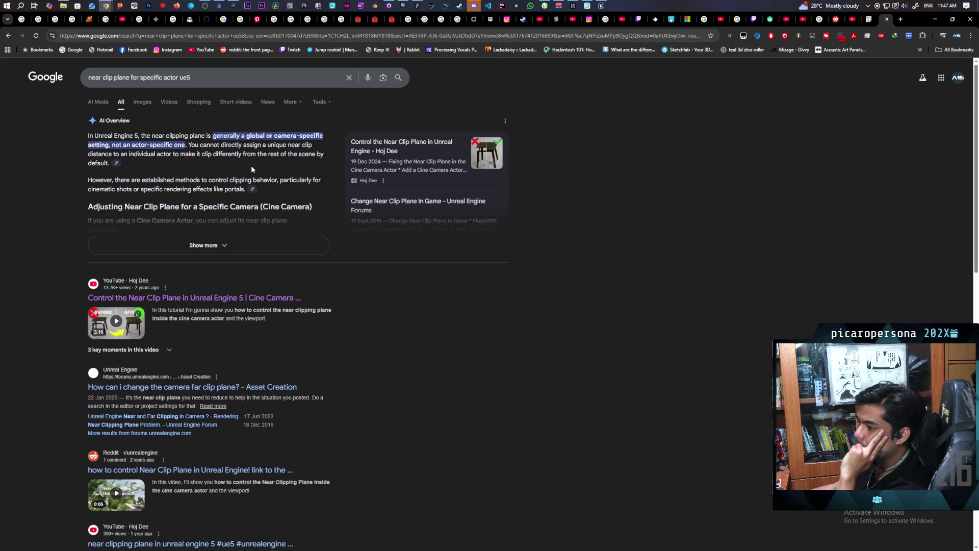
{"action": "scroll", "coordinate": [372, 227], "scroll_direction": "down", "scroll_amount": 2}
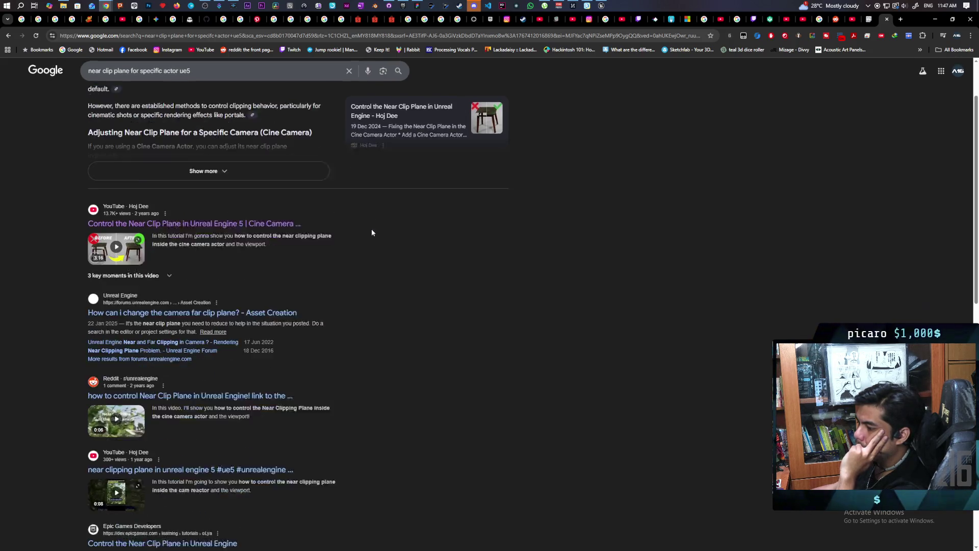
{"action": "scroll", "coordinate": [372, 233], "scroll_direction": "down", "scroll_amount": 1}
{"action": "scroll", "coordinate": [370, 233], "scroll_direction": "down", "scroll_amount": 2}
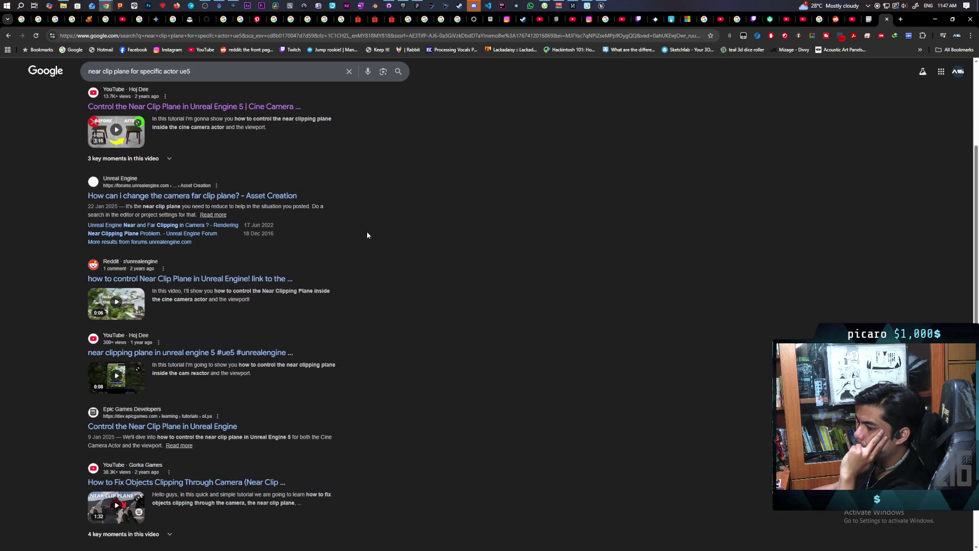
{"action": "scroll", "coordinate": [364, 231], "scroll_direction": "down", "scroll_amount": 3}
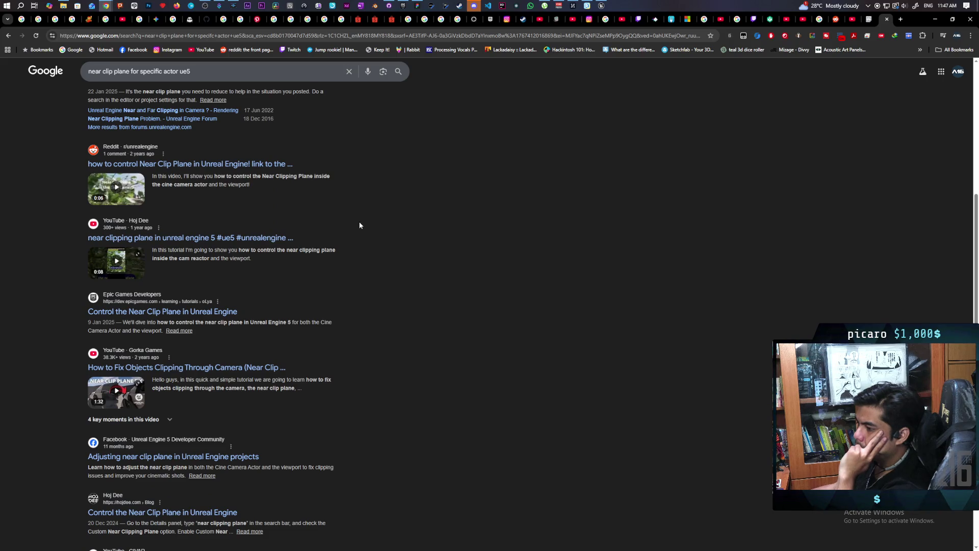
{"action": "left_click", "coordinate": [936, 20]}
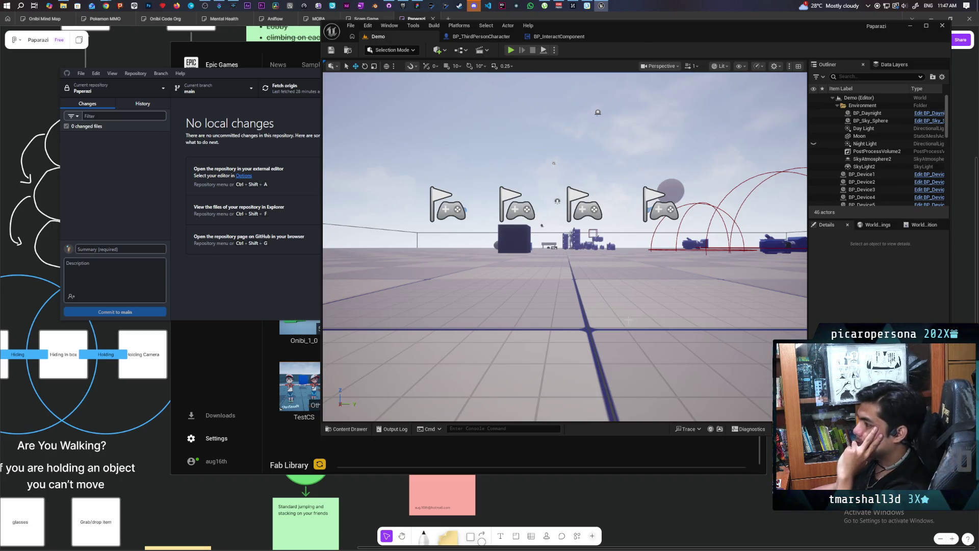
{"action": "left_click_drag", "start_coordinate": [628, 320], "coordinate": [724, 345]}
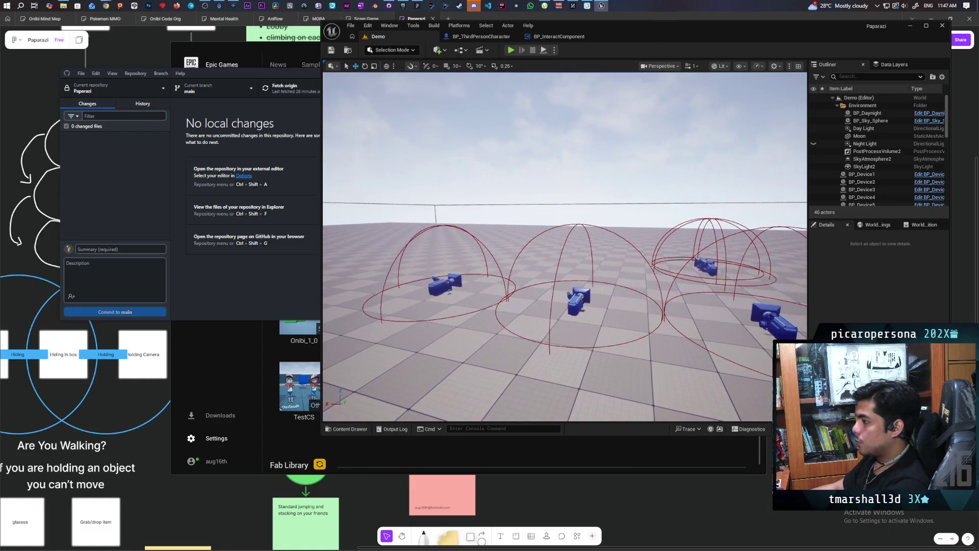
{"action": "left_click", "coordinate": [512, 50]}
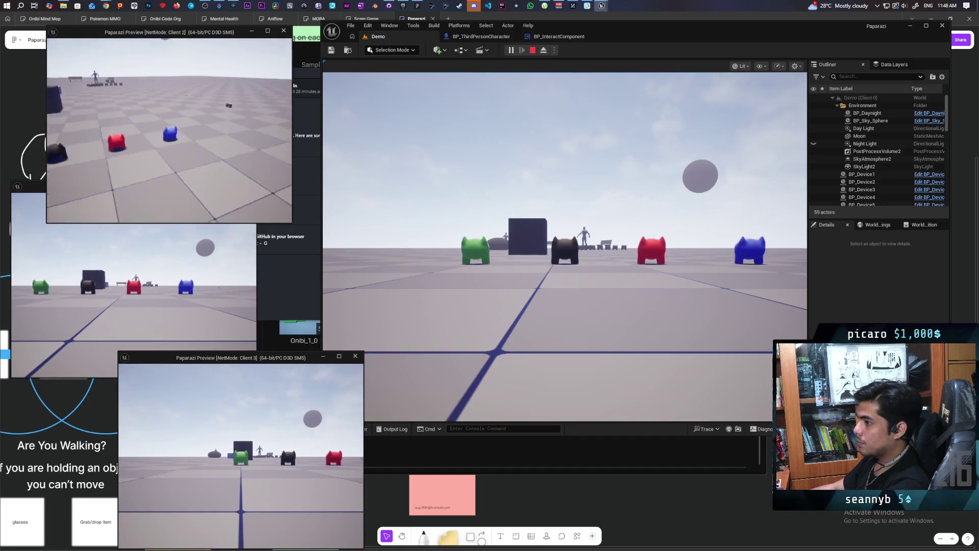
{"action": "key", "text": "w"}
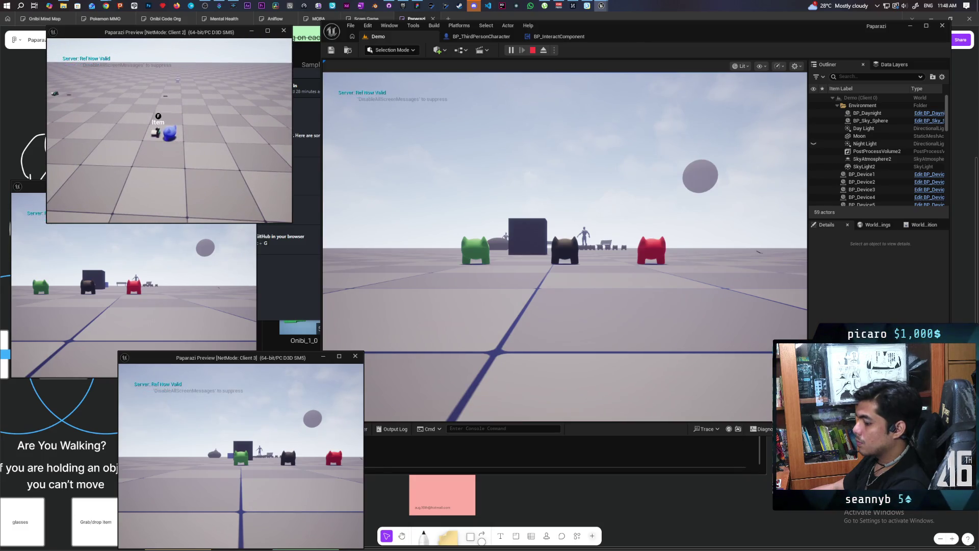
{"action": "key", "text": "d"}
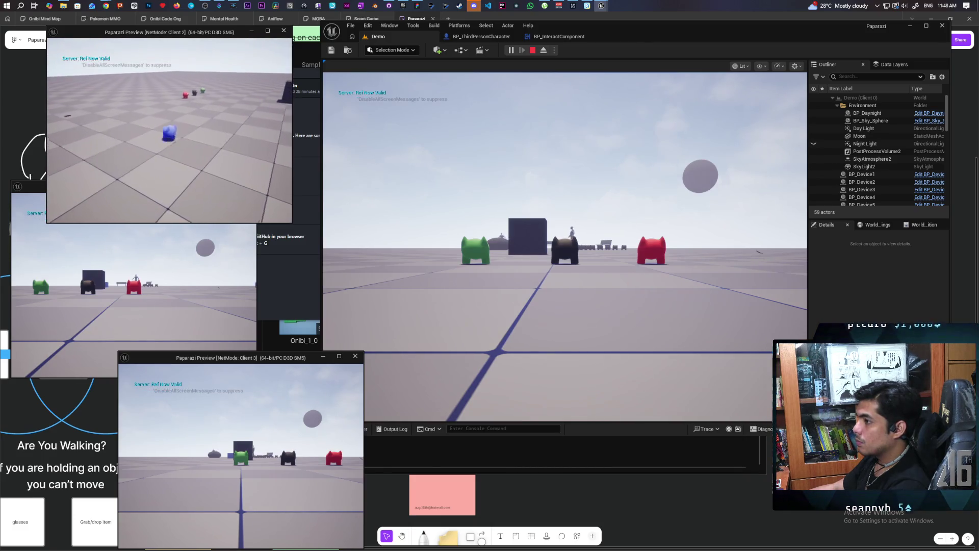
{"action": "key", "text": "f"}
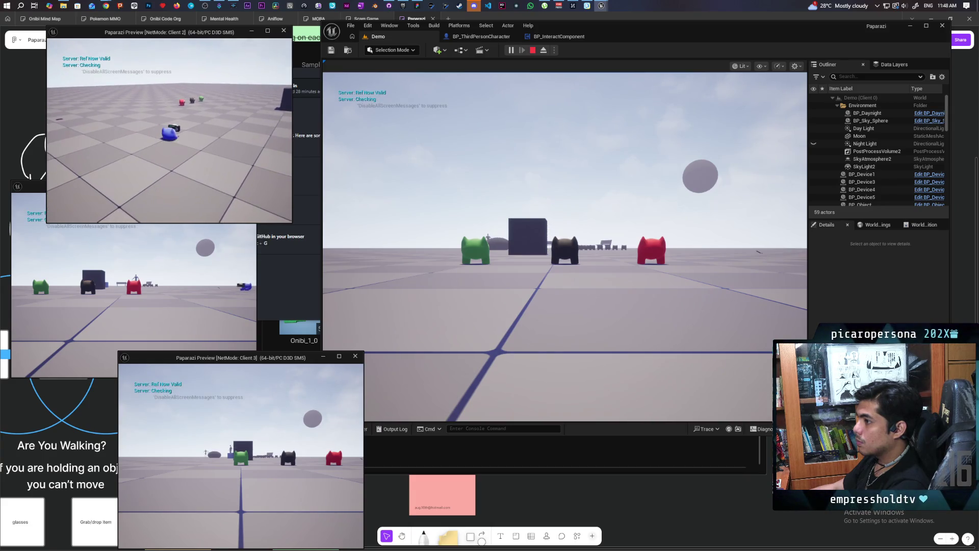
{"action": "key", "text": "f"}
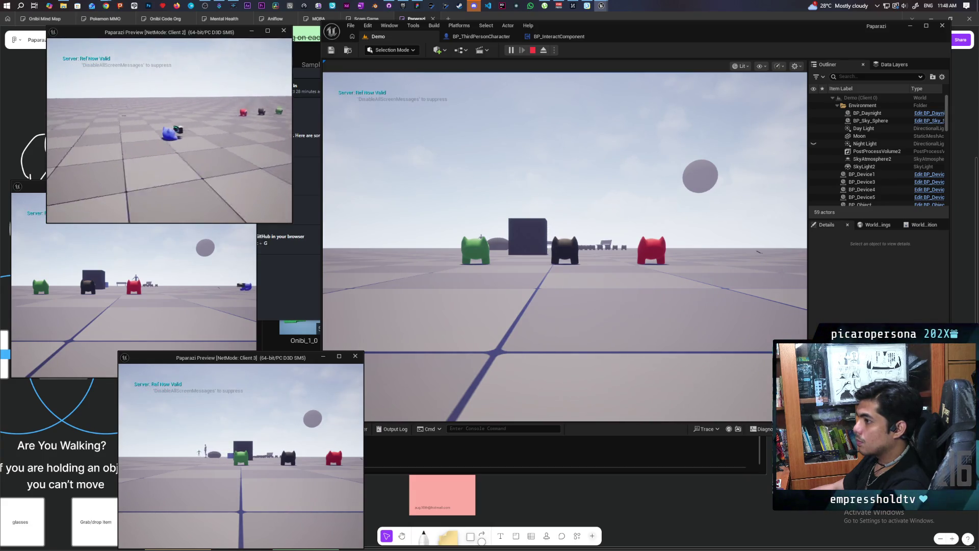
{"action": "key", "text": "f"}
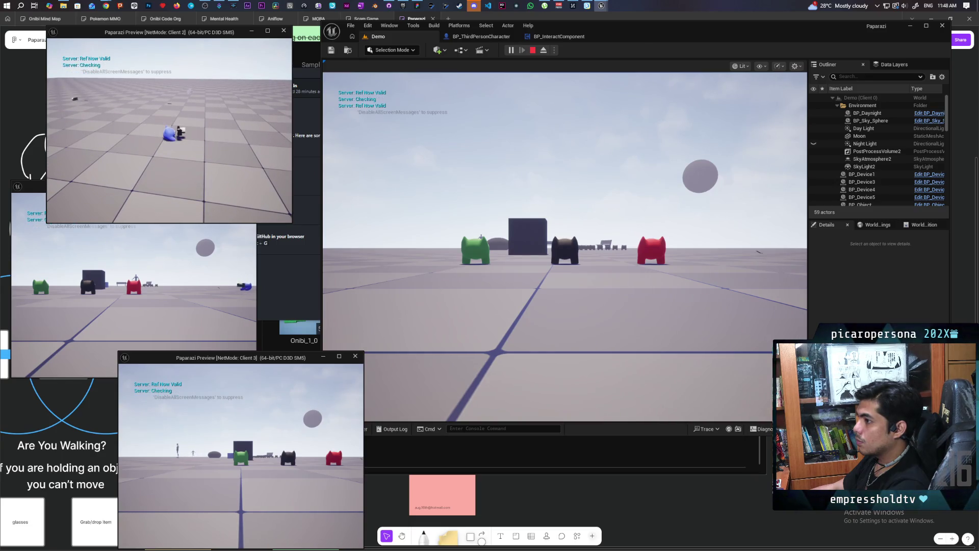
{"action": "key", "text": "f"}
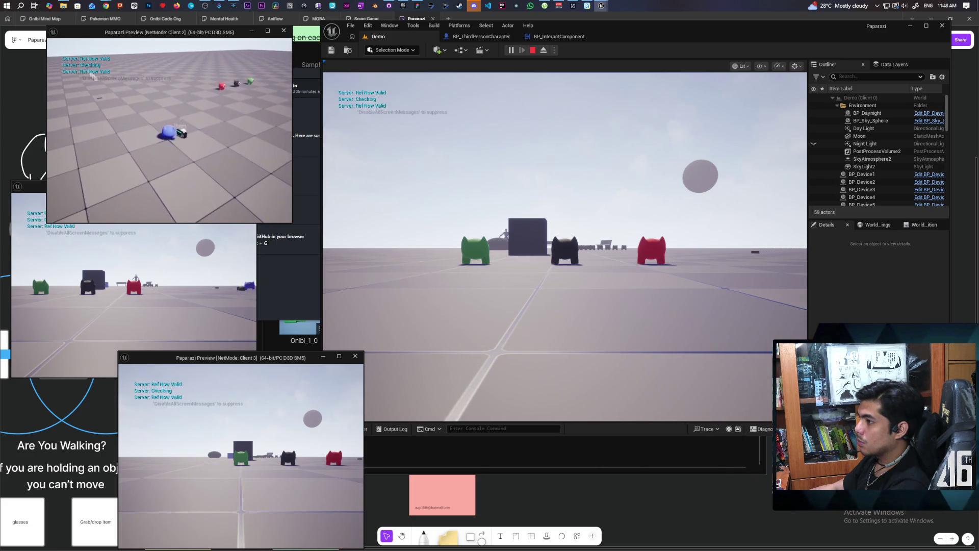
{"action": "key", "text": "f"}
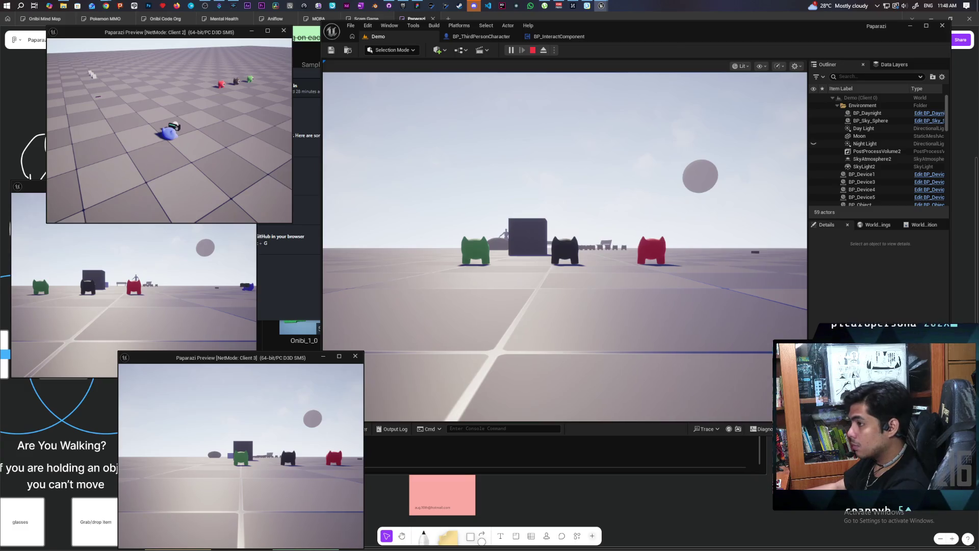
{"action": "key", "text": "e"}
{"action": "key", "text": "e"}
{"action": "key", "text": "e"}
{"action": "key", "text": "e"}
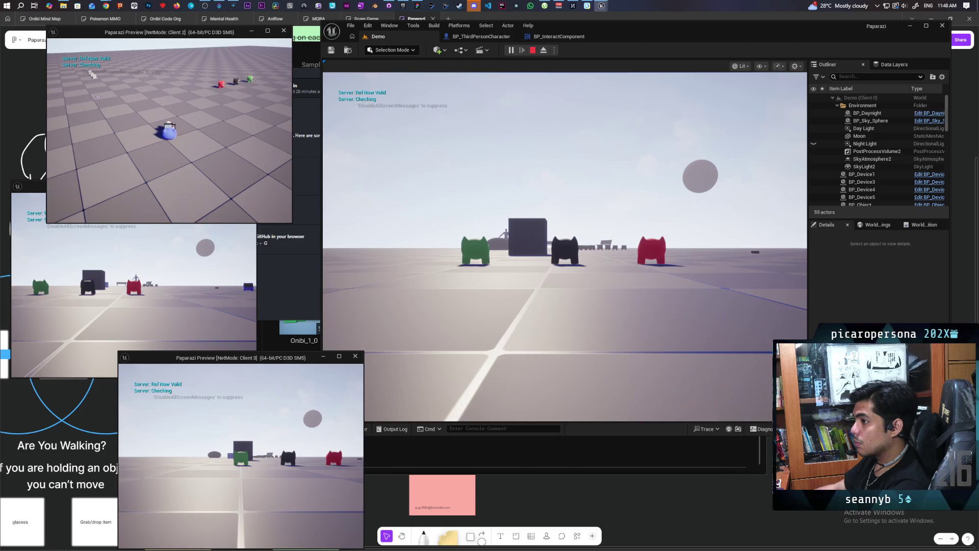
{"action": "key", "text": "Escape"}
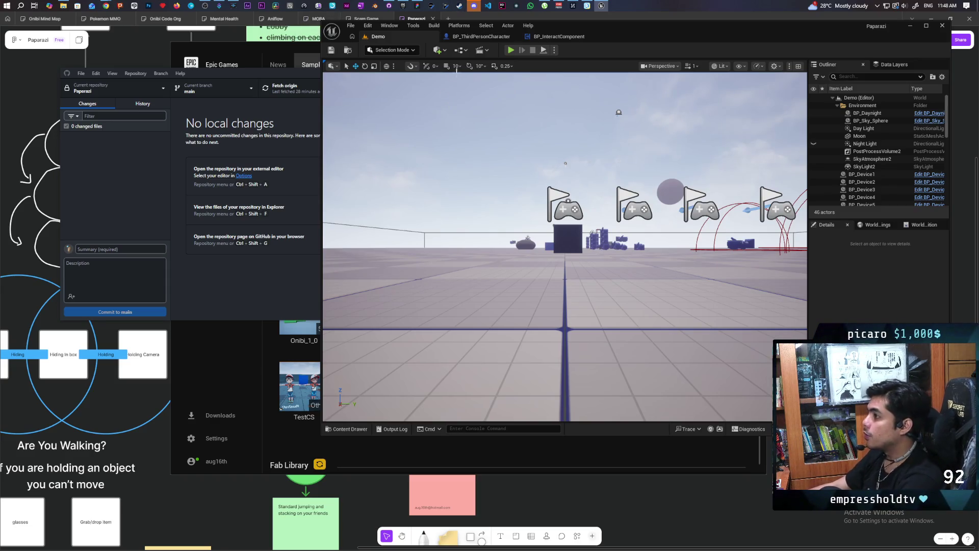
Return to the Demo level and launch a new multi-client play session
{"action": "left_click", "coordinate": [490, 34]}
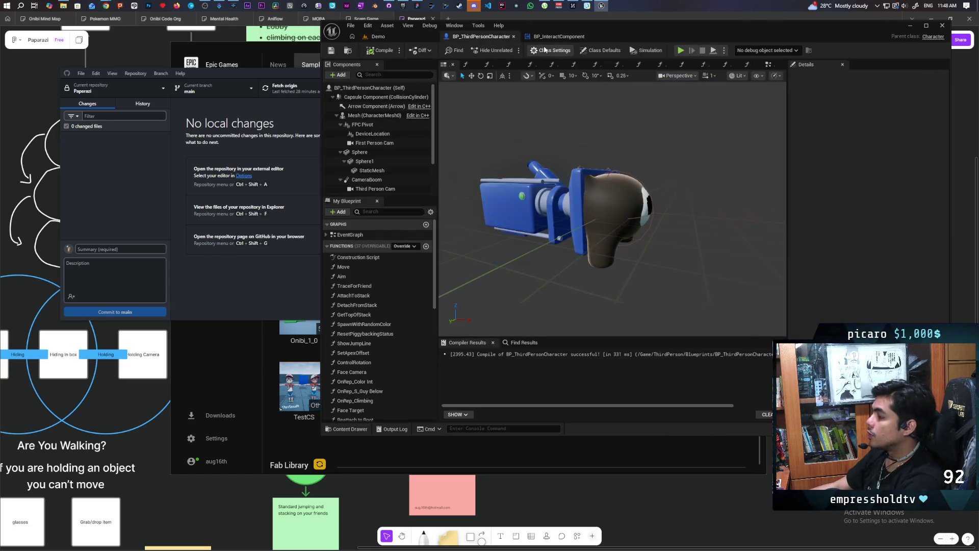
{"action": "left_click", "coordinate": [375, 36]}
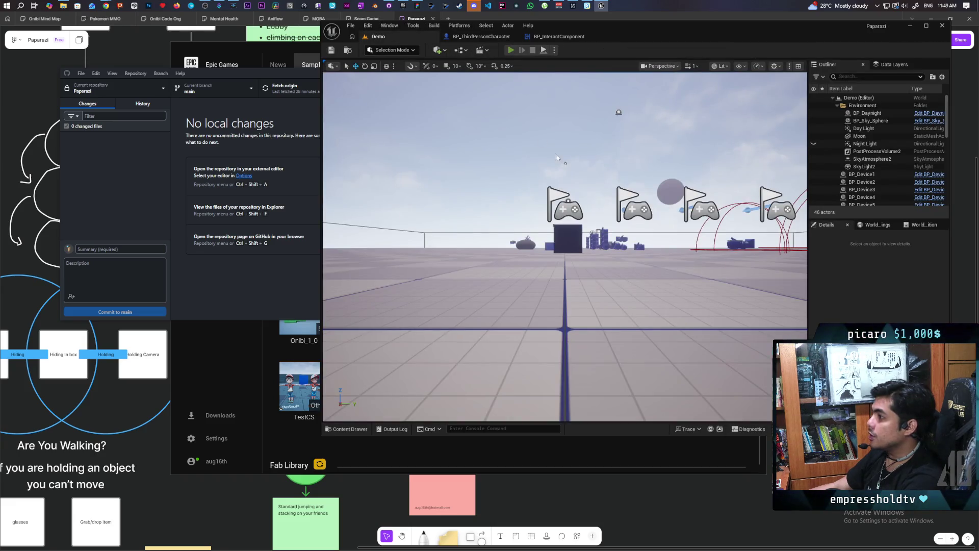
{"action": "key", "text": "alt+p"}
{"action": "key", "text": "alt+Tab"}
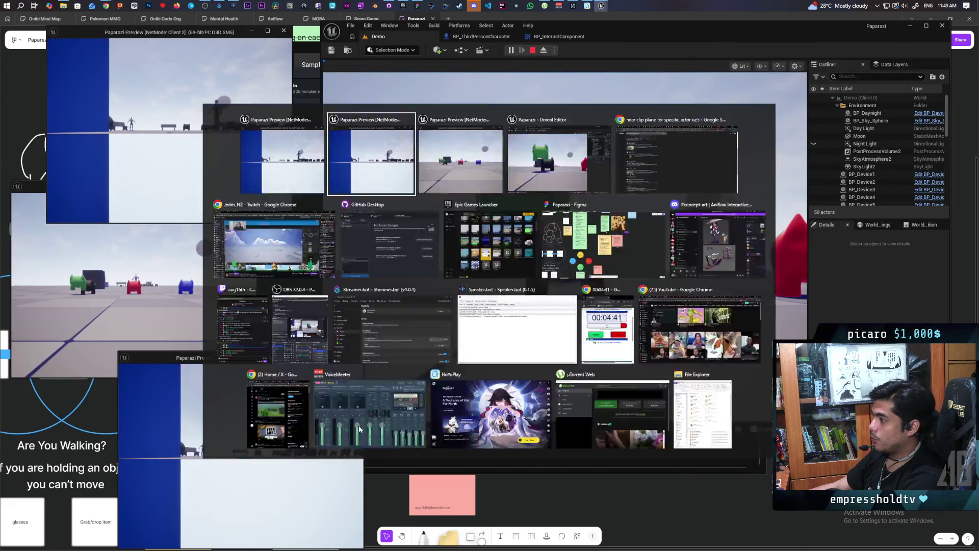
{"action": "left_click", "coordinate": [561, 245]}
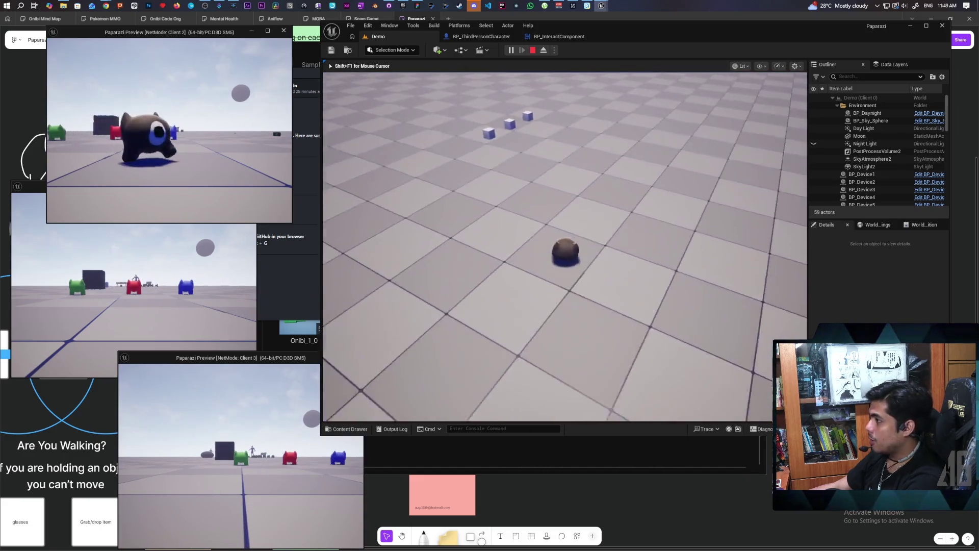
Bring the characters together, drop the white cube, then pick it up and set it down
{"action": "key", "text": "w"}
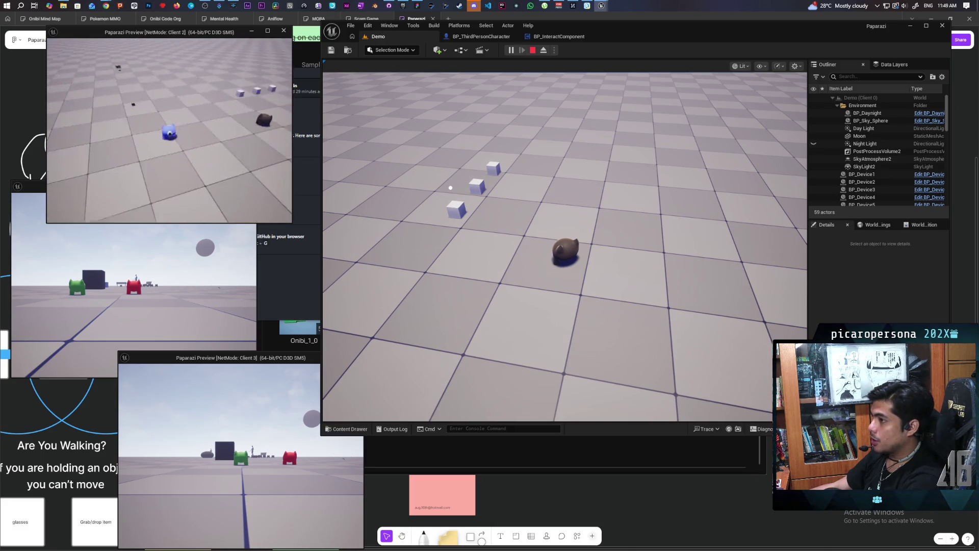
{"action": "key", "text": "w"}
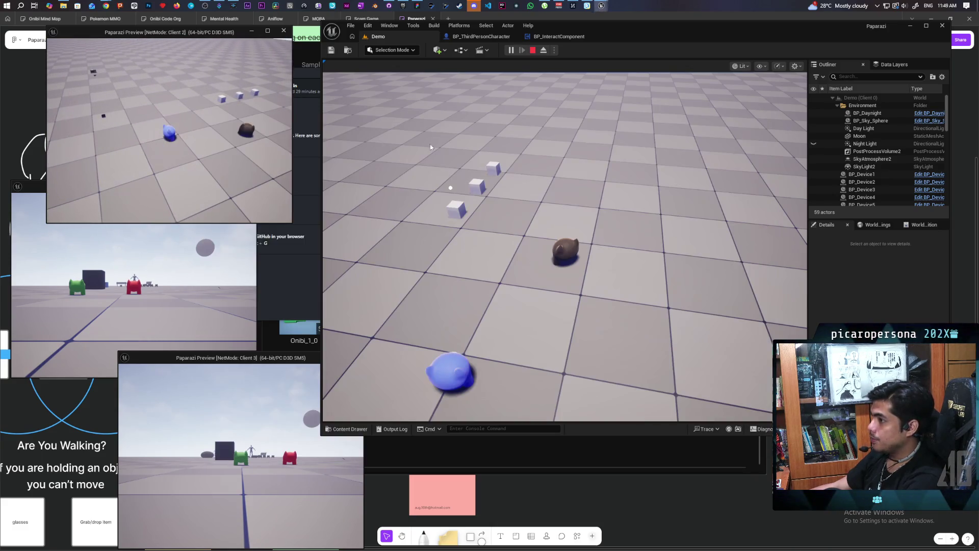
{"action": "left_click", "coordinate": [430, 148]}
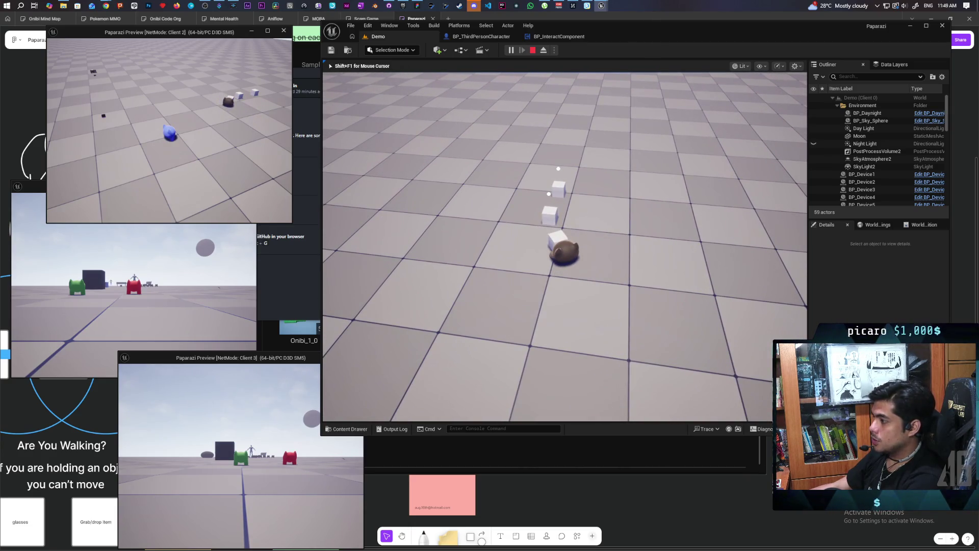
{"action": "key", "text": "w"}
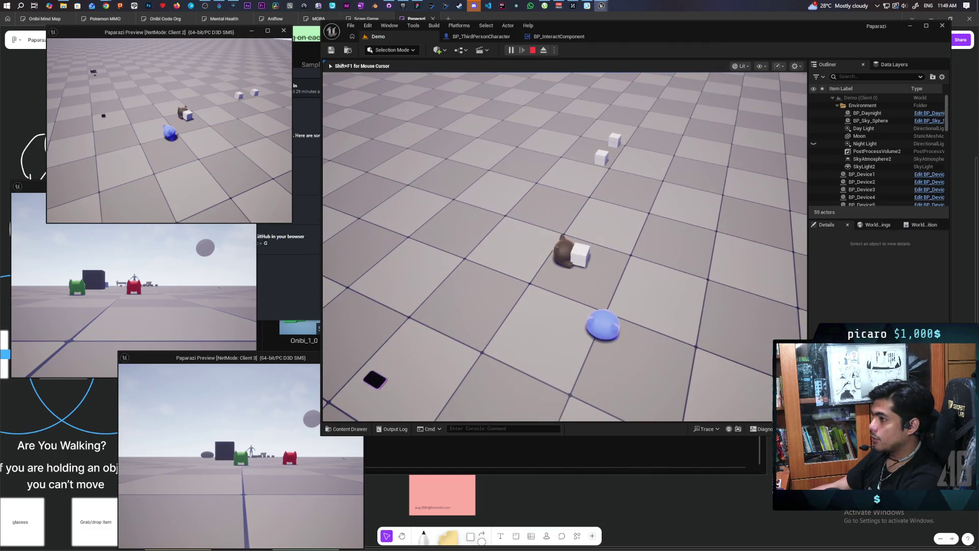
{"action": "key", "text": "e"}
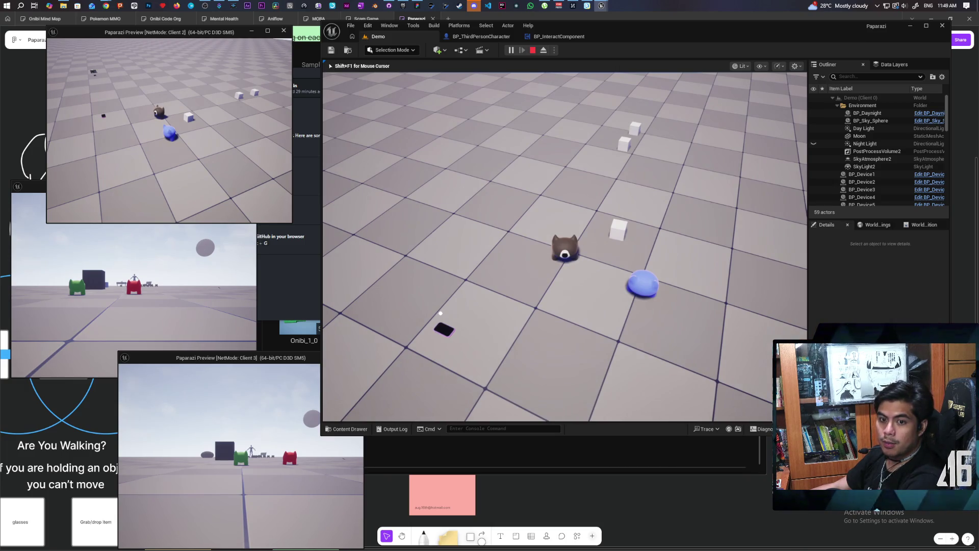
{"action": "key", "text": "alt+Tab"}
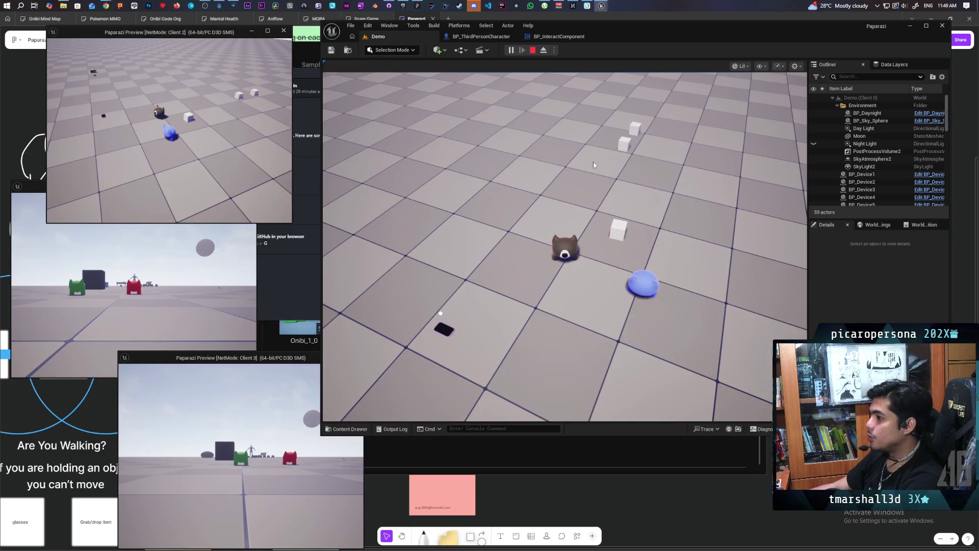
{"action": "key", "text": "w"}
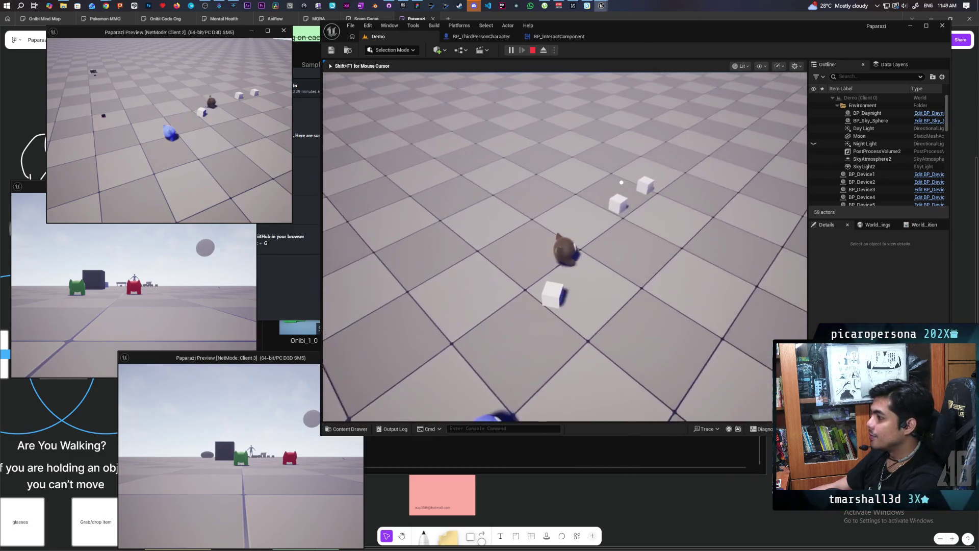
{"action": "key", "text": "e"}
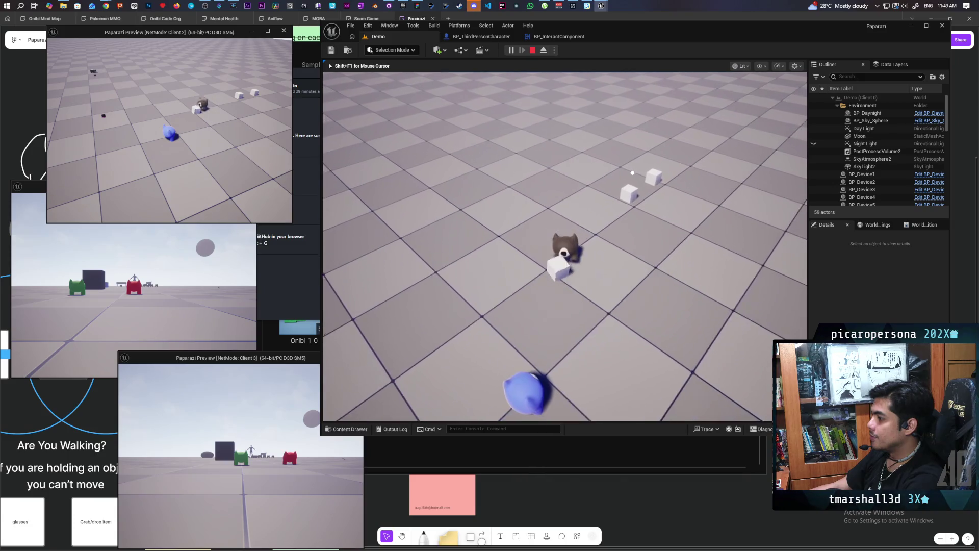
{"action": "key", "text": "e"}
Walk the blue character to the cube, grab and drop it, walk away, then re-pick it with F
{"action": "key", "text": "s"}
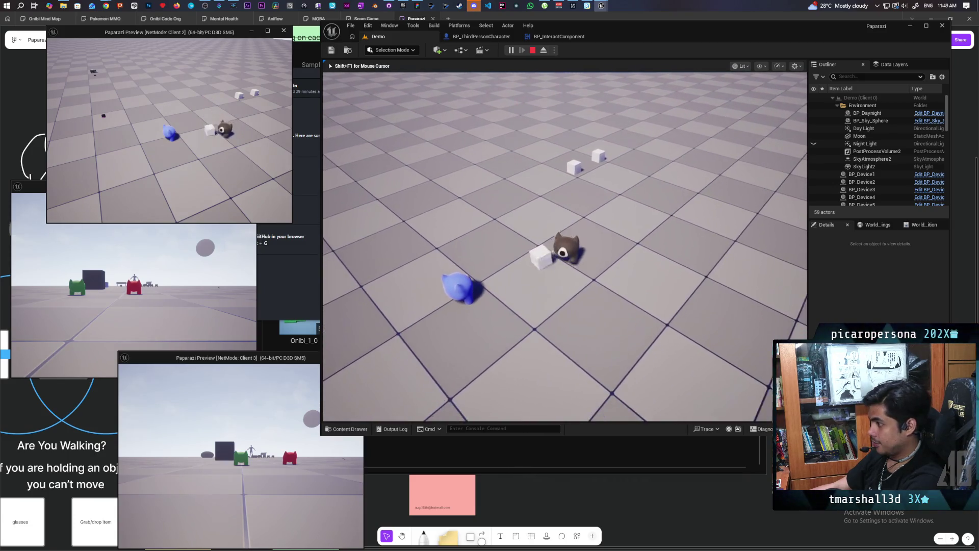
{"action": "key", "text": "w"}
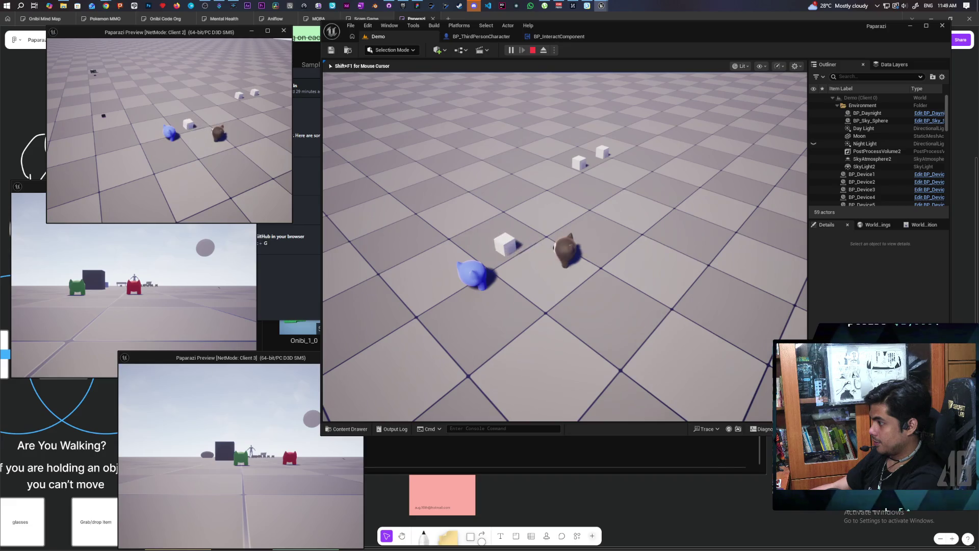
{"action": "key", "text": "s"}
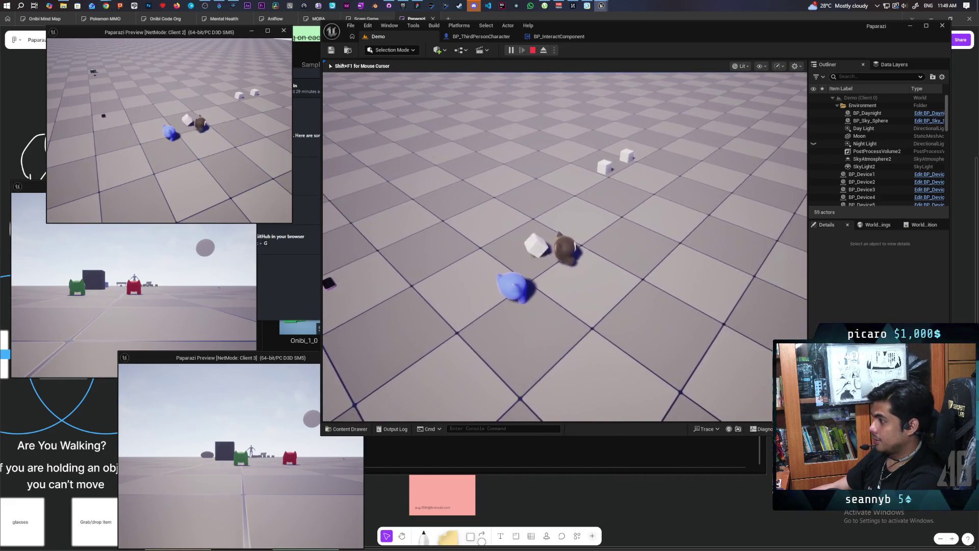
{"action": "key", "text": "w"}
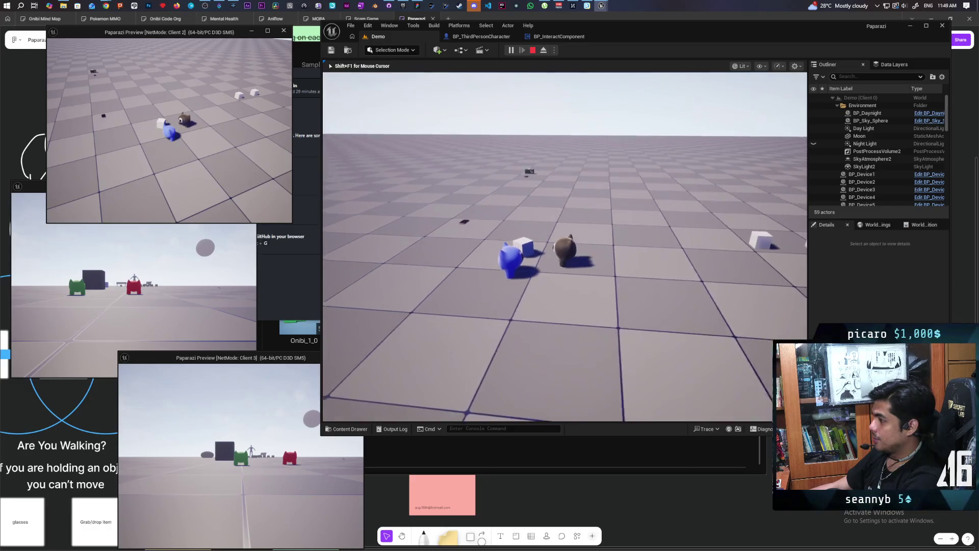
{"action": "key", "text": "w"}
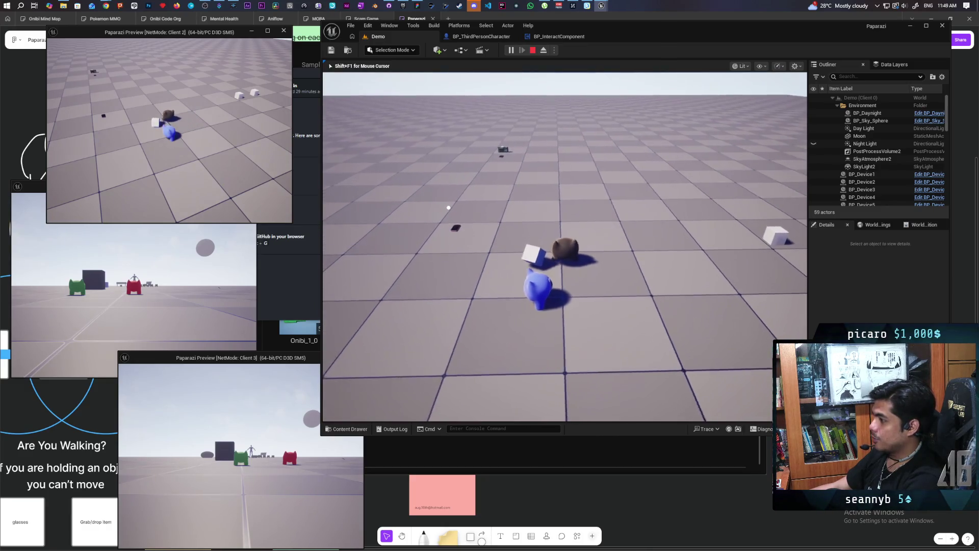
{"action": "key", "text": "w"}
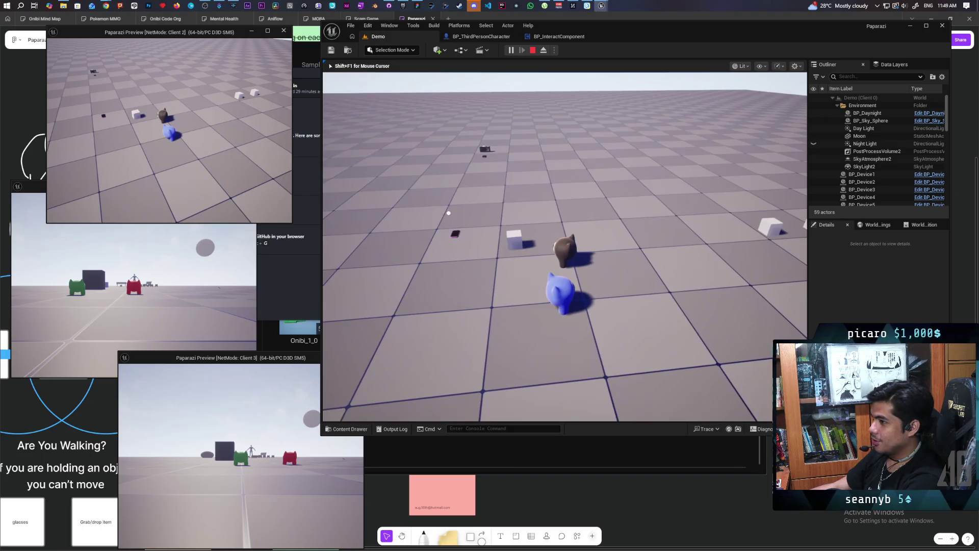
{"action": "key", "text": "w"}
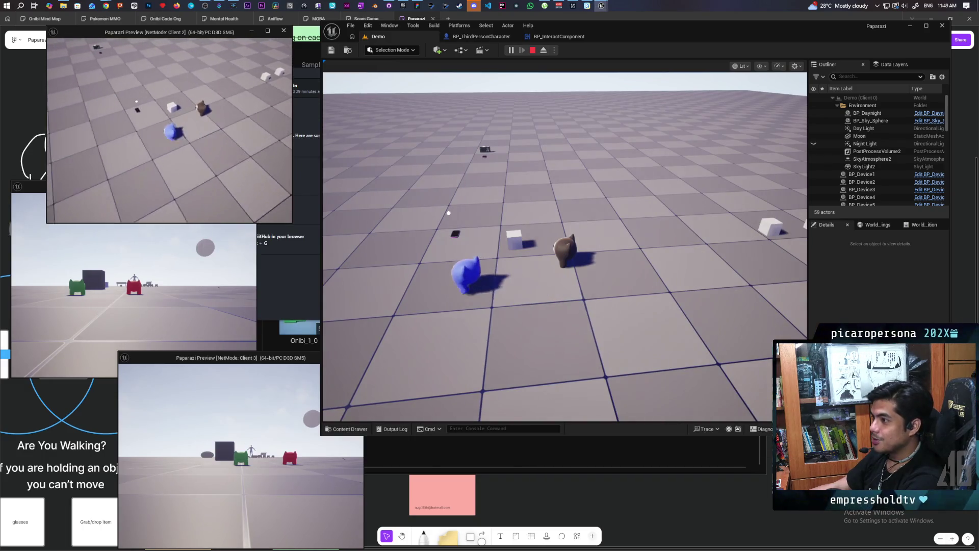
{"action": "key", "text": "e"}
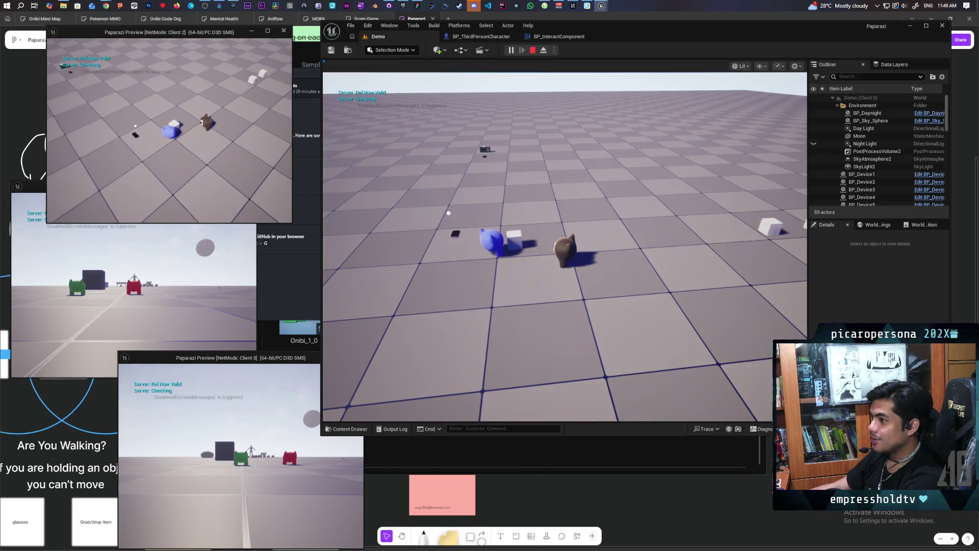
{"action": "key", "text": "e"}
{"action": "key", "text": "w"}
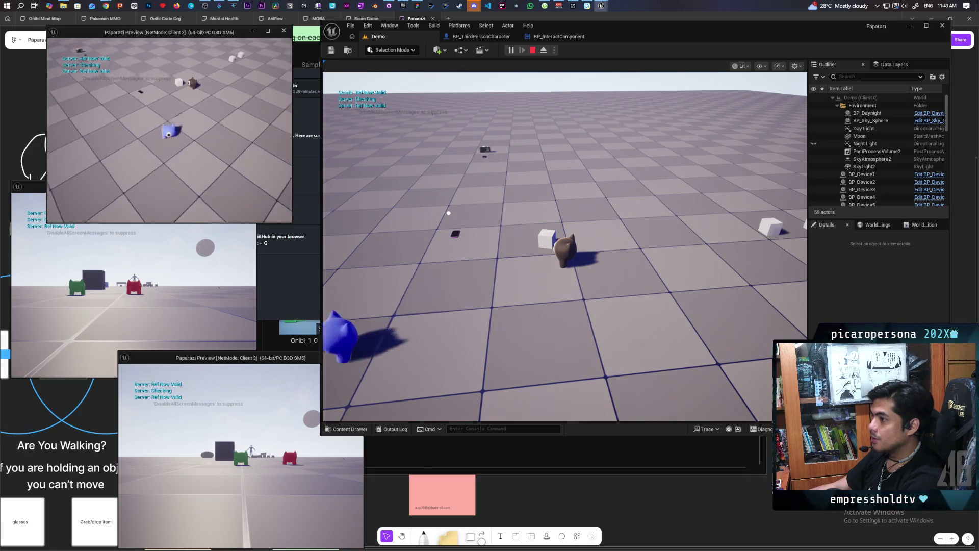
{"action": "key", "text": "w"}
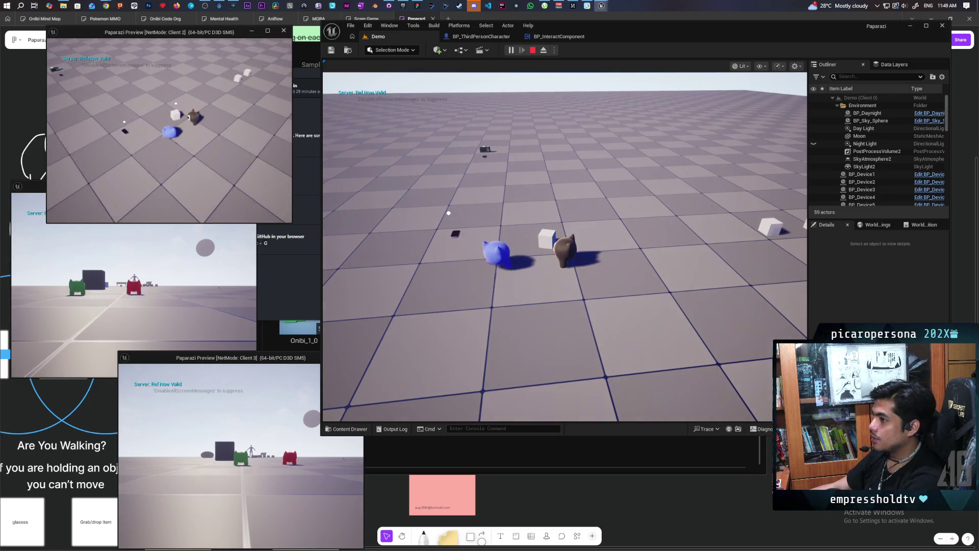
{"action": "key", "text": "f"}
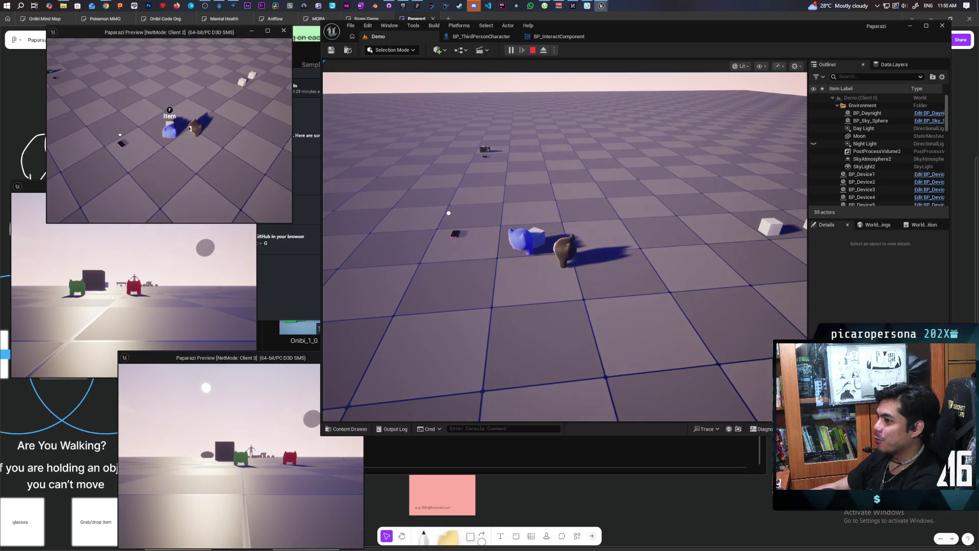
In the client game, pick up the cube with F, carry it around, and drop it
{"action": "key", "text": "f"}
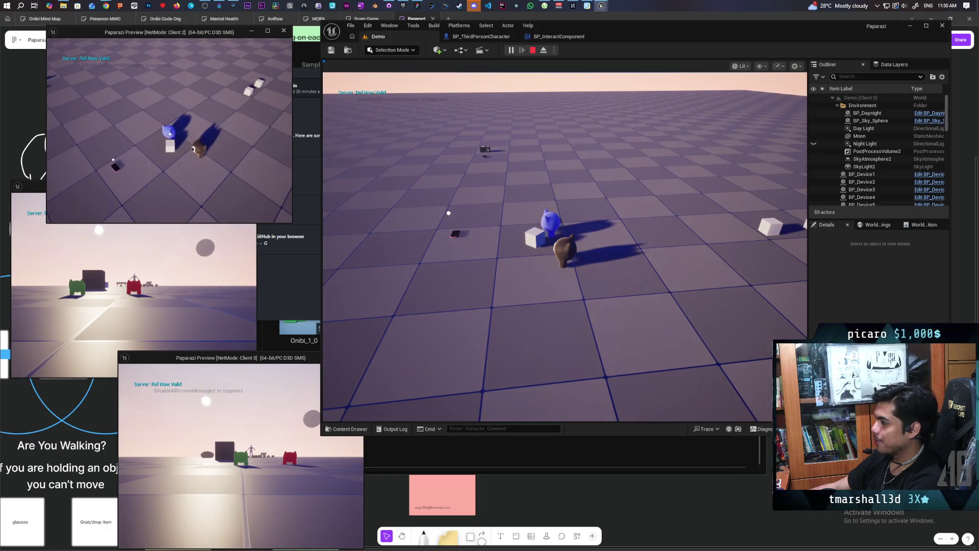
{"action": "key", "text": "f"}
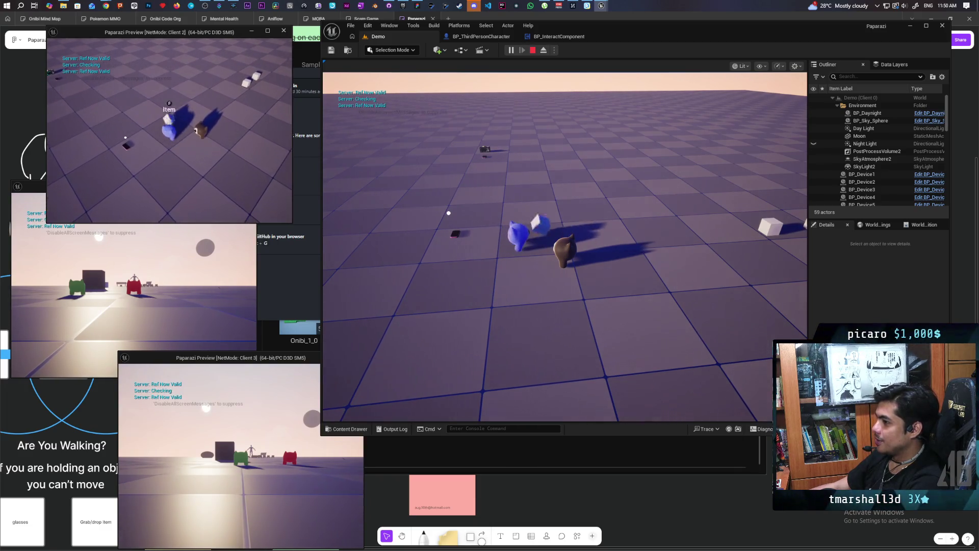
{"action": "key", "text": "w"}
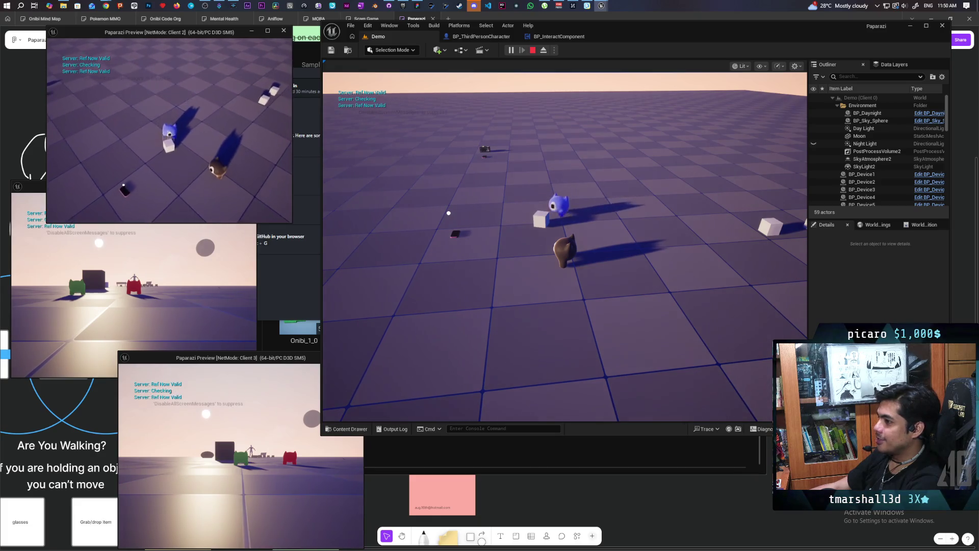
{"action": "key", "text": "s"}
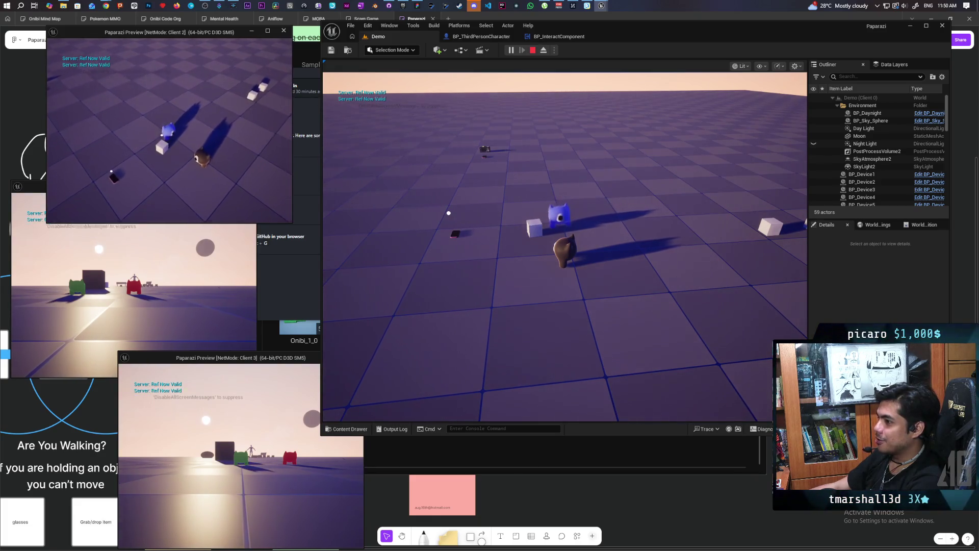
{"action": "key", "text": "s"}
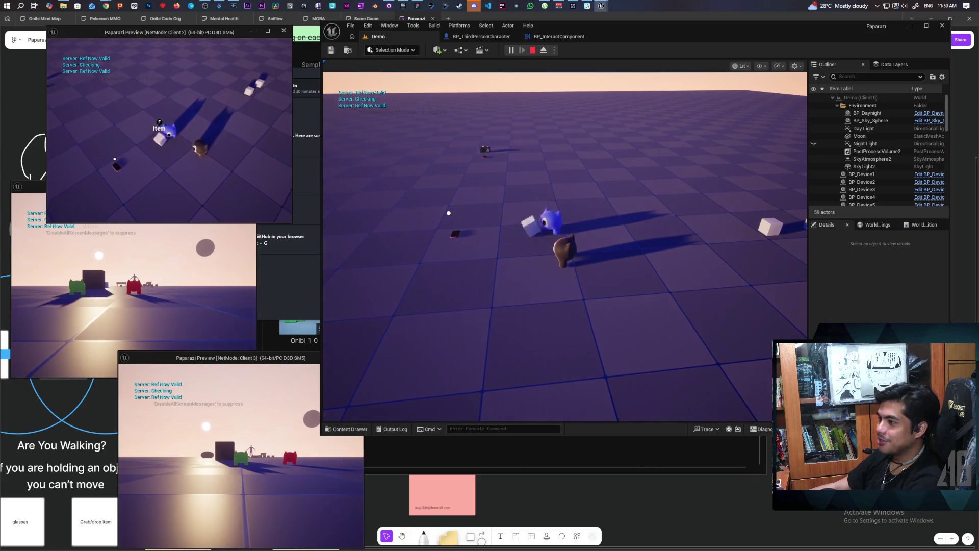
{"action": "key", "text": "e"}
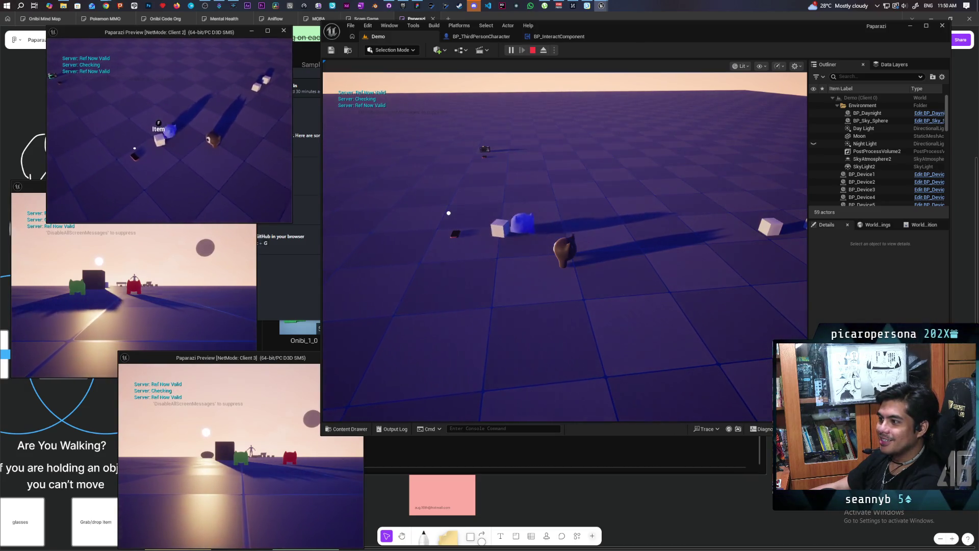
Line the client player up with the dropped cube, pick it back up, and retry interacting
{"action": "key", "text": "s"}
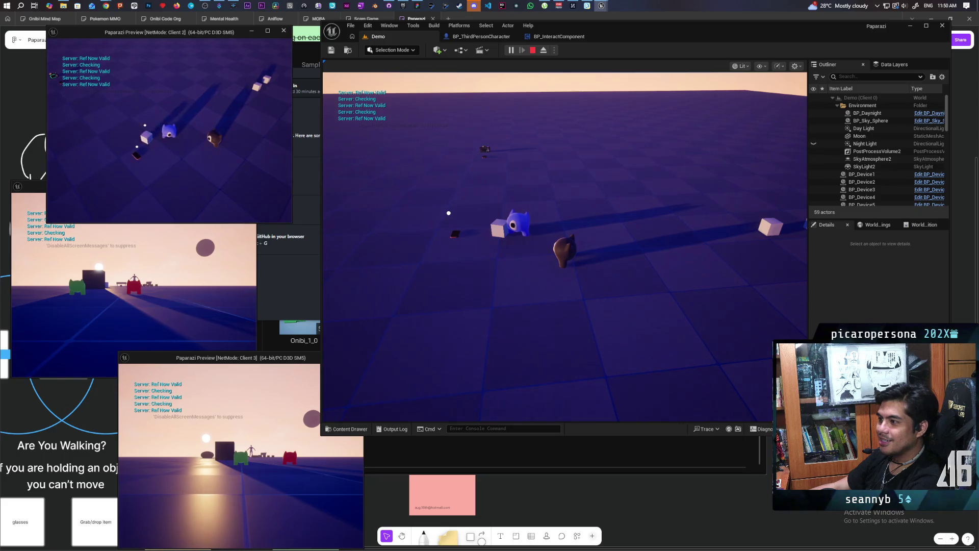
{"action": "key", "text": "a"}
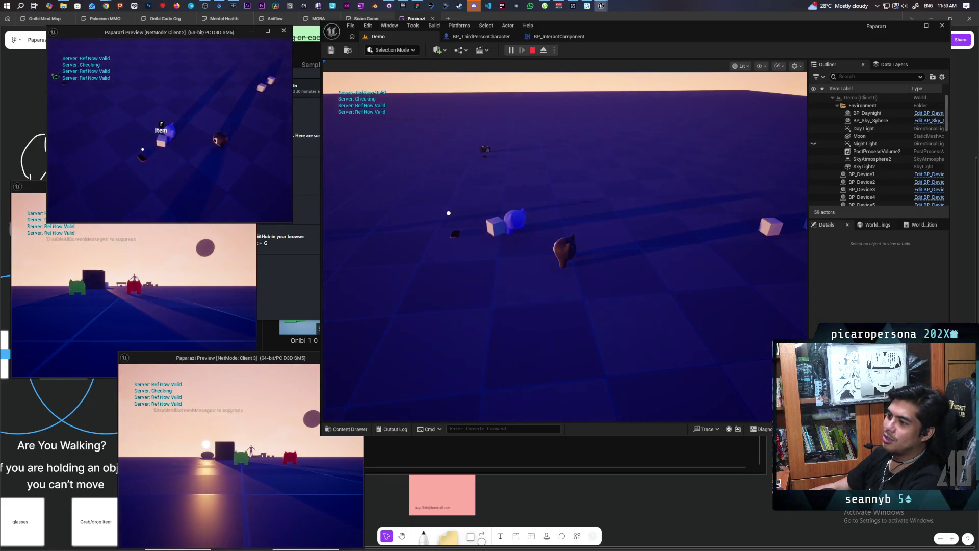
{"action": "key", "text": "a"}
{"action": "key", "text": "f"}
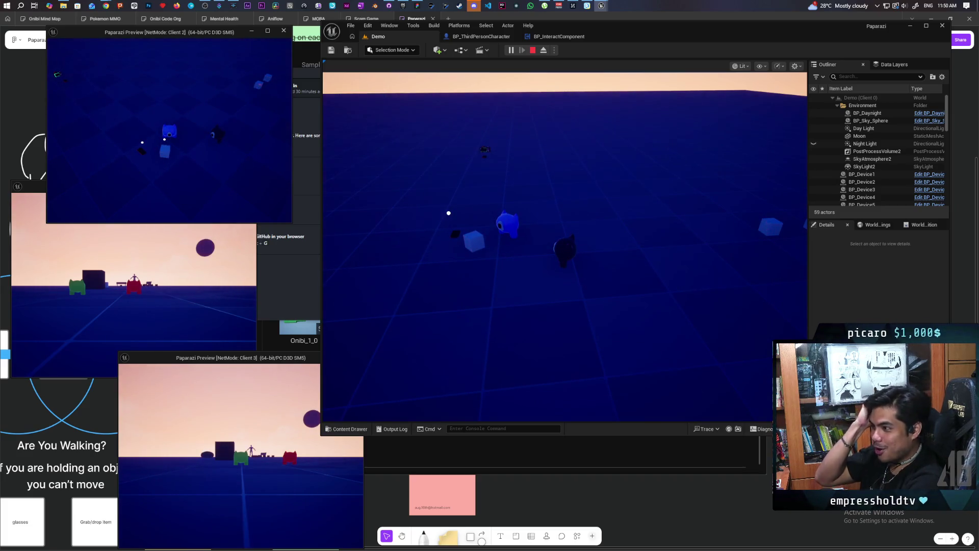
{"action": "key", "text": "a"}
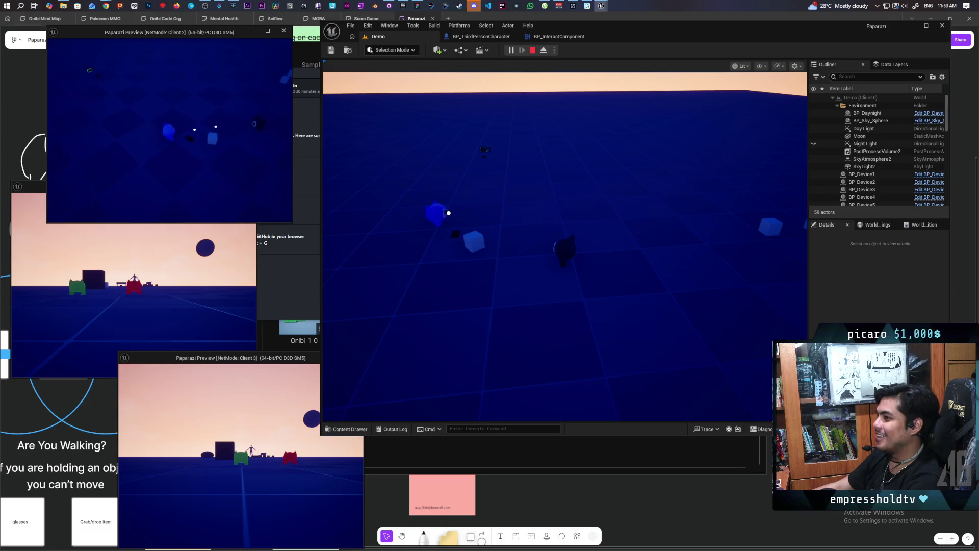
{"action": "key", "text": "d"}
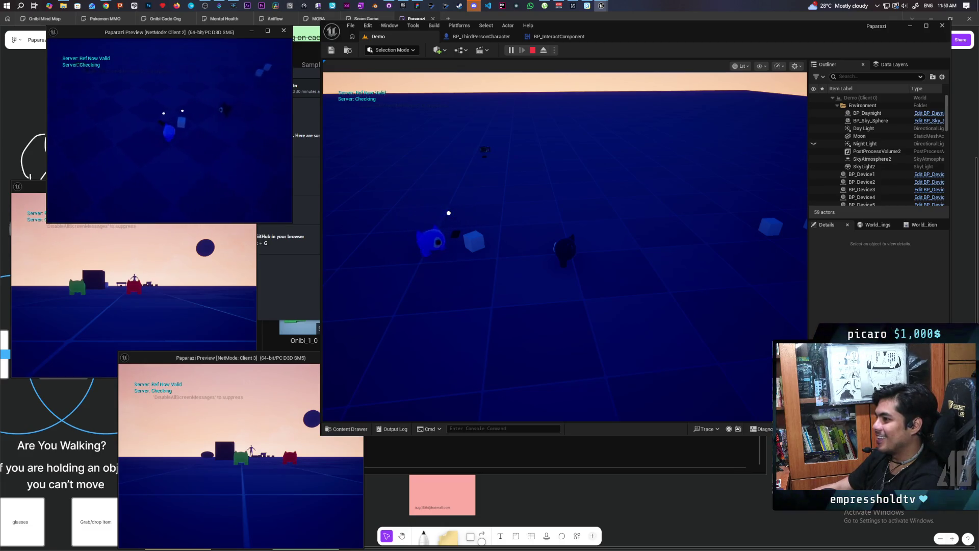
{"action": "key", "text": "d"}
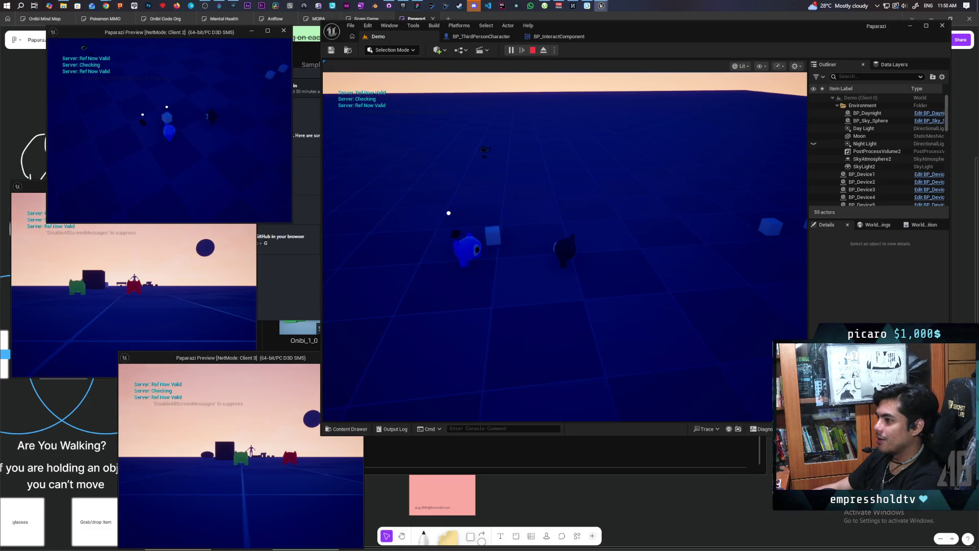
{"action": "key", "text": "w"}
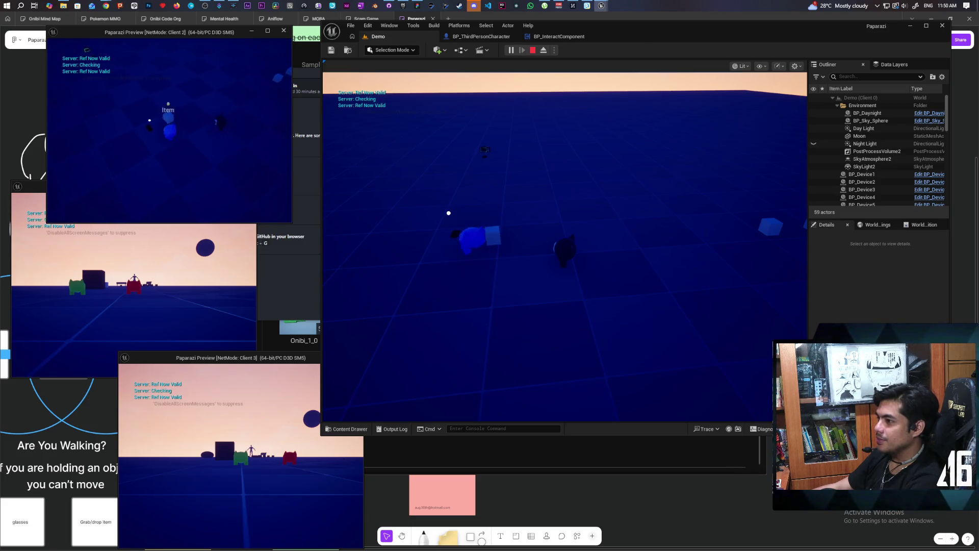
{"action": "key", "text": "d"}
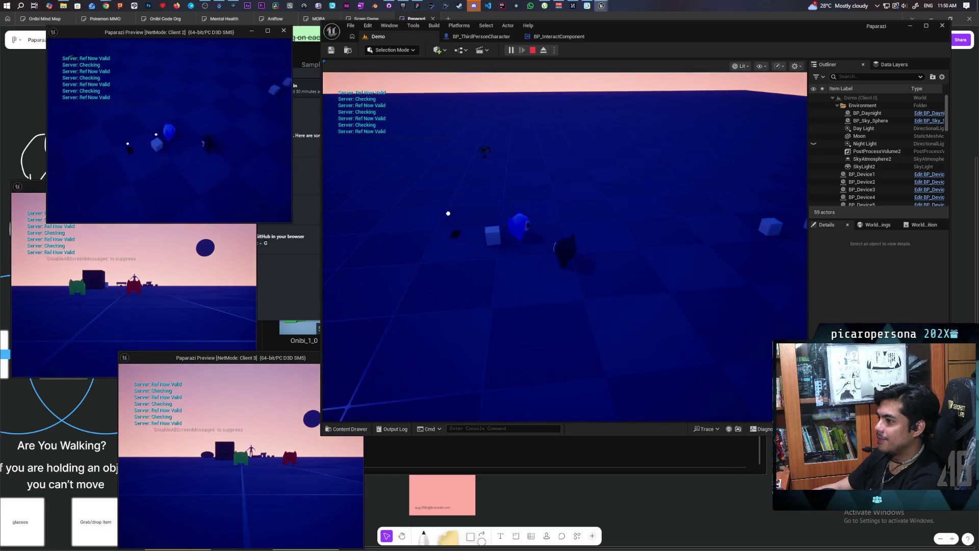
{"action": "key", "text": "d"}
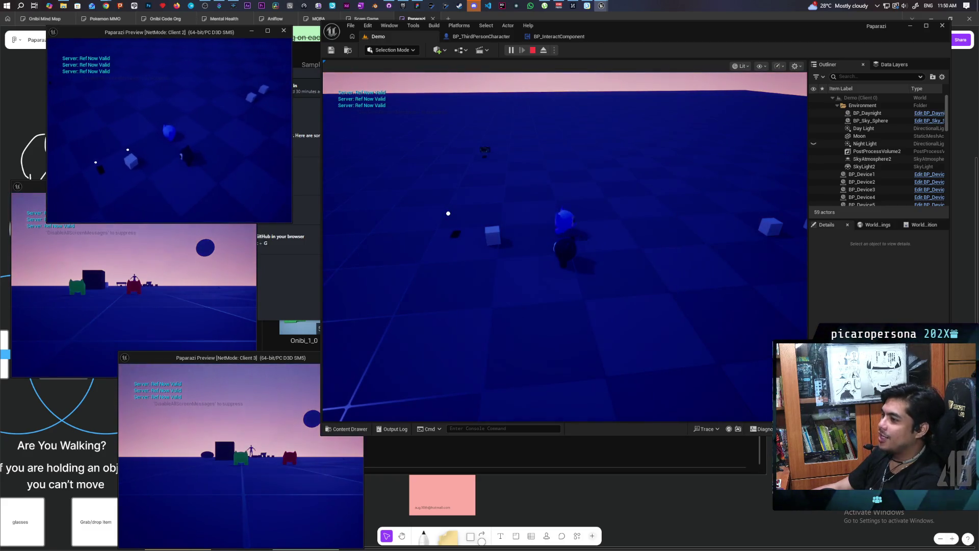
In the main game view, walk to the nearby item, pick it up with F and drop it
{"action": "left_click", "coordinate": [448, 213]}
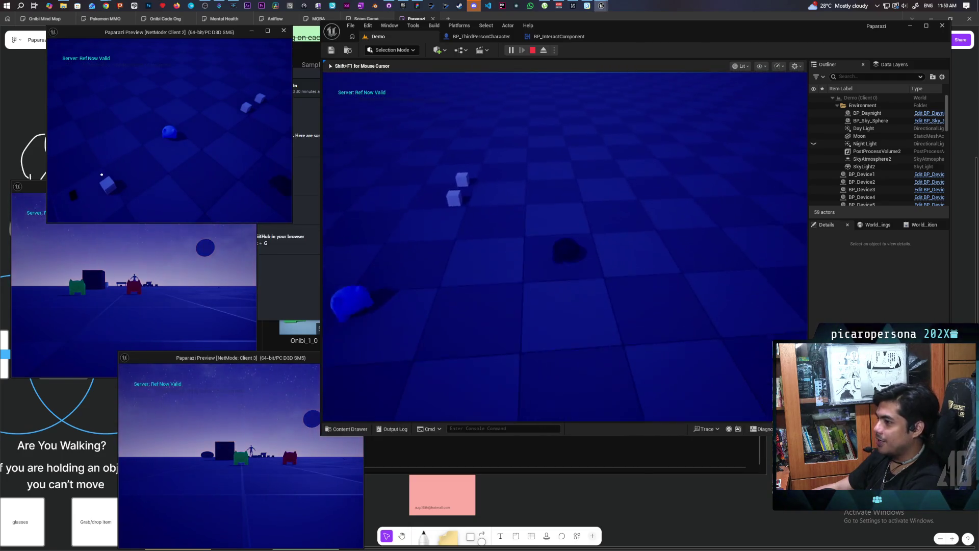
{"action": "key", "text": "w"}
{"action": "key", "text": "w"}
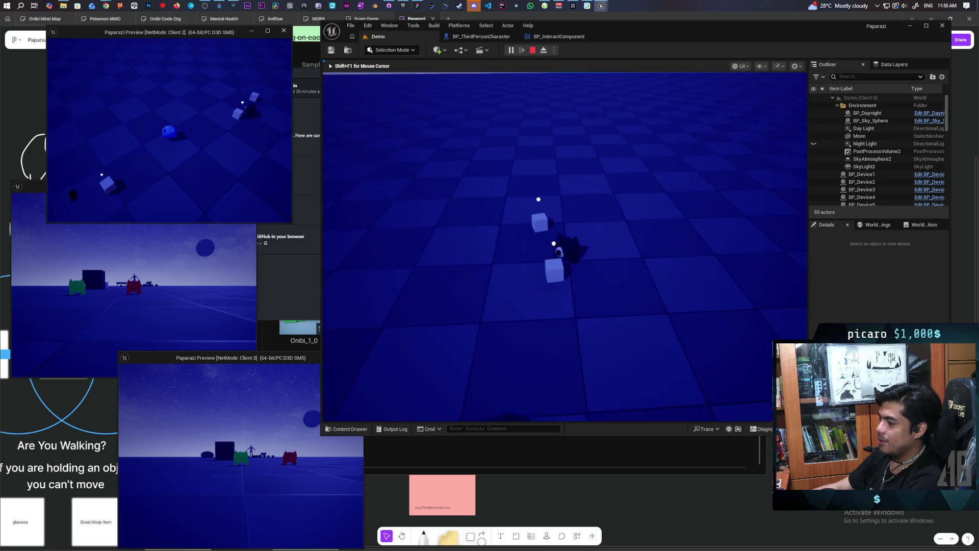
{"action": "key", "text": "s"}
{"action": "key", "text": "w"}
{"action": "key", "text": "w"}
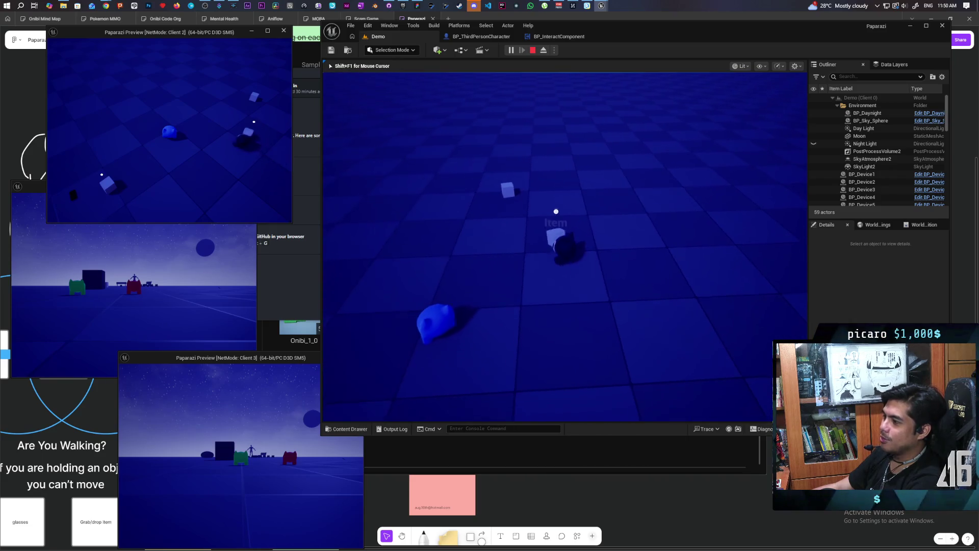
{"action": "key", "text": "w"}
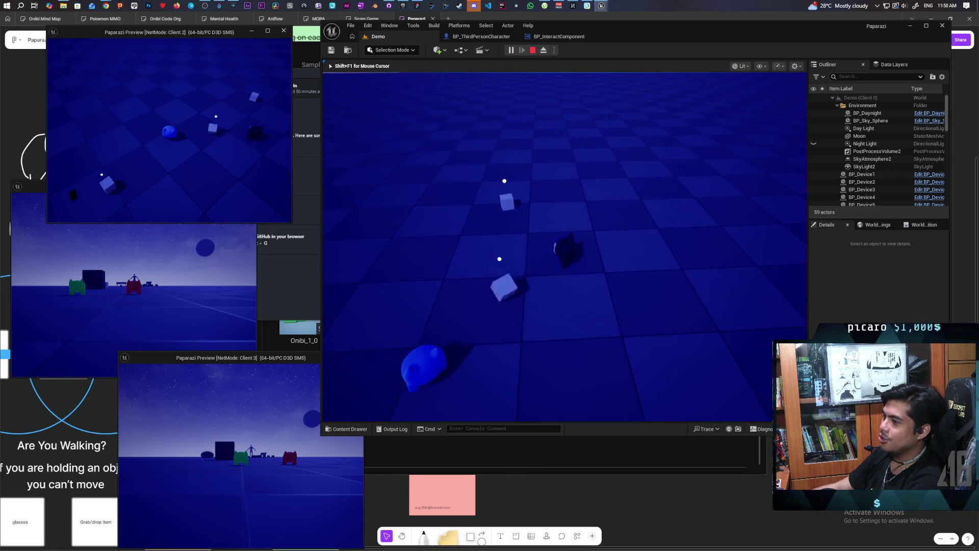
{"action": "key", "text": "w"}
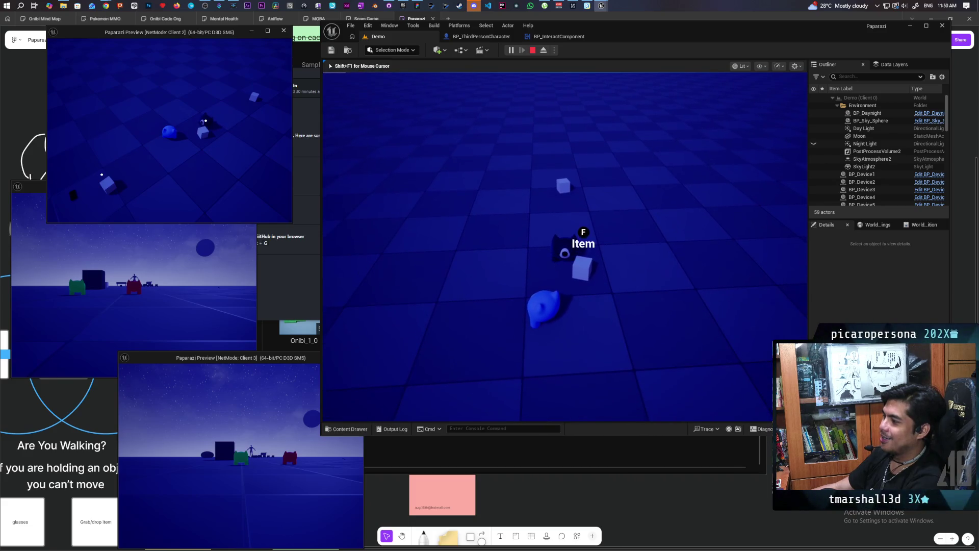
{"action": "key", "text": "s"}
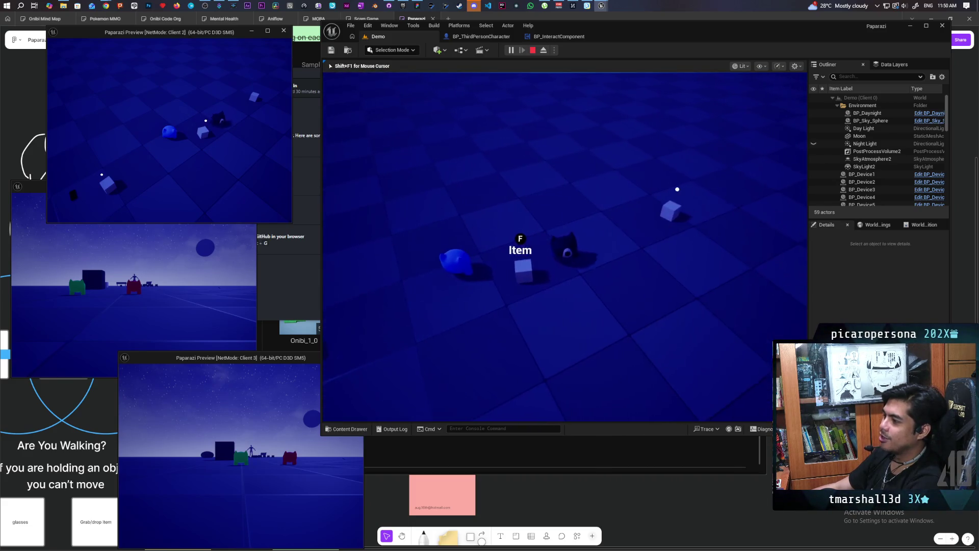
{"action": "key", "text": "a"}
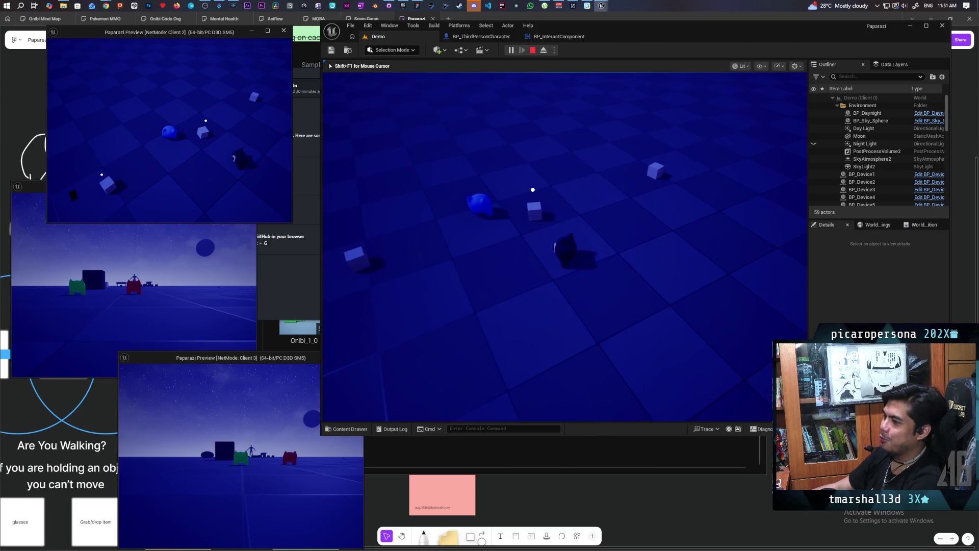
{"action": "key", "text": "f"}
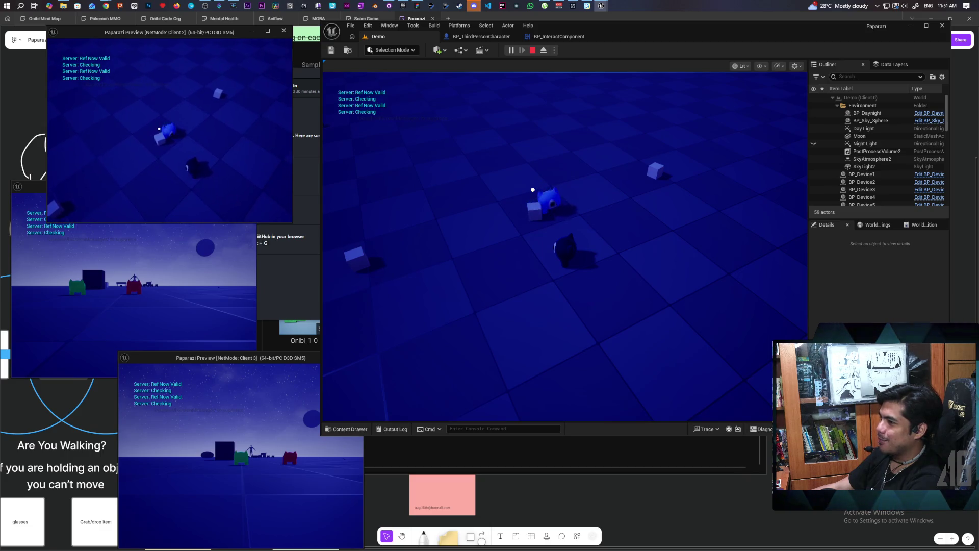
{"action": "key", "text": "f"}
Reposition the blue character beside the item and interact to test the server item reference check
{"action": "key", "text": "a"}
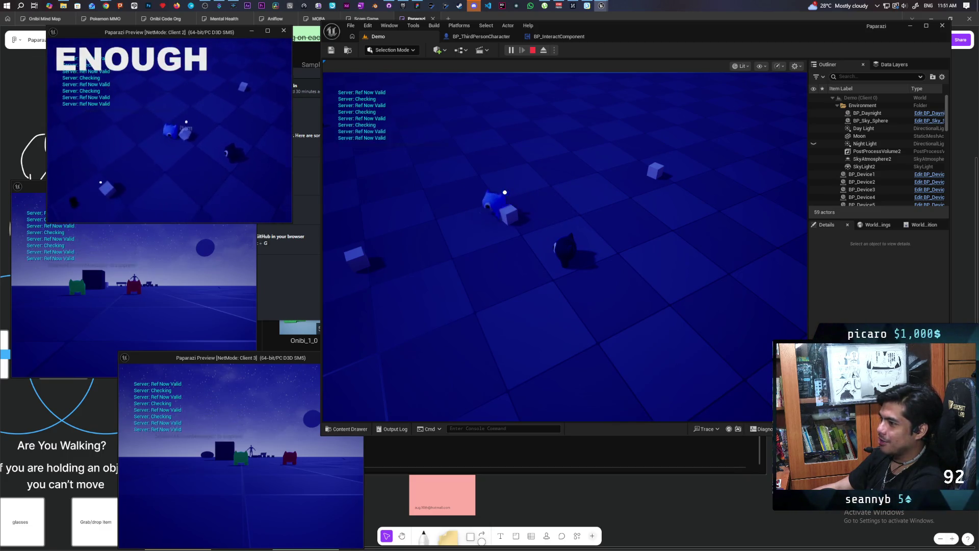
{"action": "key", "text": "w"}
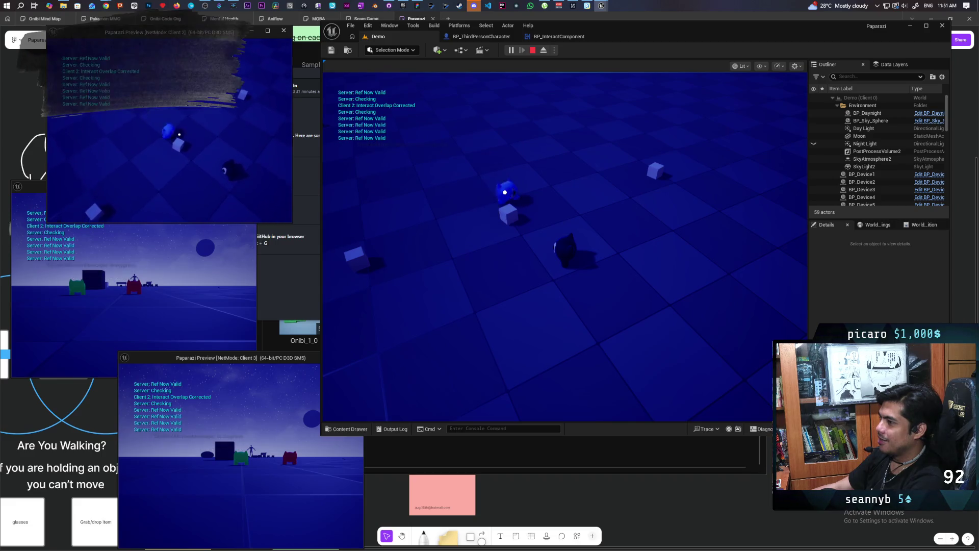
{"action": "key", "text": "s"}
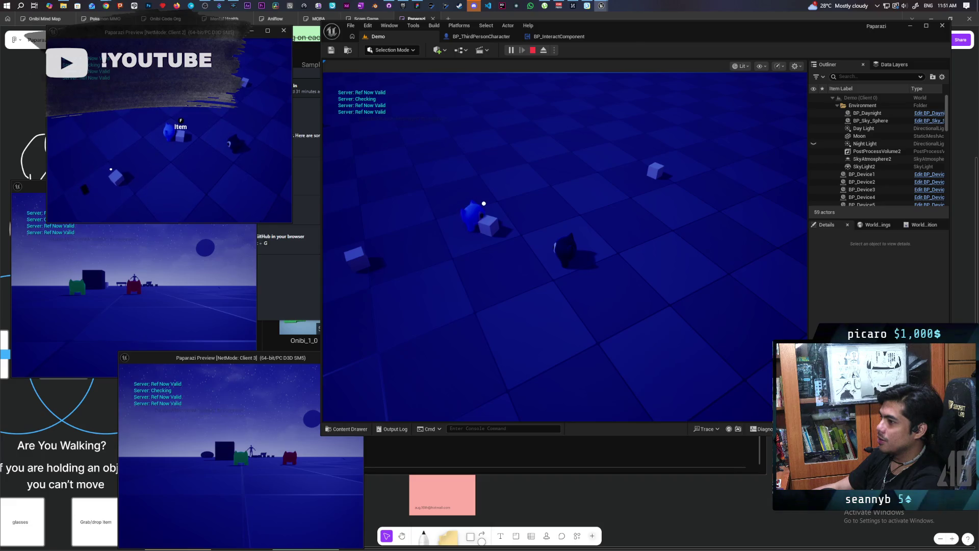
{"action": "left_click", "coordinate": [561, 245]}
{"action": "key", "text": "d"}
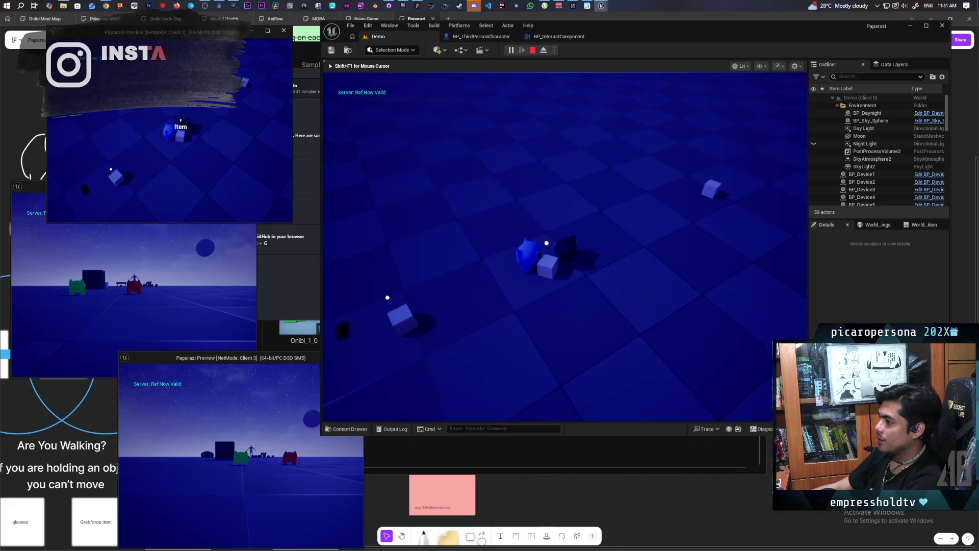
{"action": "key", "text": "w"}
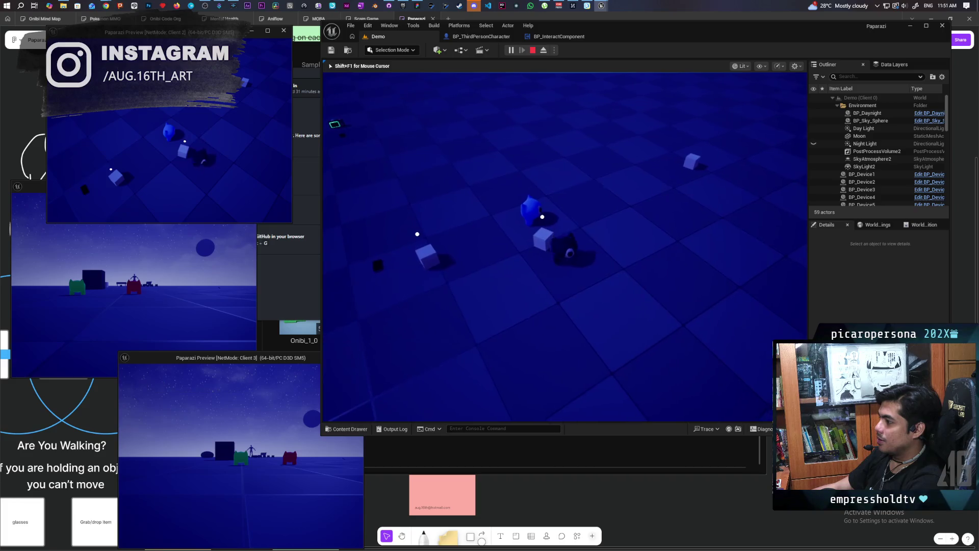
{"action": "key", "text": "f"}
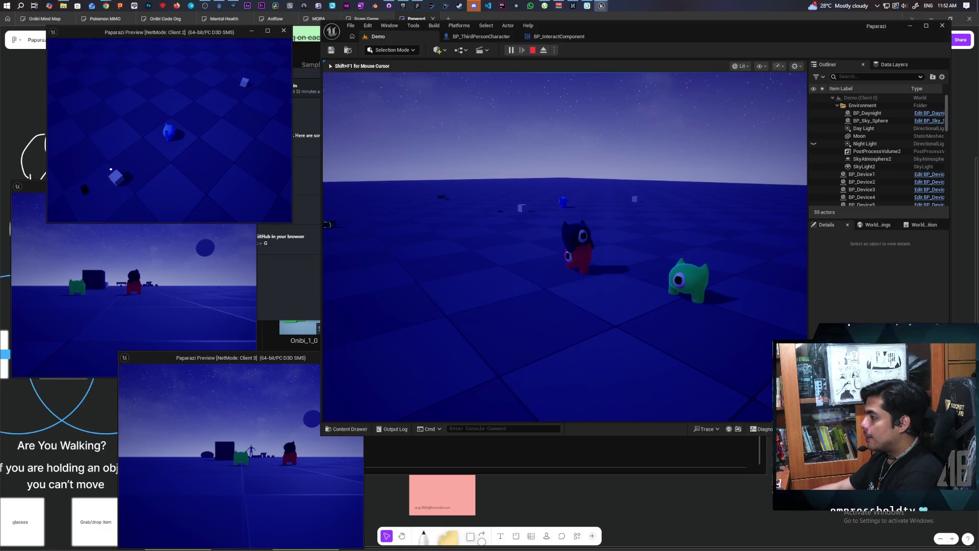
Grab the white cube, carry it to the green and red players, then stop PIE with Esc
{"action": "key", "text": "e"}
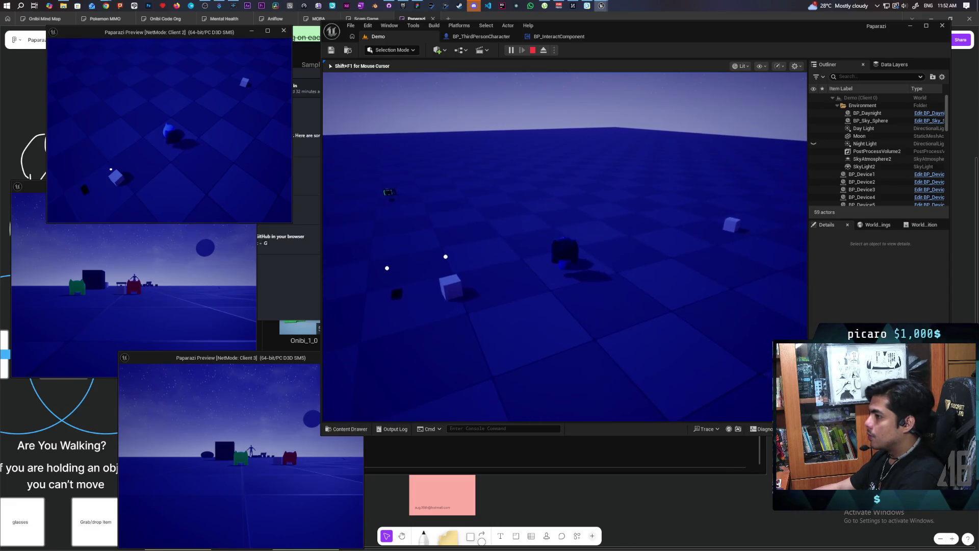
{"action": "key", "text": "w"}
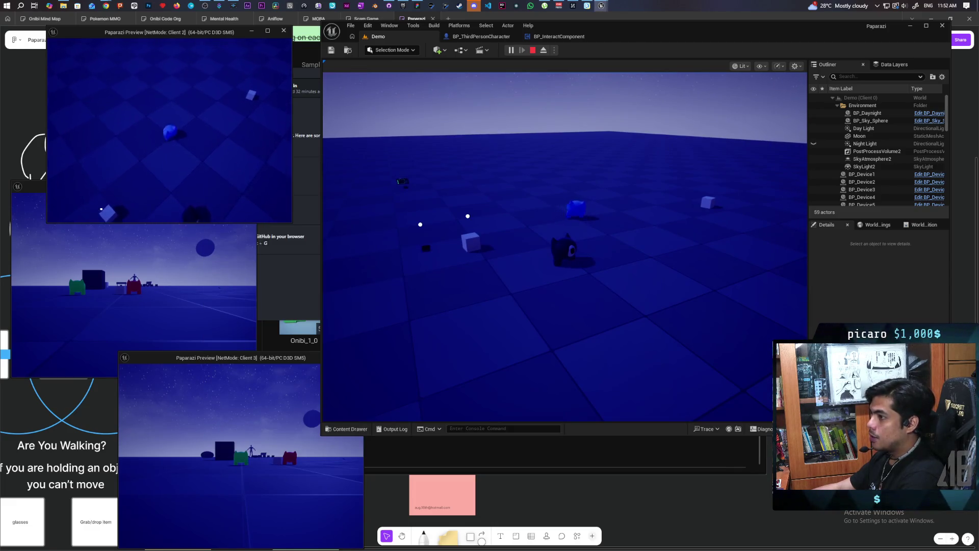
{"action": "key", "text": "w"}
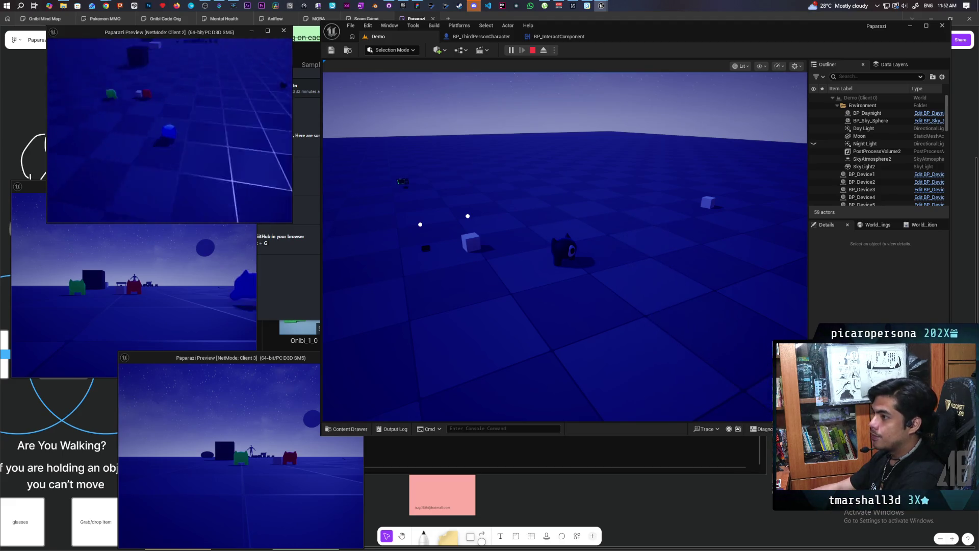
{"action": "key", "text": "w"}
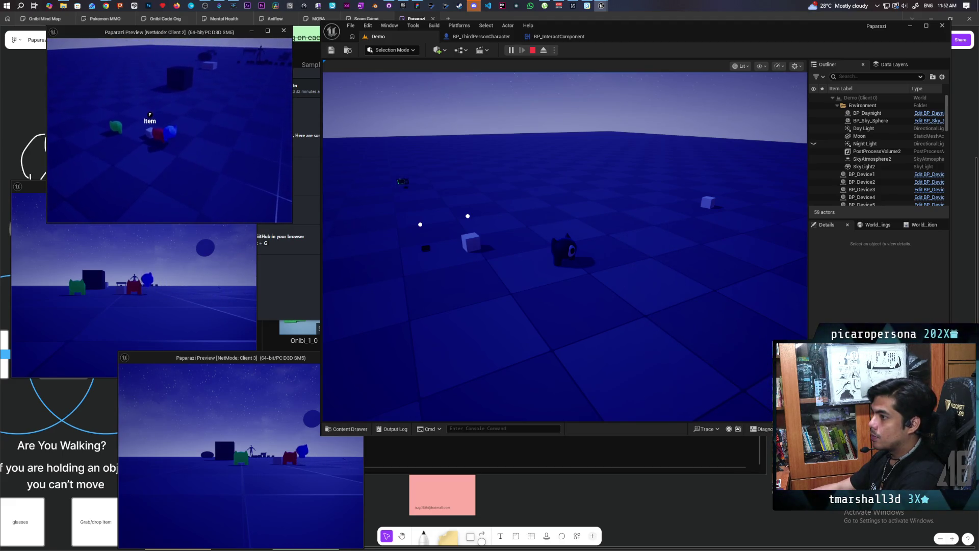
{"action": "key", "text": "w"}
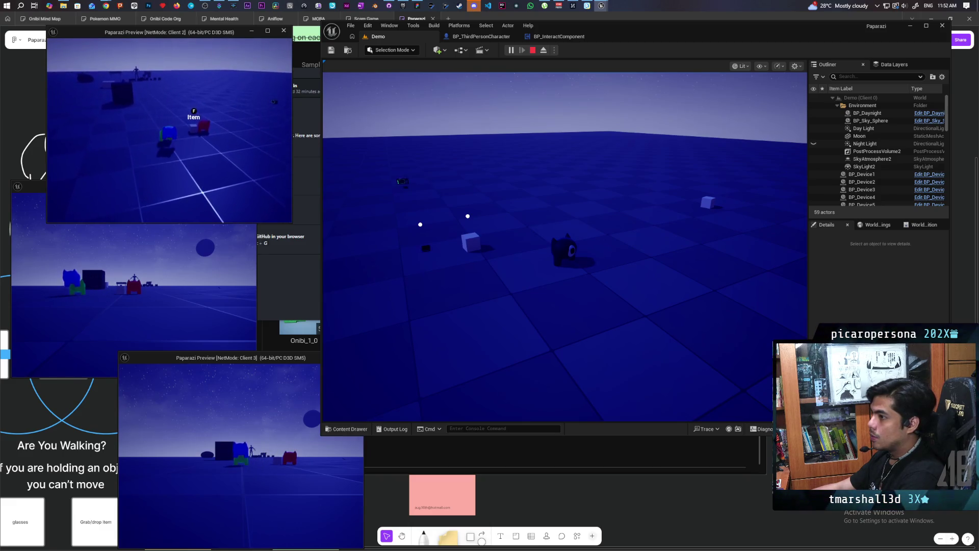
{"action": "key", "text": "w"}
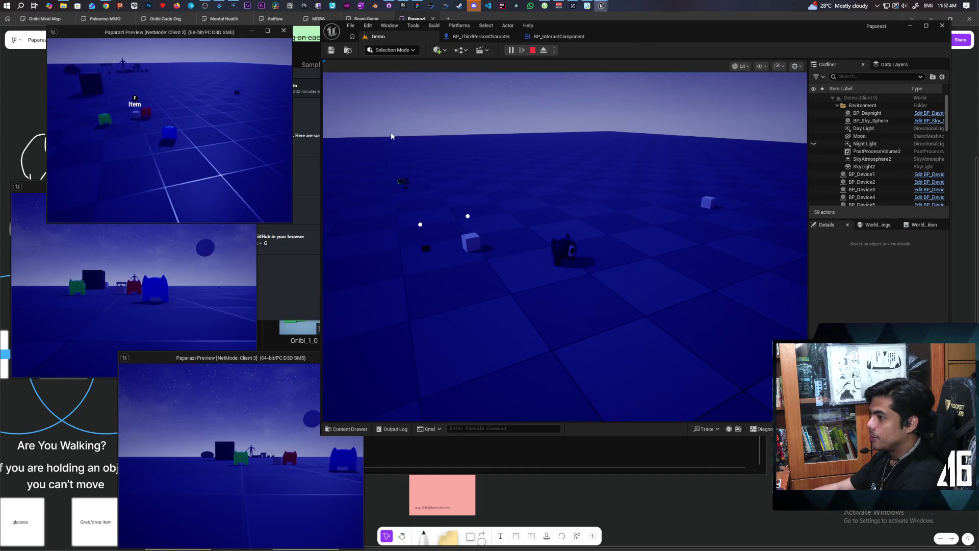
{"action": "left_click", "coordinate": [561, 245]}
{"action": "key", "text": "w"}
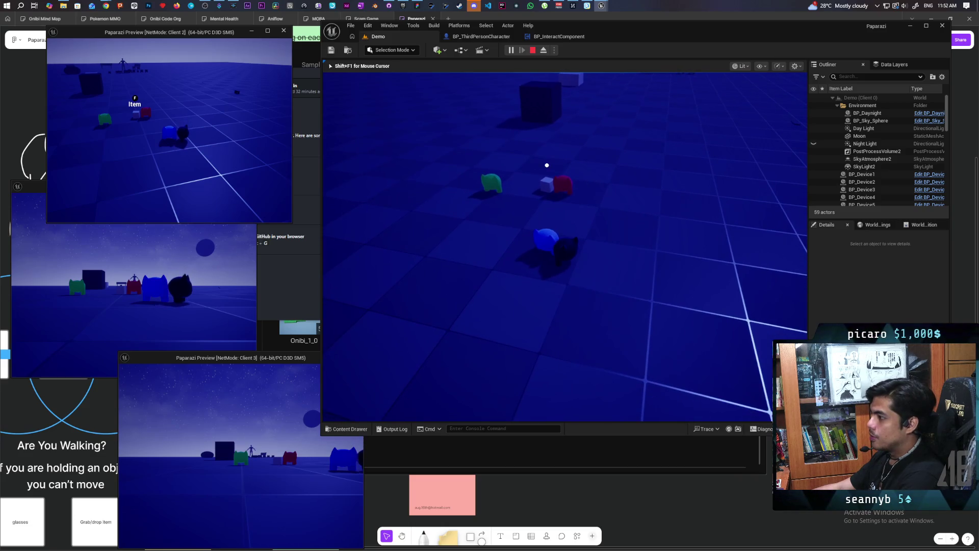
{"action": "key", "text": "Escape"}
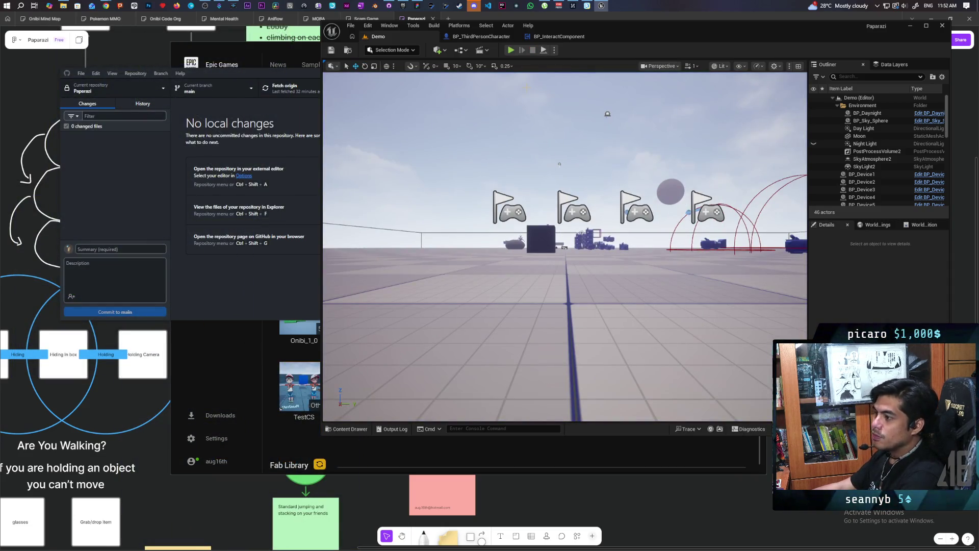
Add a Bugs bullet: after interacting with objects, players sometimes can't climb or be climbed on
{"action": "key", "text": "alt+Tab"}
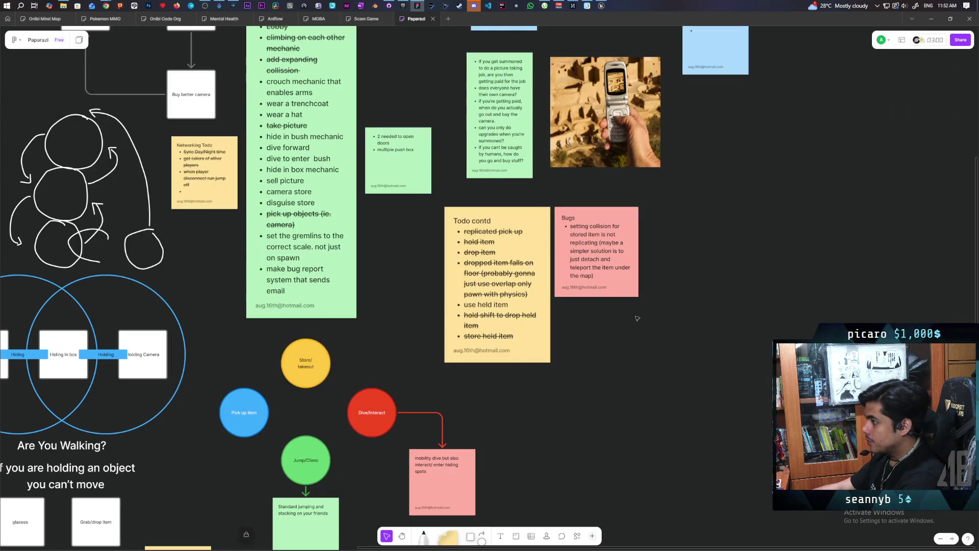
{"action": "left_click", "coordinate": [602, 274]}
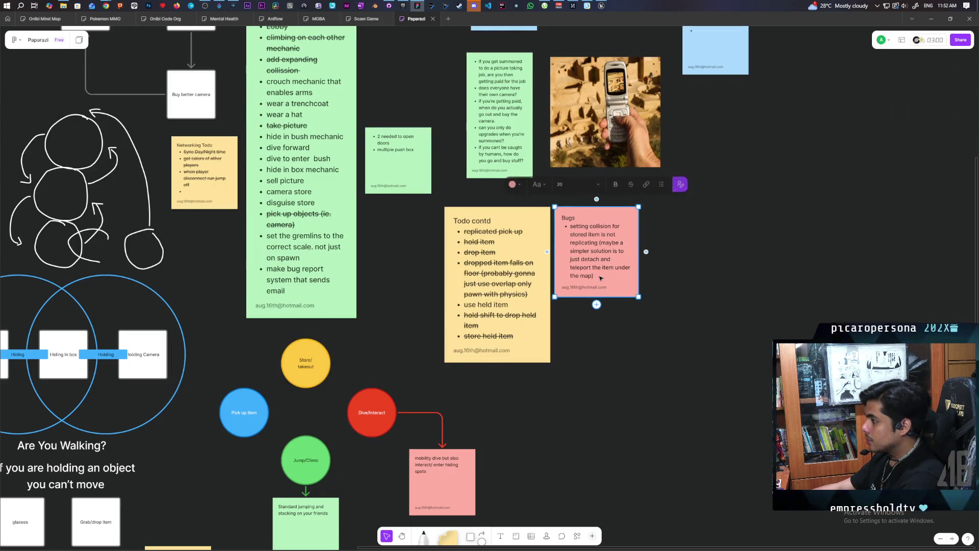
{"action": "left_click", "coordinate": [607, 275]}
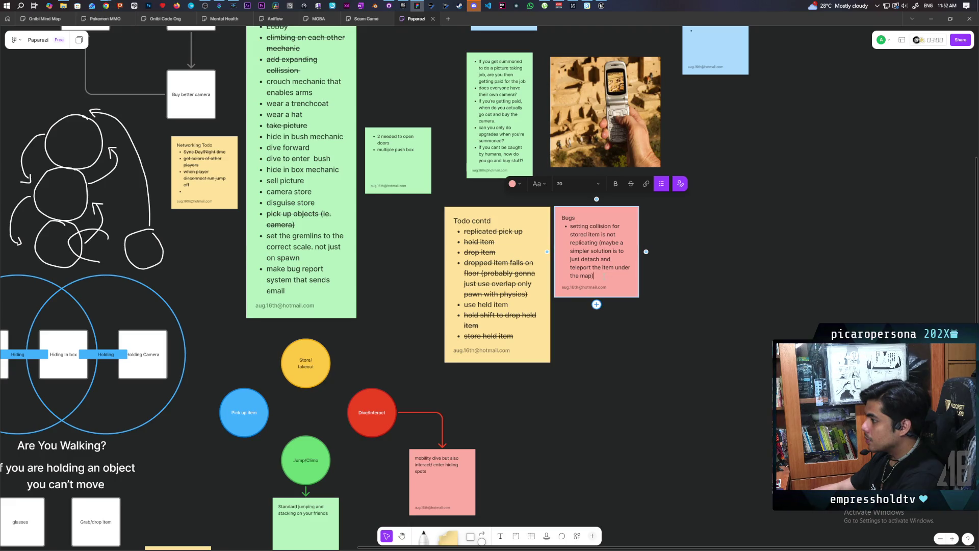
{"action": "key", "text": "Return"}
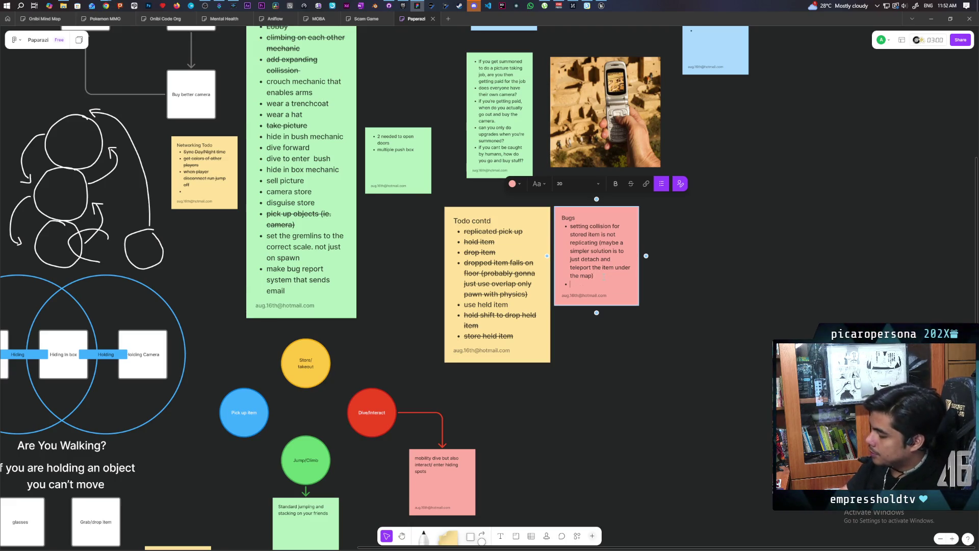
{"action": "type", "text": "after in"}
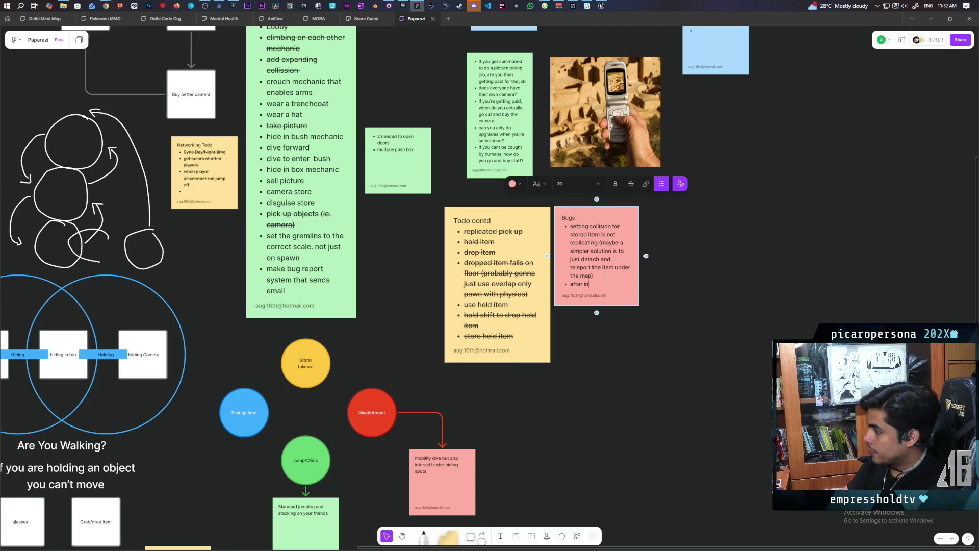
{"action": "type", "text": "terg"}
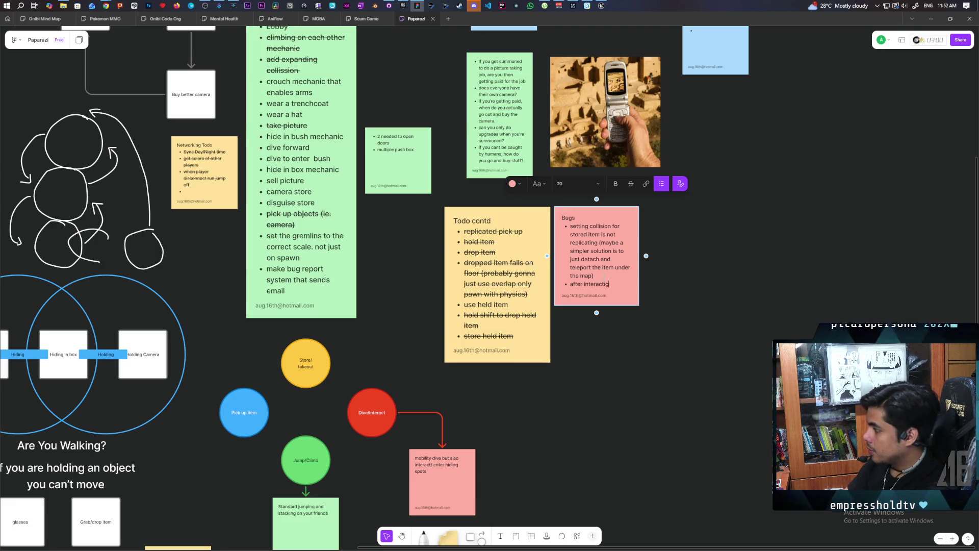
{"action": "type", "text": "ith o"}
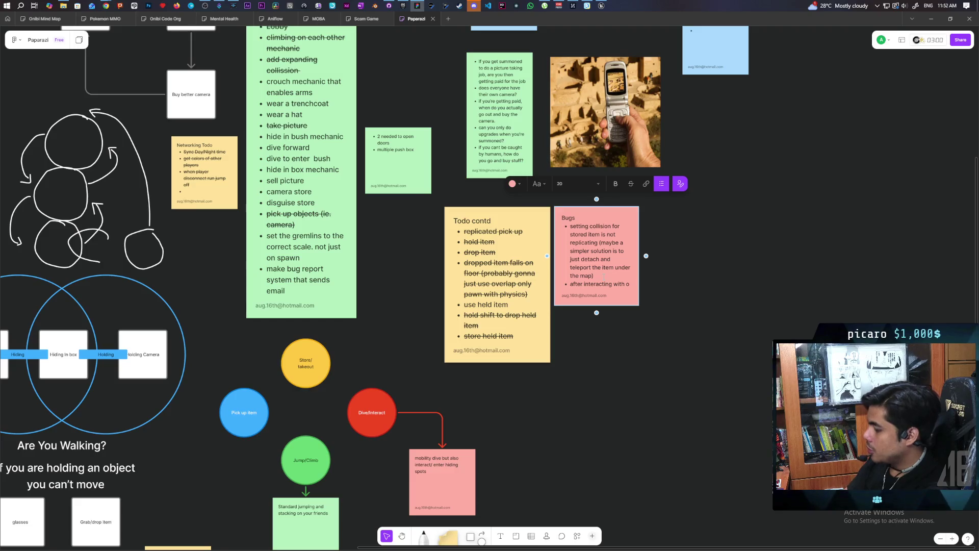
{"action": "type", "text": "cjects co"}
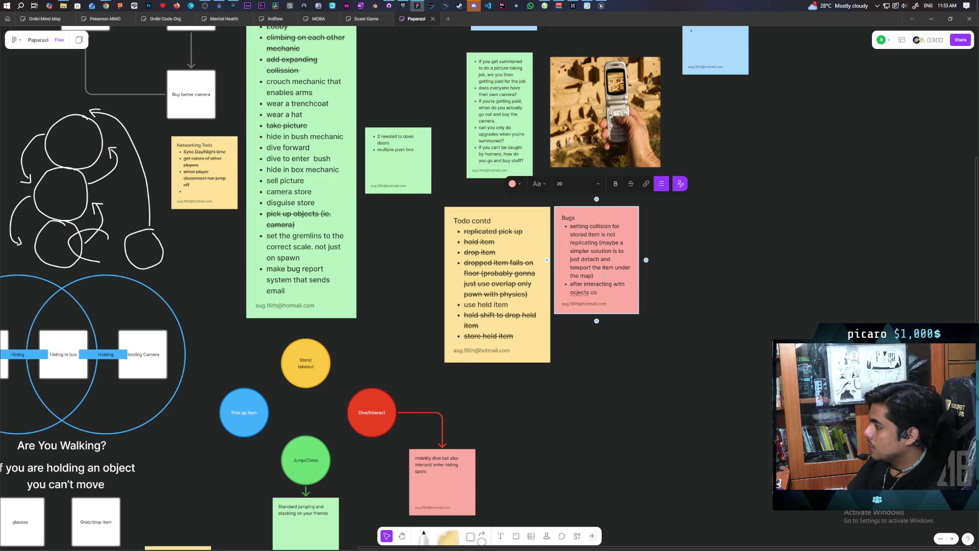
{"action": "key", "text": "BackSpace"}
{"action": "key", "text": "BackSpace"}
{"action": "type", "text": "sometimes pl"}
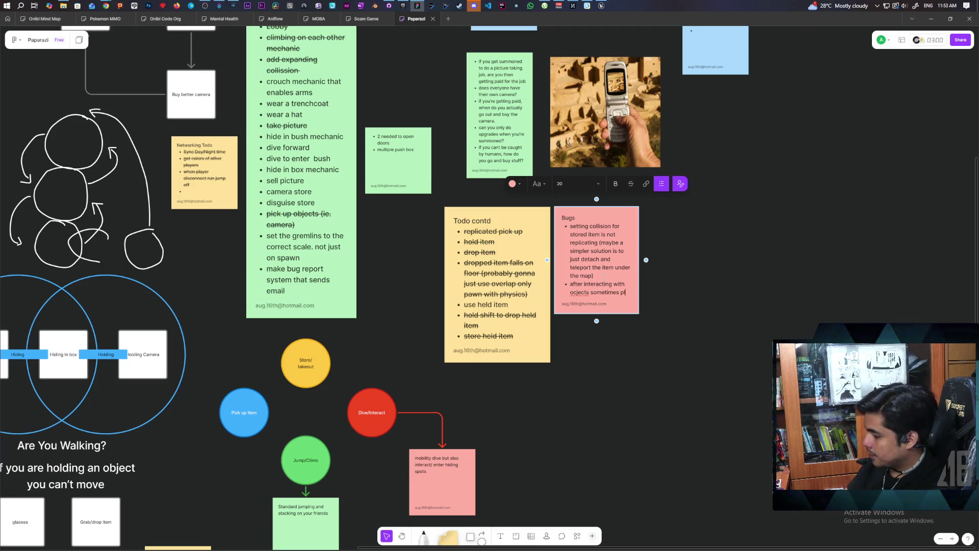
{"action": "type", "text": " ayer can no"}
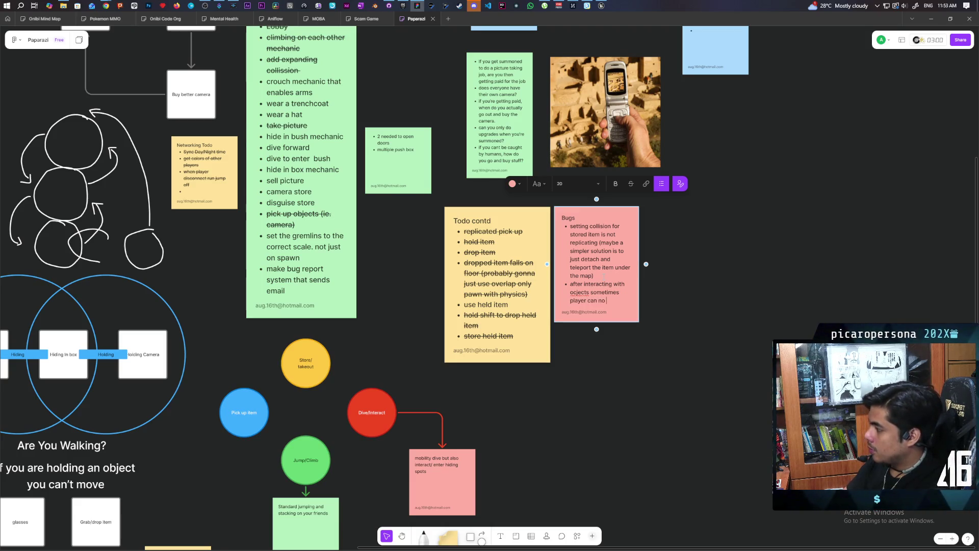
{"action": "type", "text": "limb or be"}
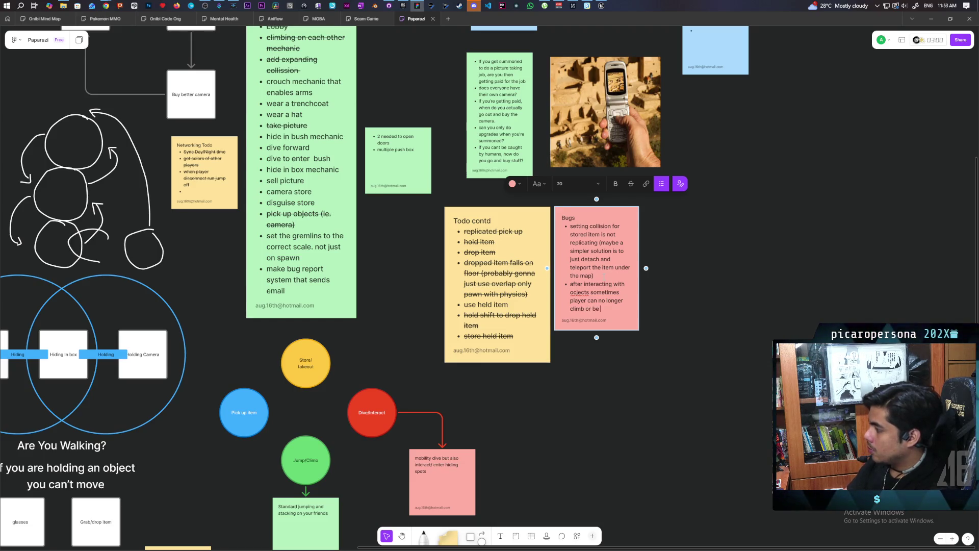
{"action": "key", "text": "BackSpace"}
{"action": "key", "text": "BackSpace"}
{"action": "type", "text": "m"}
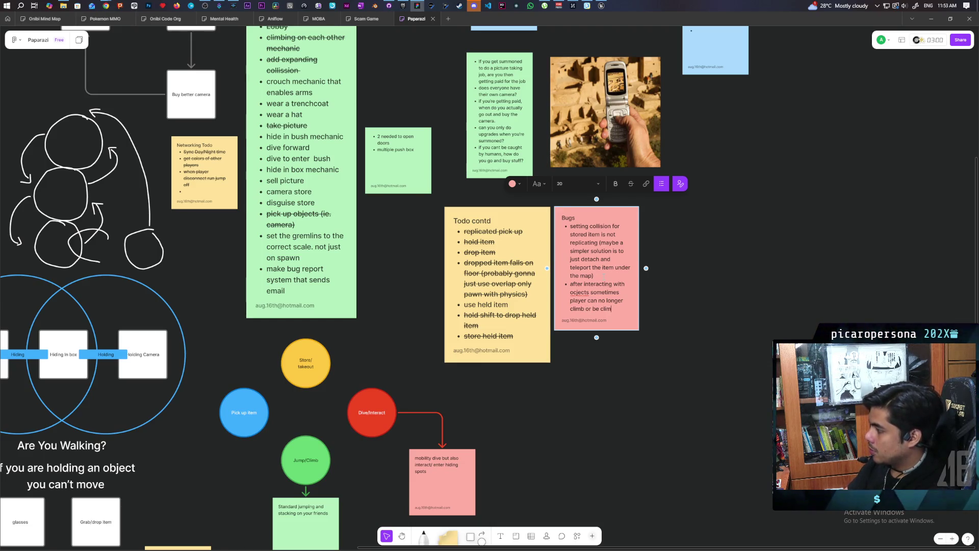
{"action": "type", "text": "bed on to"}
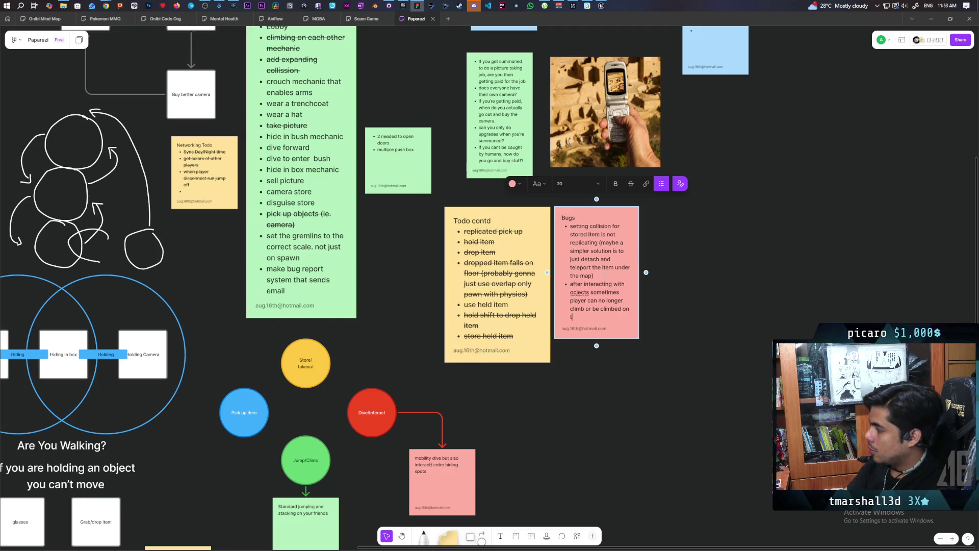
{"action": "key", "text": "Escape"}
Remove the stray letter from 'objects' in the Bugs note and deselect it
{"action": "double_click", "coordinate": [574, 292]}
{"action": "key", "text": "BackSpace"}
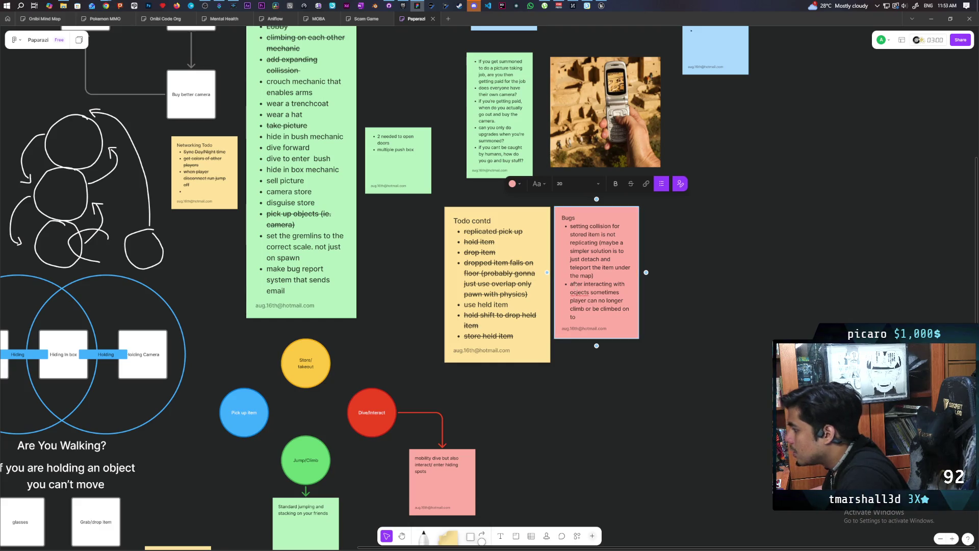
{"action": "left_click", "coordinate": [669, 313]}
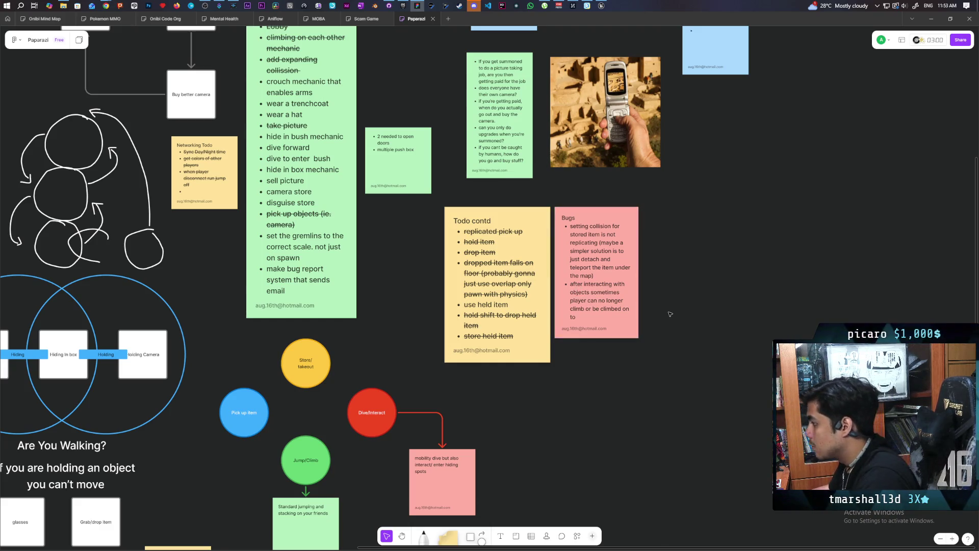
{"action": "left_click", "coordinate": [601, 5]}
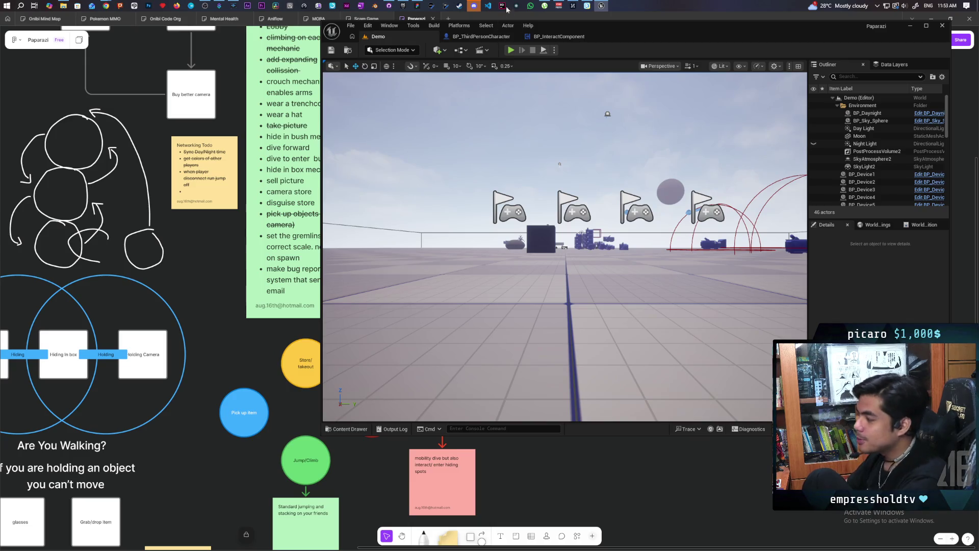
In the BP_InteractComponent event graph, reconnect the SET node's exec output to the last Print String
{"action": "left_click", "coordinate": [551, 37]}
{"action": "scroll", "coordinate": [563, 197], "scroll_direction": "down", "scroll_amount": 3}
{"action": "scroll", "coordinate": [560, 179], "scroll_direction": "up", "scroll_amount": 2}
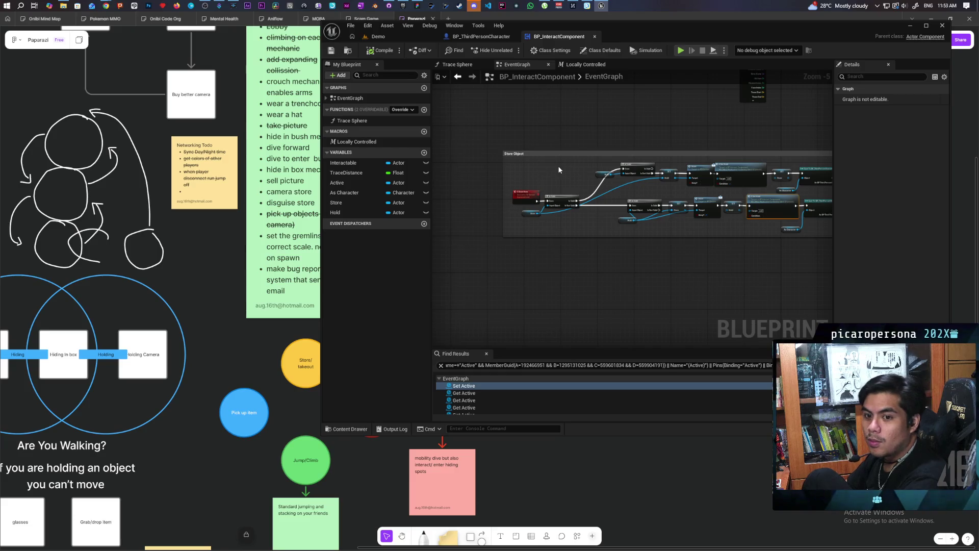
{"action": "mouse_move", "coordinate": [601, 114]}
{"action": "left_mouse_down"}
{"action": "mouse_move", "coordinate": [546, 245]}
{"action": "mouse_move", "coordinate": [472, 274]}
{"action": "mouse_move", "coordinate": [520, 284]}
{"action": "mouse_move", "coordinate": [578, 243]}
{"action": "left_mouse_up"}
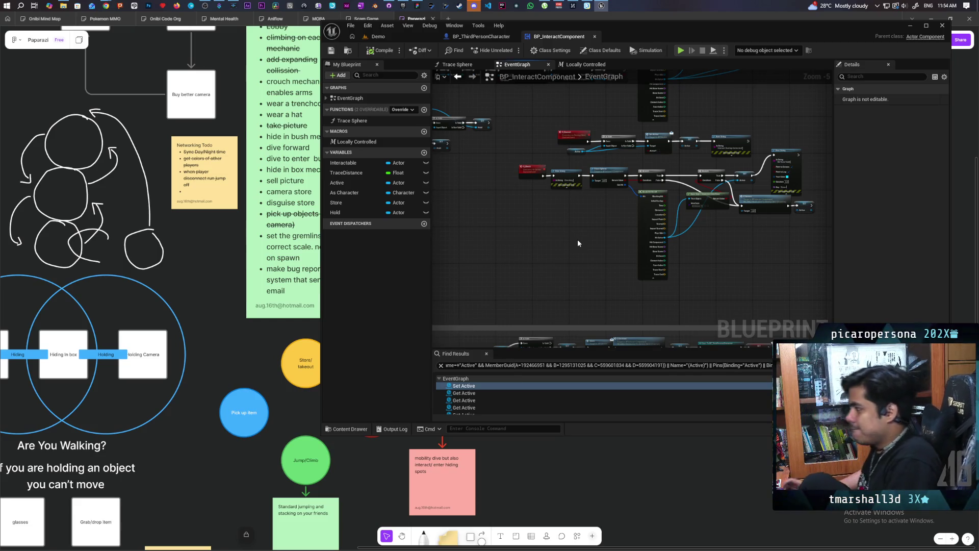
{"action": "scroll", "coordinate": [610, 263], "scroll_direction": "up", "scroll_amount": 3}
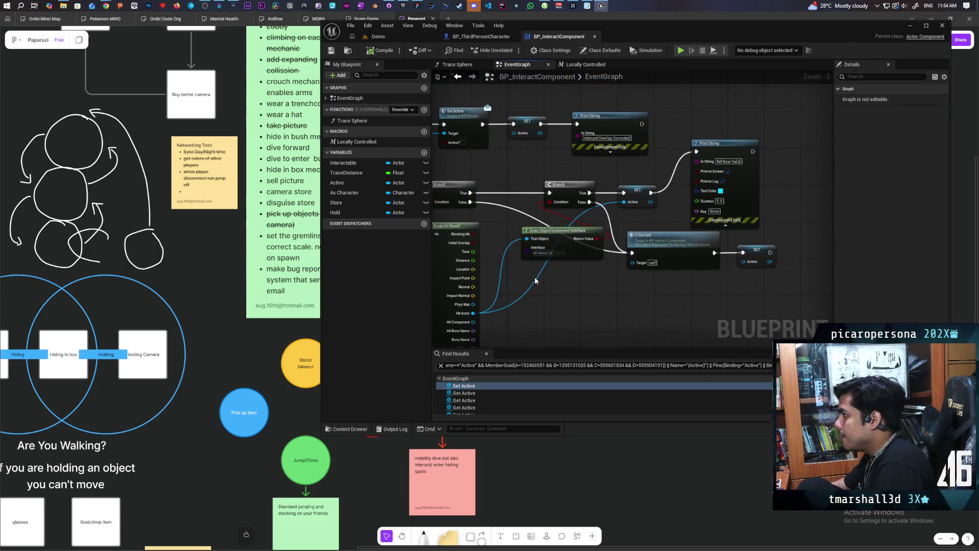
{"action": "left_click_drag", "start_coordinate": [660, 209], "coordinate": [694, 221]}
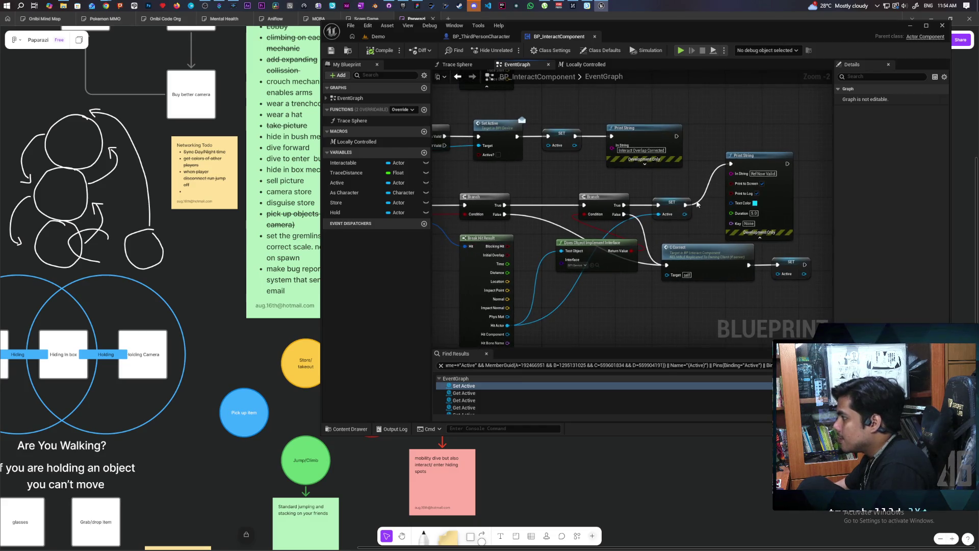
{"action": "left_click", "coordinate": [697, 204], "text": "alt"}
{"action": "mouse_move", "coordinate": [373, 238]}
{"action": "left_mouse_down"}
{"action": "mouse_move", "coordinate": [598, 222]}
{"action": "mouse_move", "coordinate": [414, 246]}
{"action": "left_mouse_up"}
{"action": "left_click_drag", "start_coordinate": [732, 213], "coordinate": [776, 173]}
Select the three Print String debug nodes and disable them
{"action": "scroll", "coordinate": [679, 187], "scroll_direction": "down", "scroll_amount": 1}
{"action": "scroll", "coordinate": [680, 192], "scroll_direction": "down", "scroll_amount": 1}
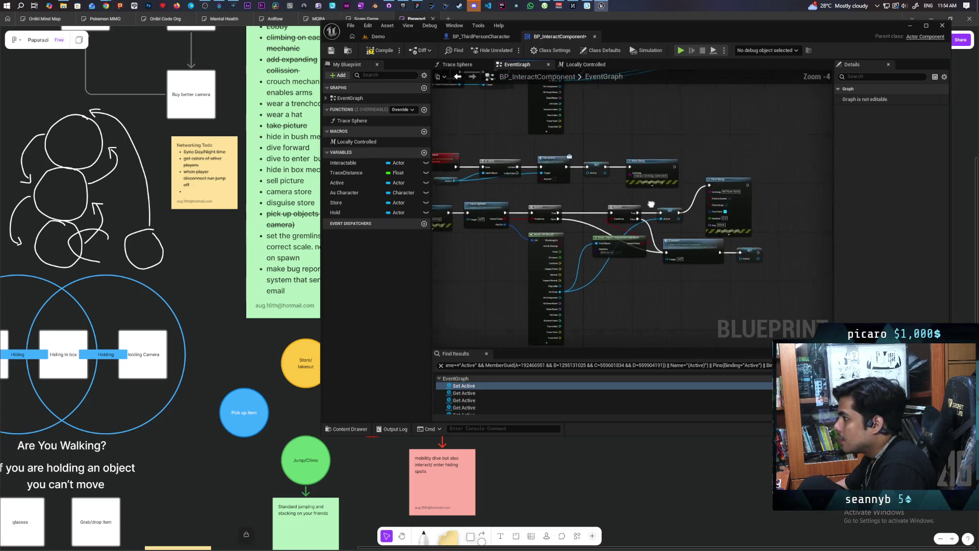
{"action": "left_click", "coordinate": [748, 188], "text": "ctrl"}
{"action": "left_click", "coordinate": [469, 206], "text": "ctrl"}
{"action": "left_click", "coordinate": [477, 293]}
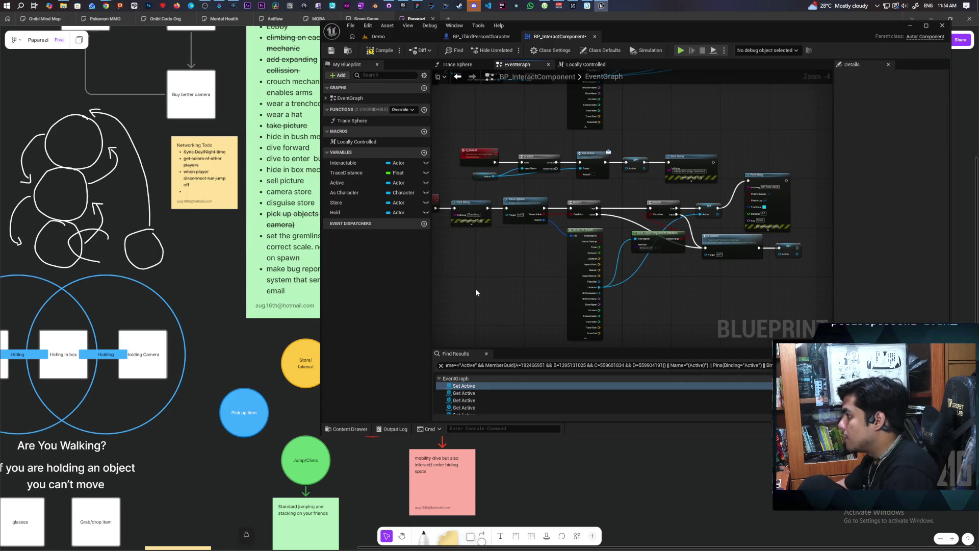
{"action": "left_click", "coordinate": [475, 218]}
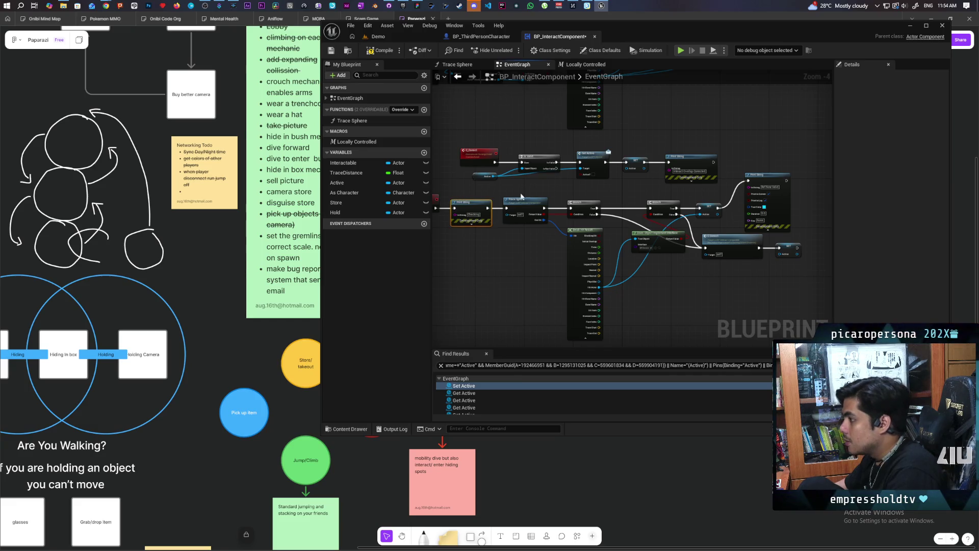
{"action": "left_click", "coordinate": [775, 202], "text": "ctrl"}
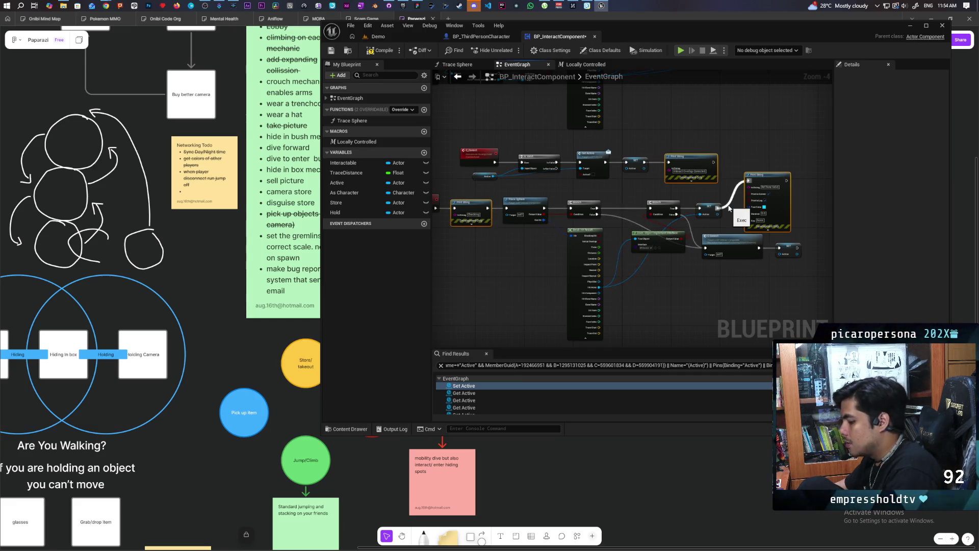
{"action": "scroll", "coordinate": [517, 243], "scroll_direction": "down", "scroll_amount": 4}
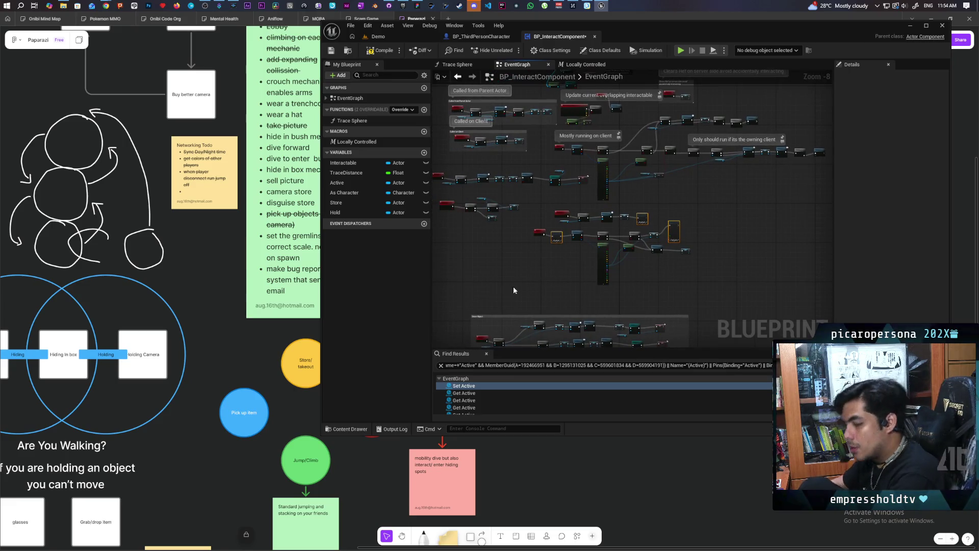
{"action": "scroll", "coordinate": [501, 286], "scroll_direction": "up", "scroll_amount": 4}
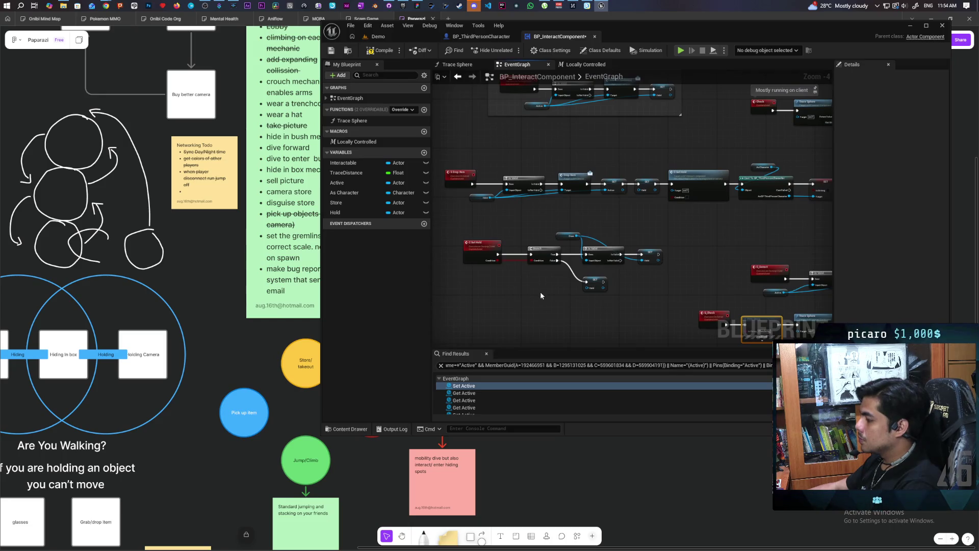
{"action": "left_click_drag", "start_coordinate": [539, 291], "coordinate": [796, 251]}
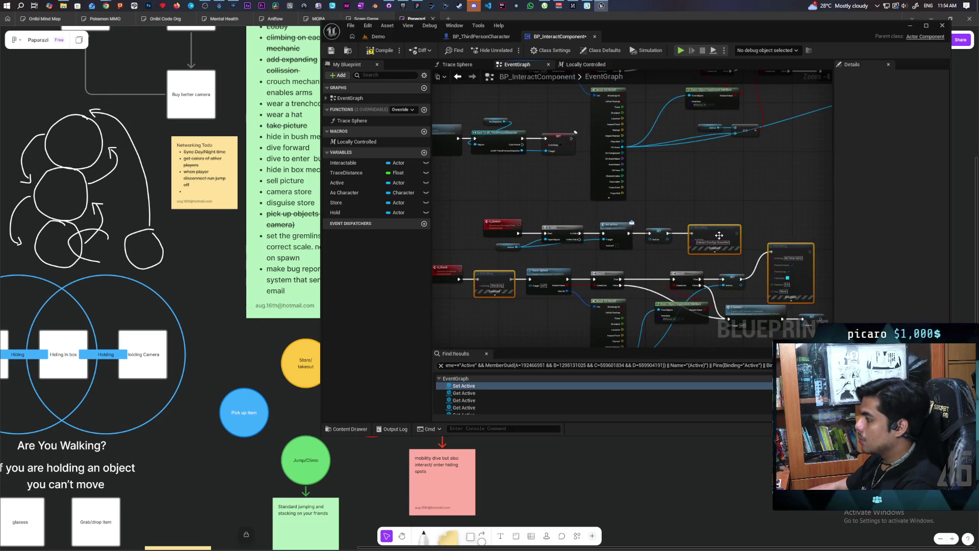
{"action": "left_click", "coordinate": [716, 216]}
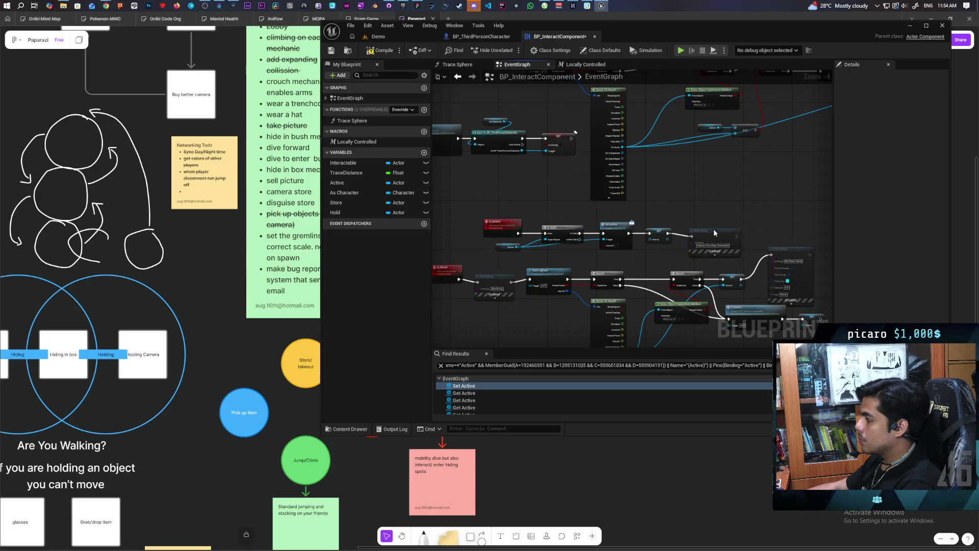
{"action": "left_click_drag", "start_coordinate": [714, 232], "coordinate": [717, 216]}
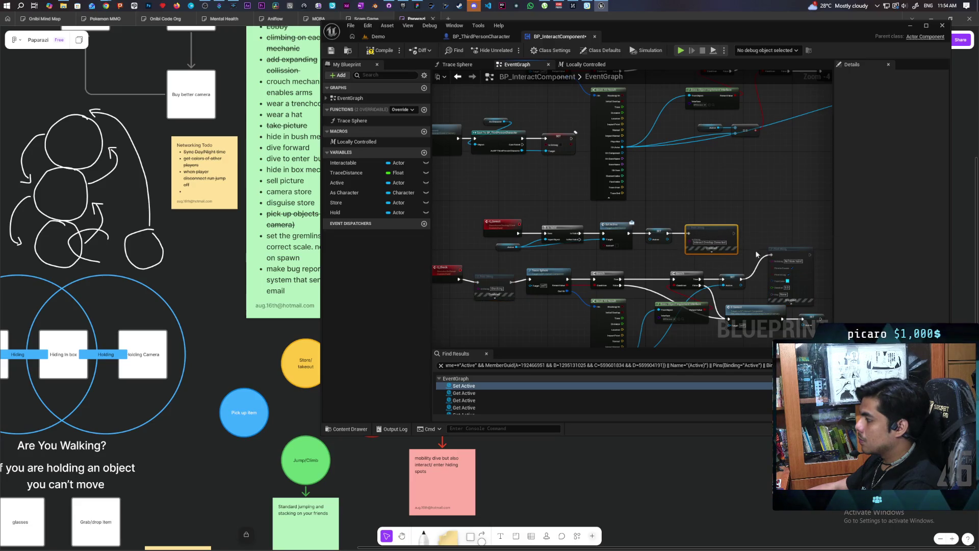
{"action": "left_click", "coordinate": [498, 283]}
{"action": "left_click", "coordinate": [774, 224]}
Save the BP_InteractComponent blueprint
{"action": "scroll", "coordinate": [771, 220], "scroll_direction": "down", "scroll_amount": 4}
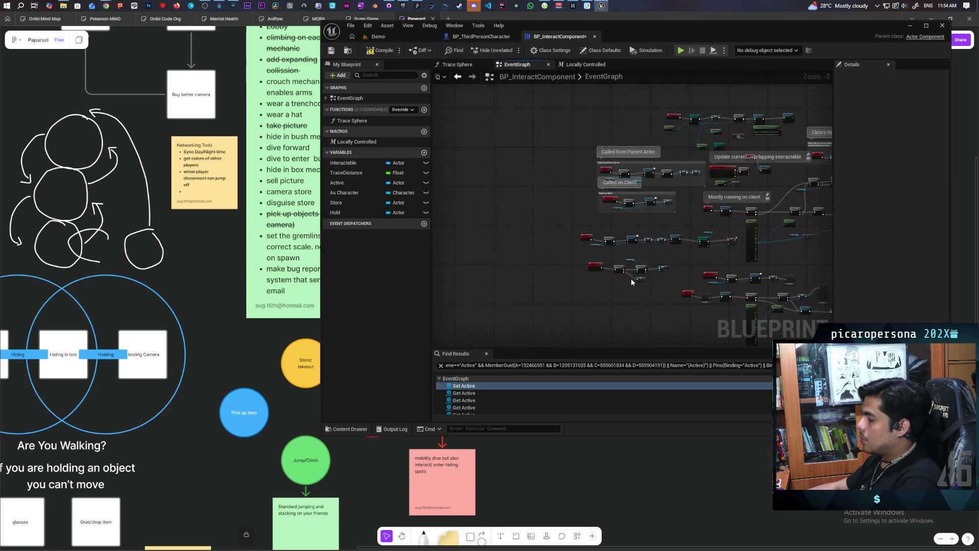
{"action": "key", "text": "ctrl+s"}
{"action": "scroll", "coordinate": [604, 258], "scroll_direction": "up", "scroll_amount": 1}
{"action": "scroll", "coordinate": [605, 252], "scroll_direction": "up", "scroll_amount": 1}
{"action": "mouse_move", "coordinate": [651, 255]}
{"action": "left_mouse_down"}
{"action": "mouse_move", "coordinate": [620, 225]}
{"action": "mouse_move", "coordinate": [564, 223]}
{"action": "left_mouse_up"}
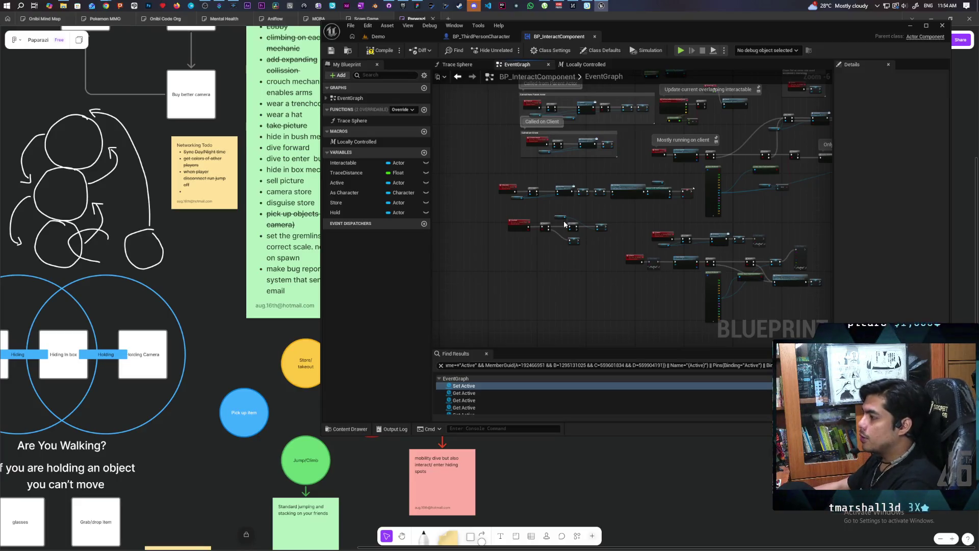
{"action": "scroll", "coordinate": [564, 224], "scroll_direction": "up", "scroll_amount": 4}
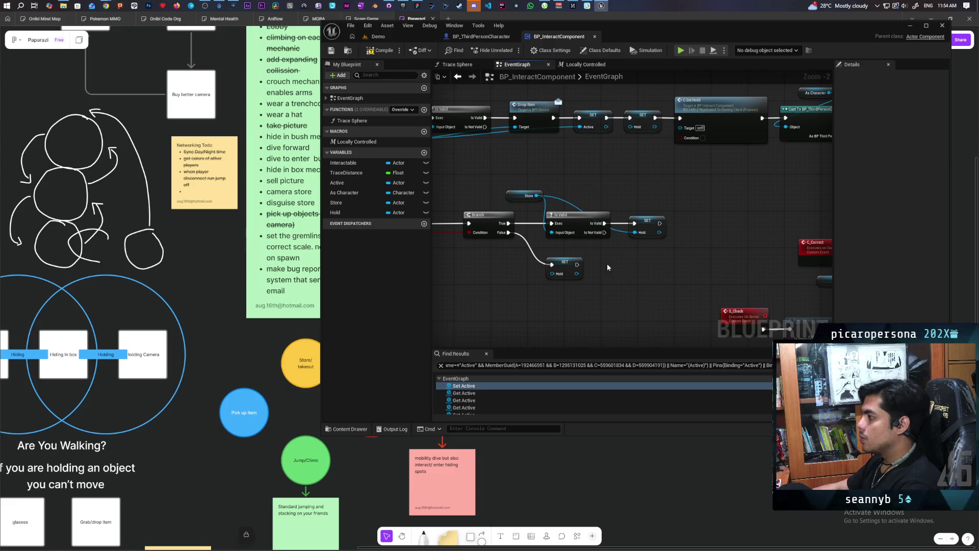
Delete the SET Hold node from the Called on Client comment block
{"action": "mouse_move", "coordinate": [555, 188]}
{"action": "left_mouse_down"}
{"action": "mouse_move", "coordinate": [602, 221]}
{"action": "mouse_move", "coordinate": [569, 238]}
{"action": "left_mouse_up"}
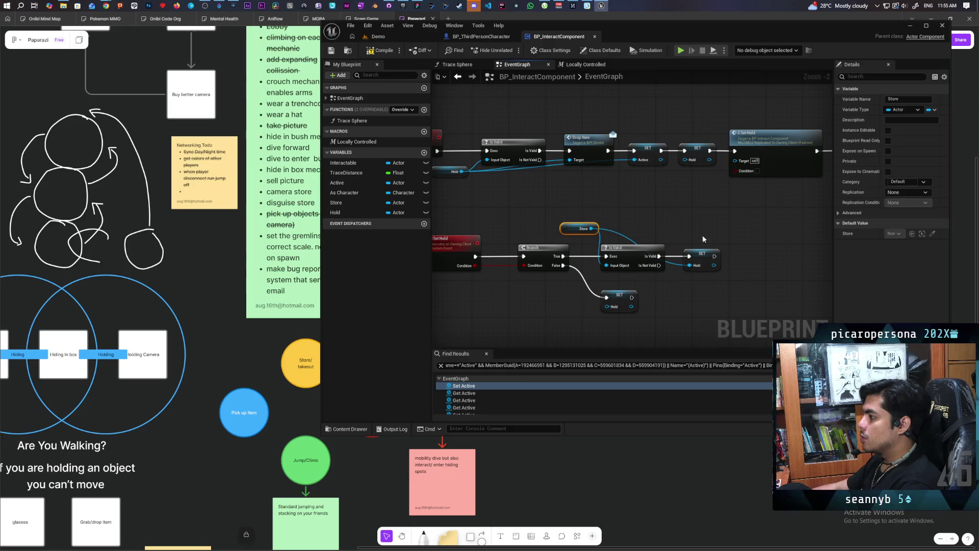
{"action": "left_click_drag", "start_coordinate": [723, 283], "coordinate": [723, 283]}
{"action": "left_click", "coordinate": [581, 229]}
{"action": "left_click_drag", "start_coordinate": [683, 240], "coordinate": [711, 290]}
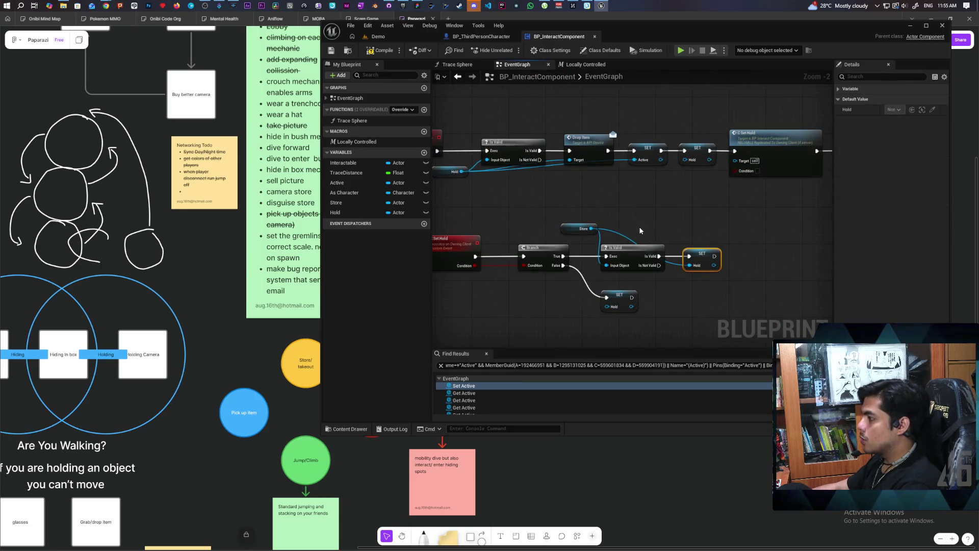
{"action": "left_click_drag", "start_coordinate": [640, 230], "coordinate": [637, 336]}
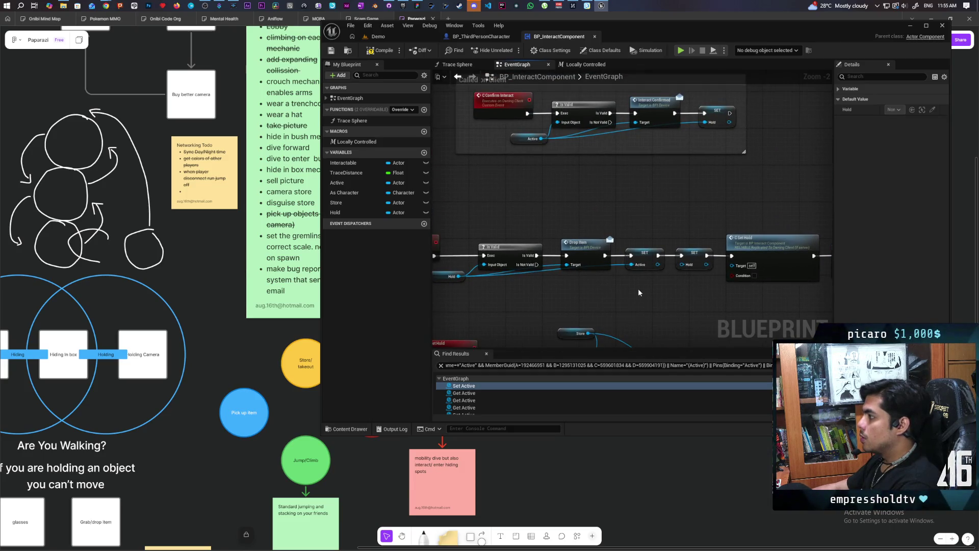
{"action": "left_click_drag", "start_coordinate": [638, 289], "coordinate": [635, 353]}
{"action": "left_click_drag", "start_coordinate": [779, 150], "coordinate": [498, 228]}
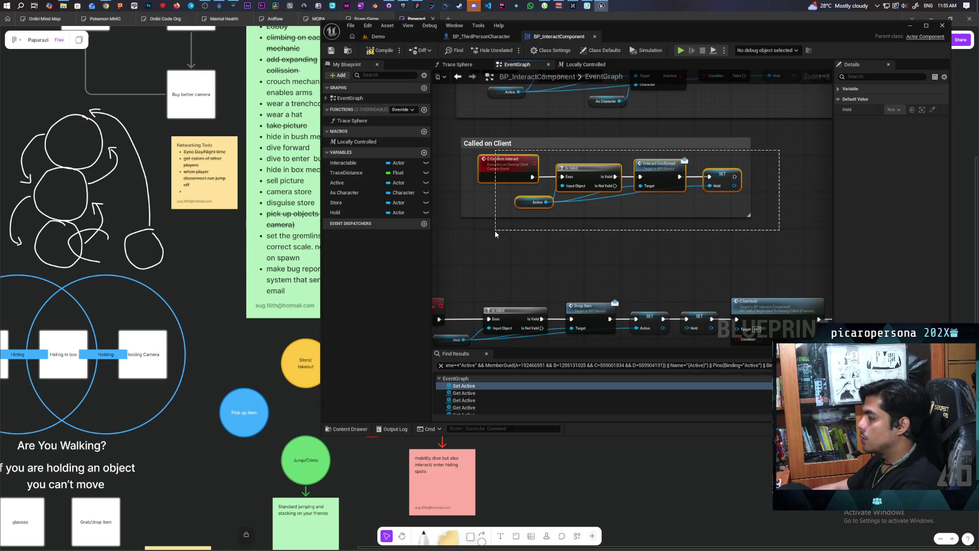
{"action": "left_click", "coordinate": [471, 179]}
{"action": "left_click", "coordinate": [452, 135]}
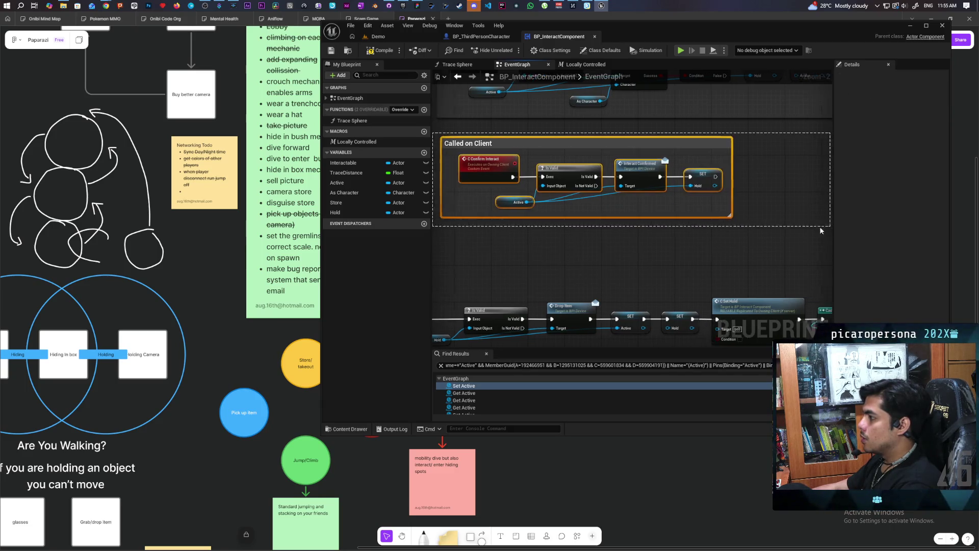
{"action": "left_click_drag", "start_coordinate": [706, 234], "coordinate": [705, 276]}
{"action": "mouse_move", "coordinate": [500, 160]}
{"action": "left_mouse_down"}
{"action": "mouse_move", "coordinate": [809, 256]}
{"action": "mouse_move", "coordinate": [806, 273]}
{"action": "mouse_move", "coordinate": [695, 289]}
{"action": "mouse_move", "coordinate": [706, 306]}
{"action": "mouse_move", "coordinate": [739, 299]}
{"action": "left_mouse_up"}
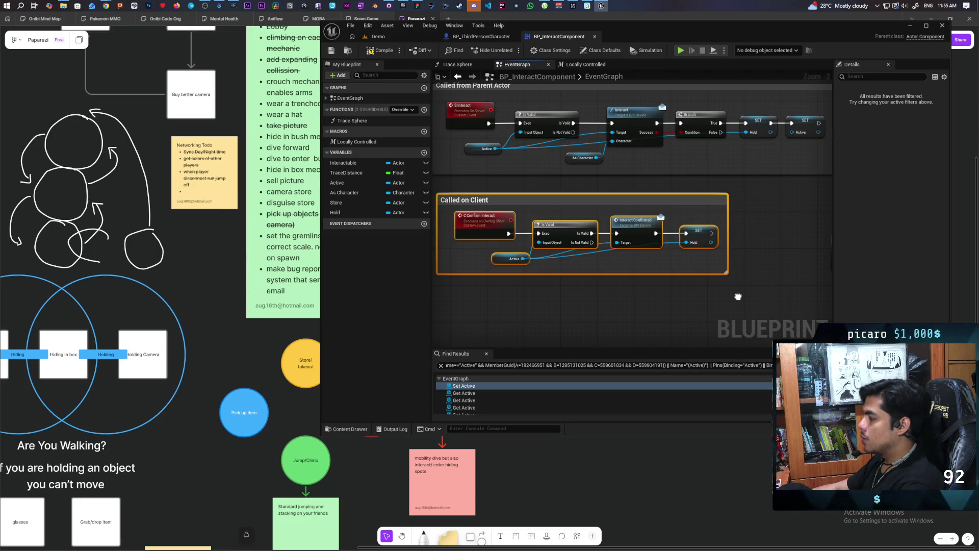
{"action": "mouse_move", "coordinate": [738, 296]}
{"action": "left_mouse_down"}
{"action": "mouse_move", "coordinate": [607, 273]}
{"action": "mouse_move", "coordinate": [631, 188]}
{"action": "mouse_move", "coordinate": [615, 286]}
{"action": "mouse_move", "coordinate": [622, 295]}
{"action": "left_mouse_up"}
{"action": "scroll", "coordinate": [636, 285], "scroll_direction": "down", "scroll_amount": 2}
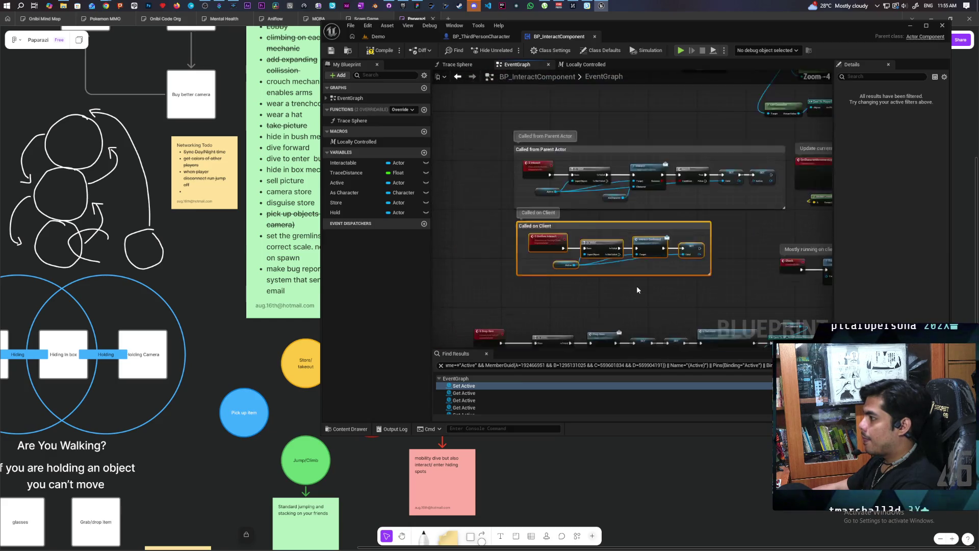
{"action": "scroll", "coordinate": [637, 288], "scroll_direction": "up", "scroll_amount": 1}
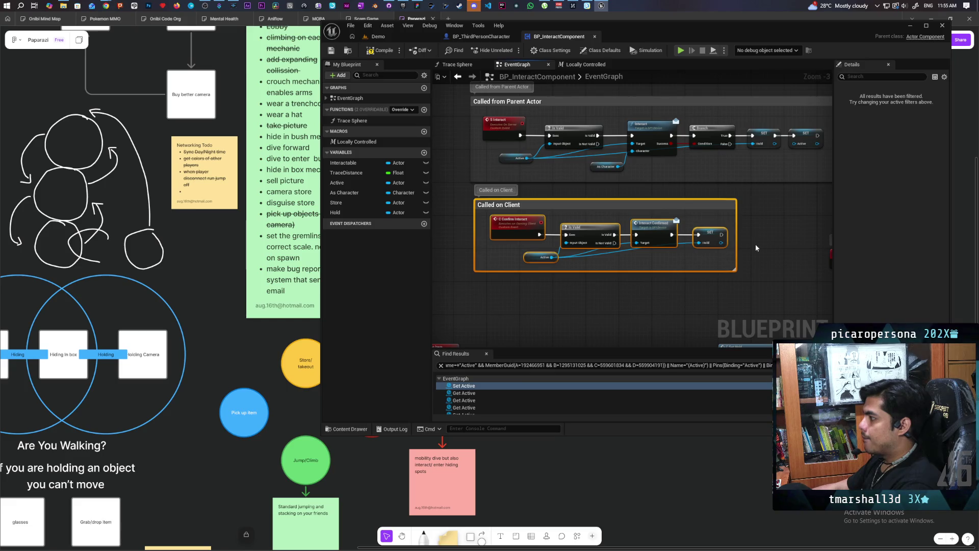
{"action": "key", "text": "Delete"}
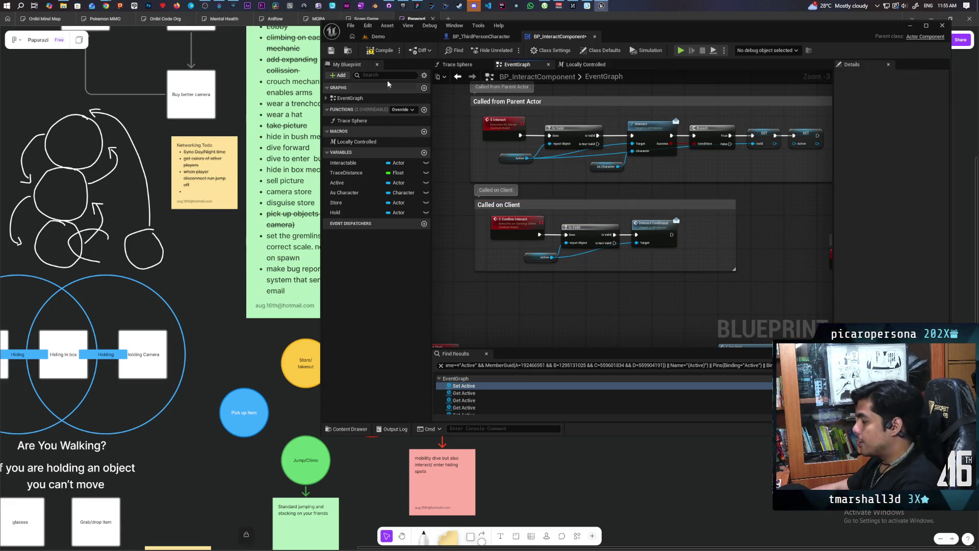
Compile the blueprint and shift the Called on Client block down a little
{"action": "left_click", "coordinate": [379, 50]}
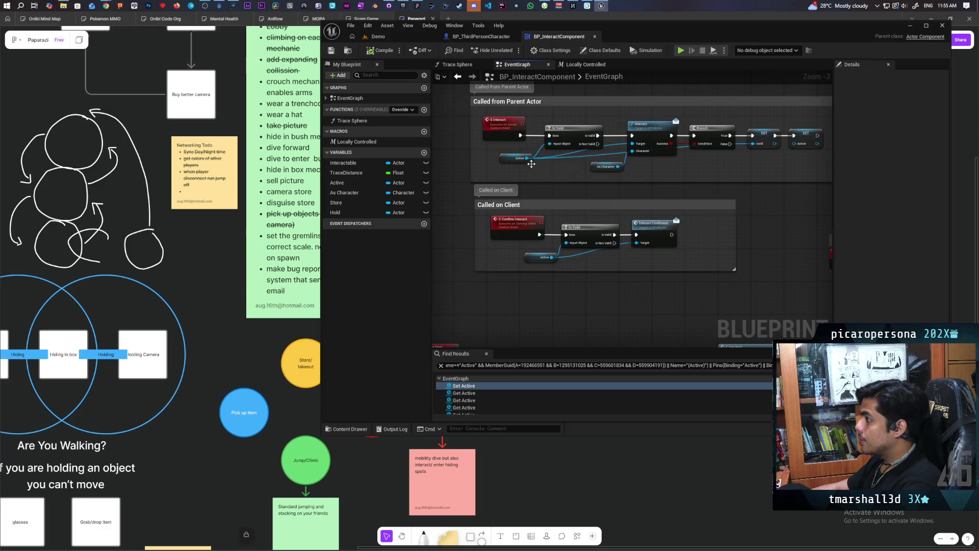
{"action": "left_click_drag", "start_coordinate": [455, 191], "coordinate": [762, 281]}
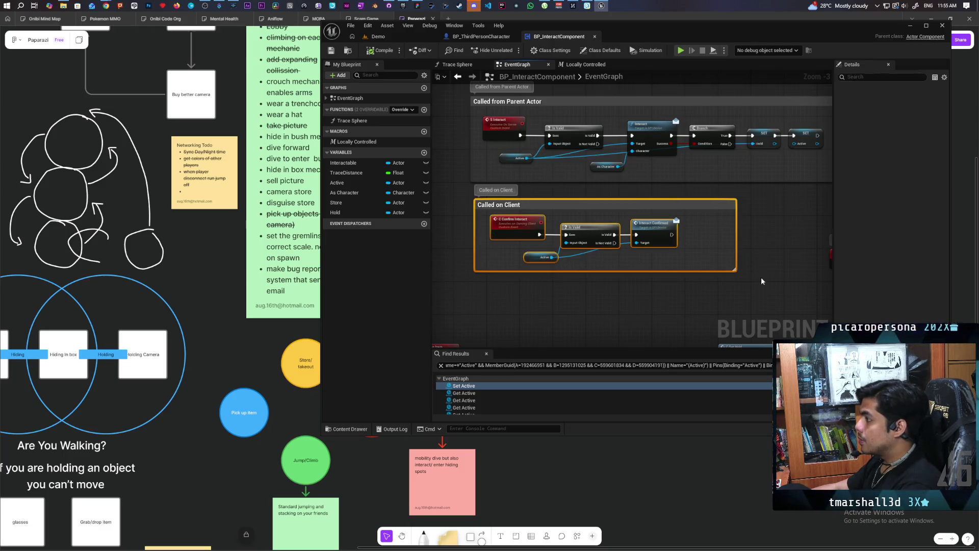
{"action": "mouse_move", "coordinate": [605, 207]}
{"action": "left_mouse_down"}
{"action": "mouse_move", "coordinate": [601, 240]}
{"action": "mouse_move", "coordinate": [562, 235]}
{"action": "mouse_move", "coordinate": [575, 219]}
{"action": "mouse_move", "coordinate": [566, 232]}
{"action": "left_mouse_up"}
Select the C Set Hold event node next to the Drop Item logic
{"action": "mouse_move", "coordinate": [633, 224]}
{"action": "left_mouse_down"}
{"action": "mouse_move", "coordinate": [647, 112]}
{"action": "mouse_move", "coordinate": [623, 245]}
{"action": "mouse_move", "coordinate": [590, 171]}
{"action": "mouse_move", "coordinate": [598, 115]}
{"action": "left_mouse_up"}
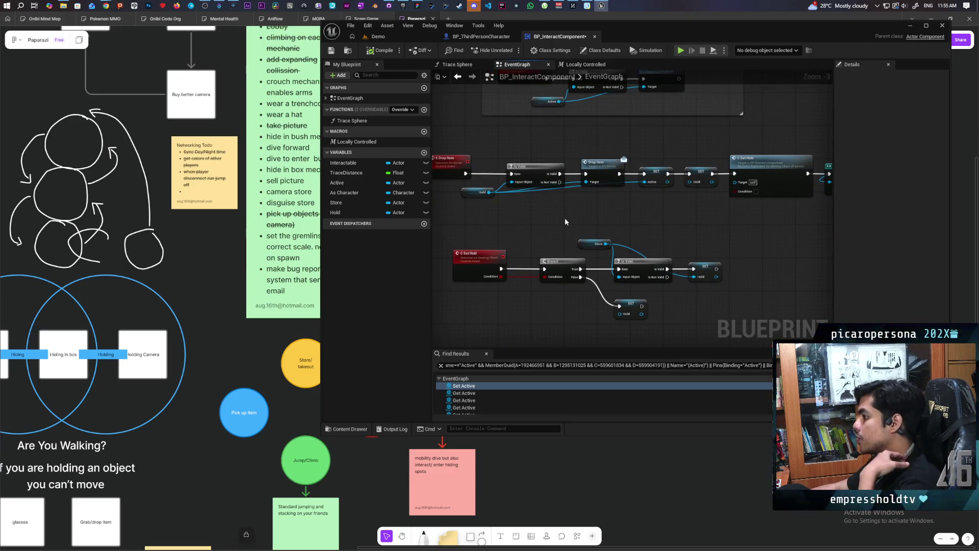
{"action": "left_click_drag", "start_coordinate": [565, 218], "coordinate": [585, 169]}
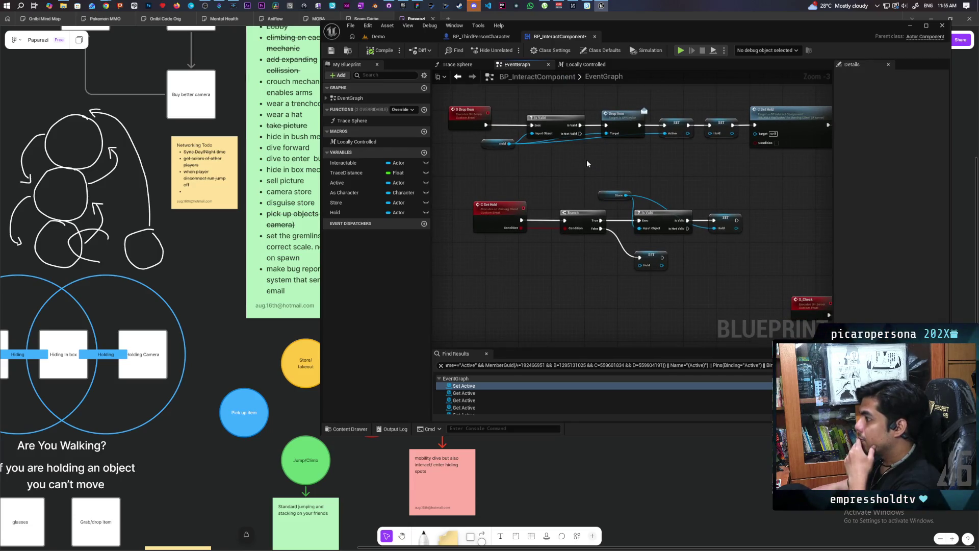
{"action": "left_click_drag", "start_coordinate": [621, 220], "coordinate": [497, 250]}
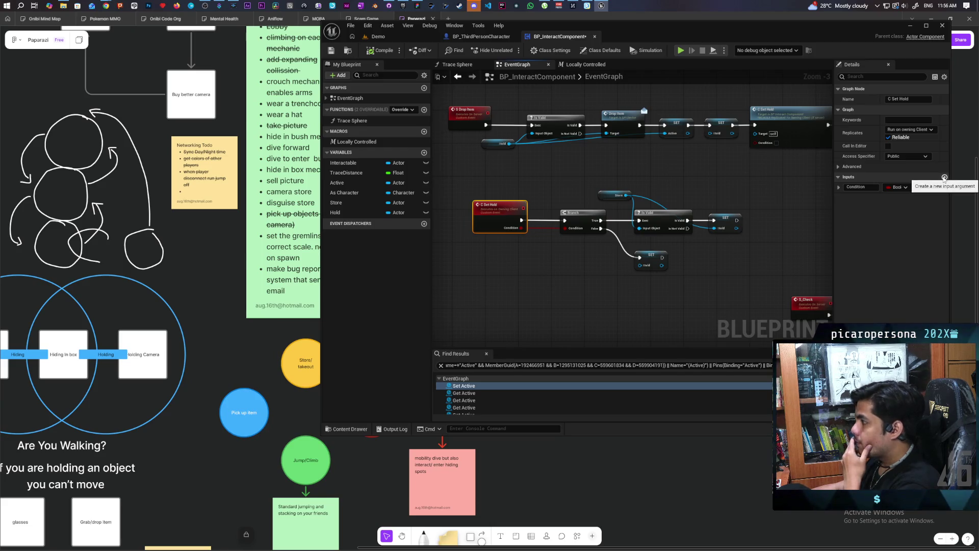
Add a boolean input named From Active to the C Set Hold event
{"action": "left_click", "coordinate": [944, 177]}
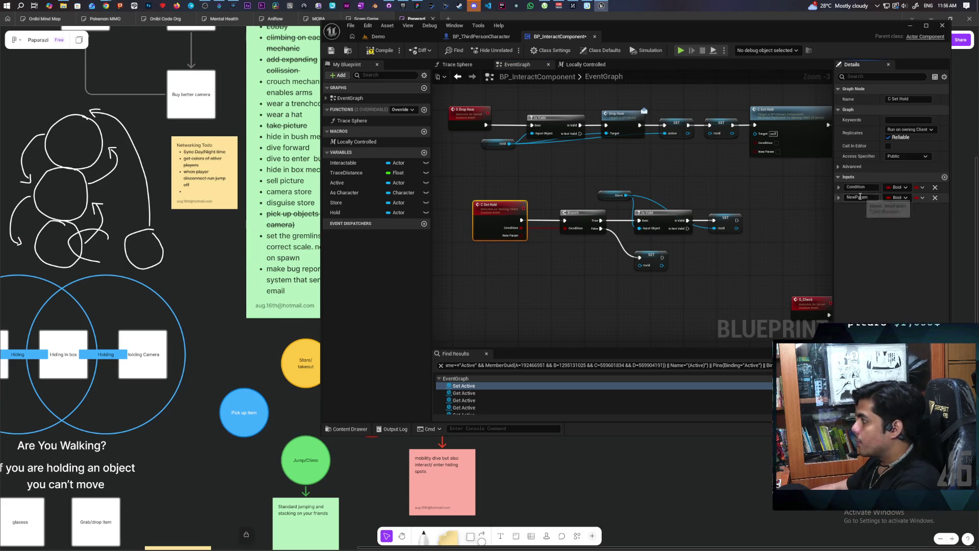
{"action": "double_click", "coordinate": [865, 198]}
{"action": "type", "text": "From Active"}
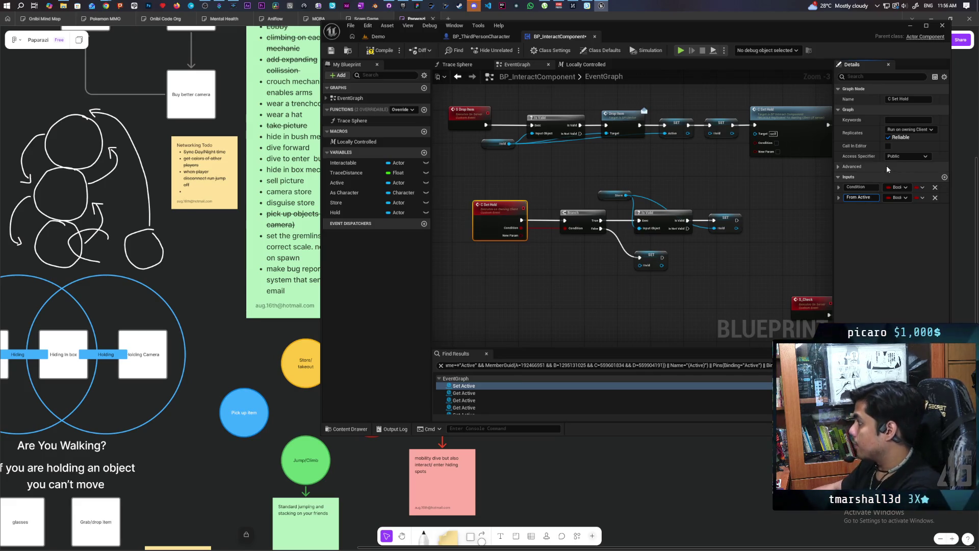
{"action": "left_click", "coordinate": [566, 251]}
Add a second Branch driven by From Active, with its False path setting Hold
{"action": "left_click", "coordinate": [527, 209]}
{"action": "mouse_move", "coordinate": [527, 209]}
{"action": "left_mouse_down"}
{"action": "mouse_move", "coordinate": [485, 206]}
{"action": "mouse_move", "coordinate": [535, 221]}
{"action": "left_mouse_up"}
{"action": "mouse_move", "coordinate": [650, 261]}
{"action": "left_mouse_down"}
{"action": "mouse_move", "coordinate": [571, 280]}
{"action": "mouse_move", "coordinate": [571, 294]}
{"action": "left_mouse_up"}
{"action": "key", "text": "ctrl+v"}
{"action": "left_click_drag", "start_coordinate": [599, 252], "coordinate": [590, 215]}
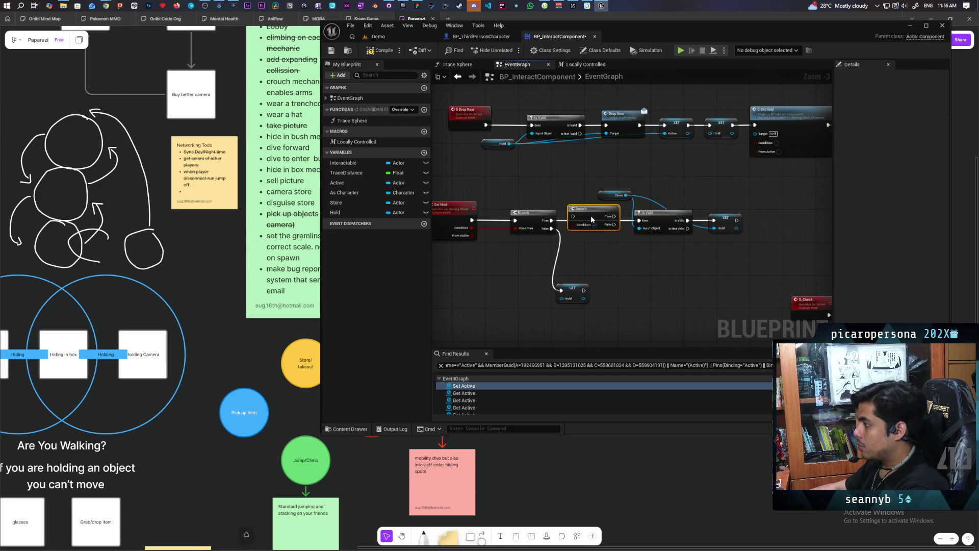
{"action": "left_click_drag", "start_coordinate": [472, 235], "coordinate": [639, 221]}
{"action": "left_click_drag", "start_coordinate": [552, 228], "coordinate": [561, 290]}
Duplicate the Is Valid node and run it from the new Branch's True output
{"action": "mouse_move", "coordinate": [744, 192]}
{"action": "left_mouse_down"}
{"action": "mouse_move", "coordinate": [636, 257]}
{"action": "mouse_move", "coordinate": [598, 265]}
{"action": "left_mouse_up"}
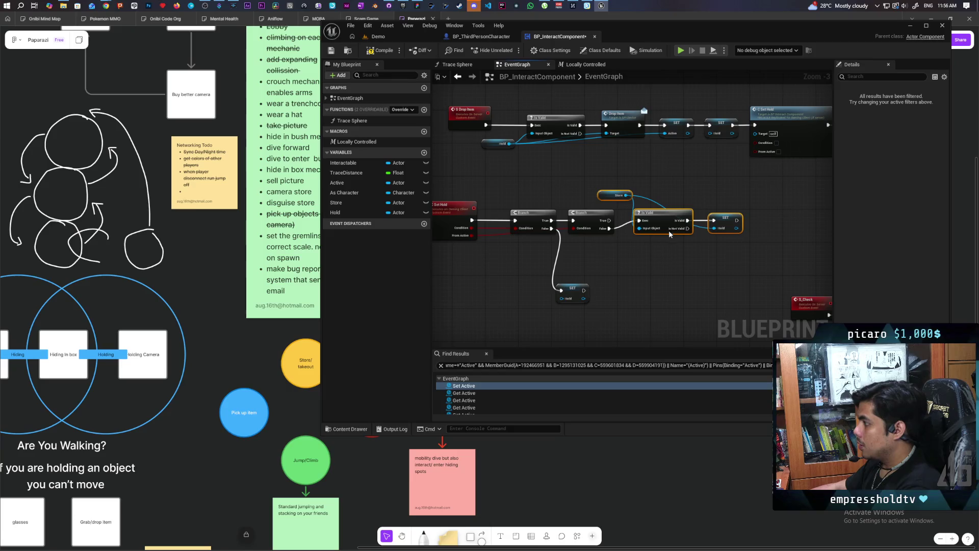
{"action": "left_click_drag", "start_coordinate": [659, 220], "coordinate": [667, 287]}
{"action": "left_click", "coordinate": [669, 253]}
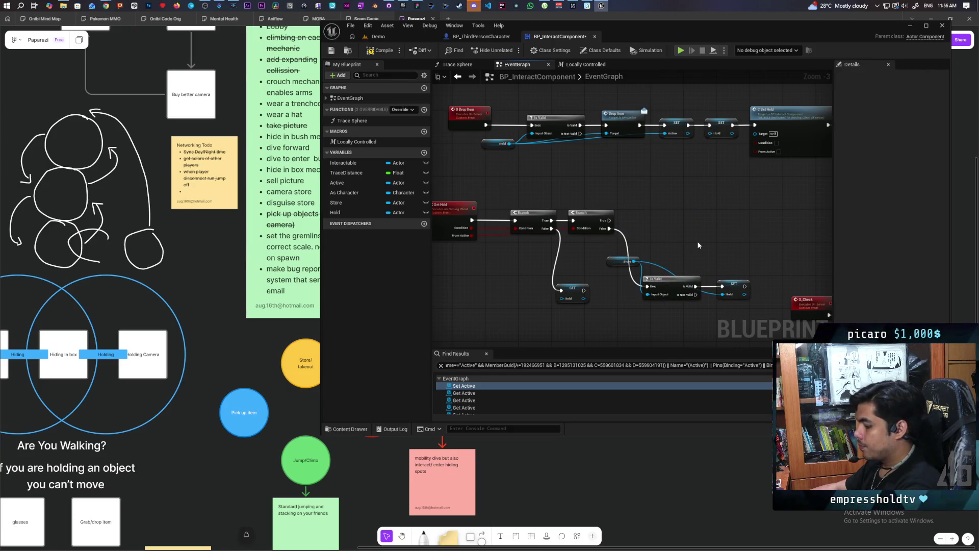
{"action": "key", "text": "ctrl+v"}
{"action": "scroll", "coordinate": [634, 217], "scroll_direction": "up", "scroll_amount": 3}
{"action": "scroll", "coordinate": [635, 222], "scroll_direction": "down", "scroll_amount": 3}
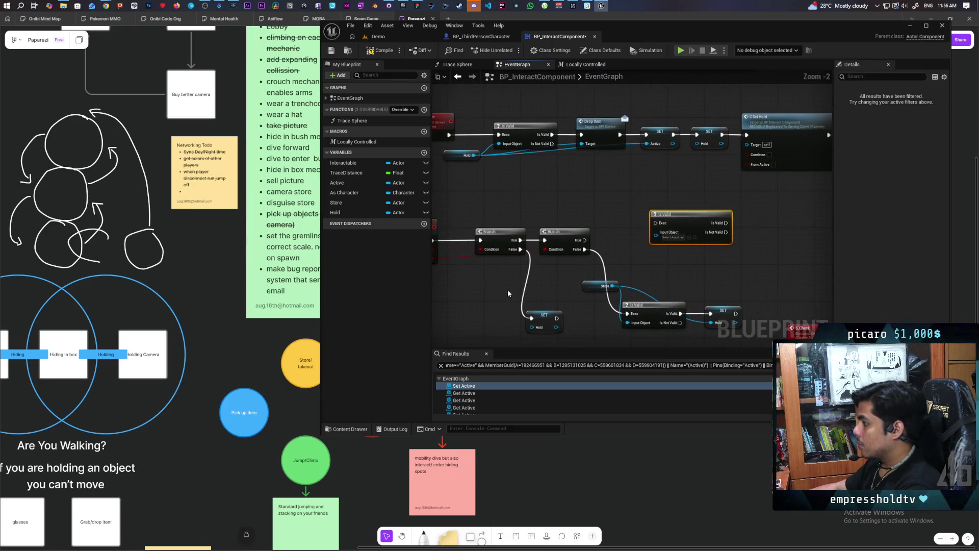
{"action": "left_click_drag", "start_coordinate": [546, 210], "coordinate": [496, 196]}
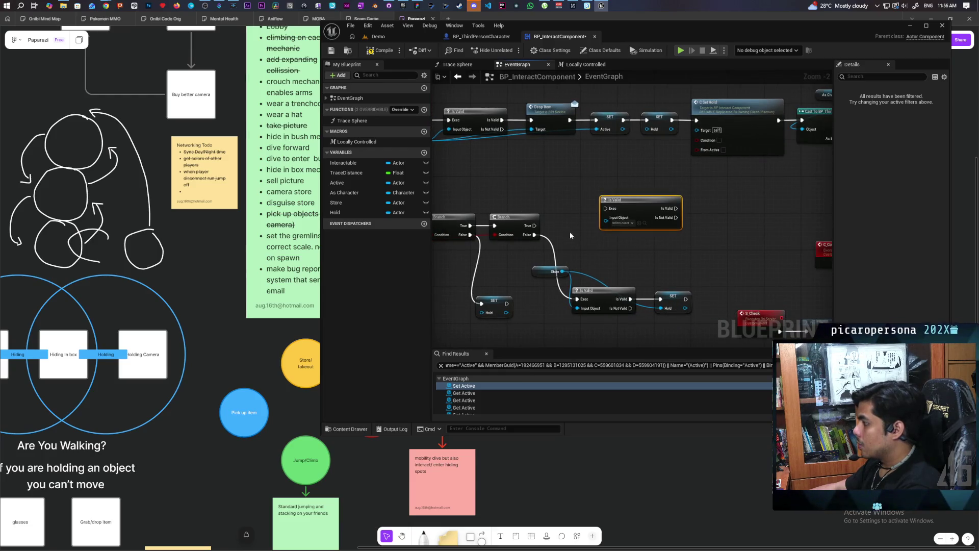
{"action": "mouse_move", "coordinate": [534, 225]}
{"action": "left_mouse_down"}
{"action": "mouse_move", "coordinate": [639, 209]}
{"action": "mouse_move", "coordinate": [617, 222]}
{"action": "left_mouse_up"}
Add a copied SET Hold fed by Active after the new Is Valid check, then save
{"action": "left_click", "coordinate": [683, 298]}
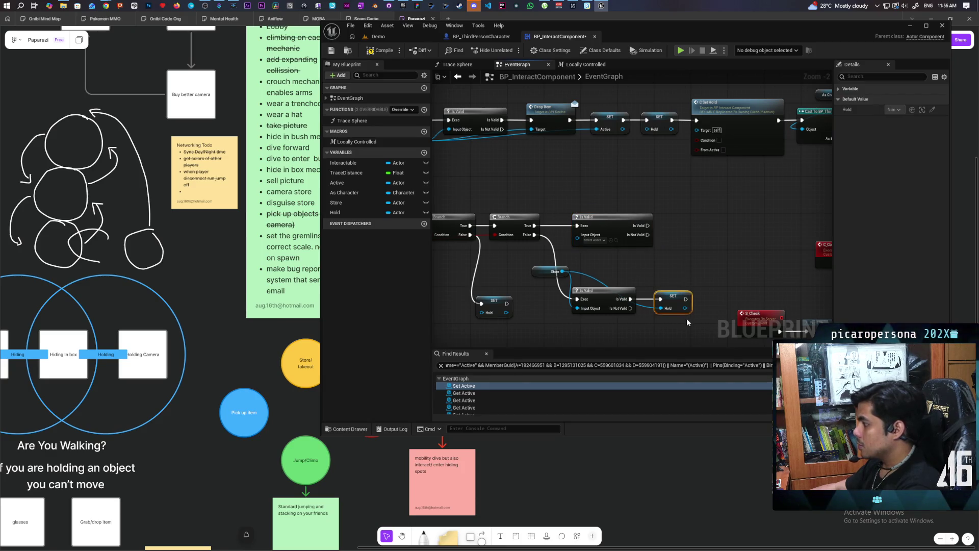
{"action": "key", "text": "ctrl+c"}
{"action": "key", "text": "ctrl+v"}
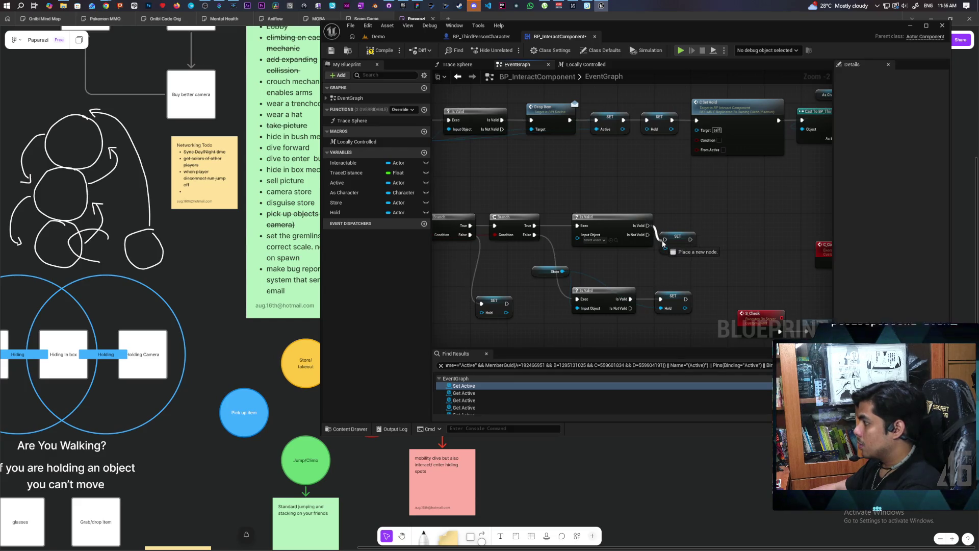
{"action": "left_click_drag", "start_coordinate": [648, 226], "coordinate": [666, 239]}
{"action": "left_click_drag", "start_coordinate": [678, 237], "coordinate": [681, 225]}
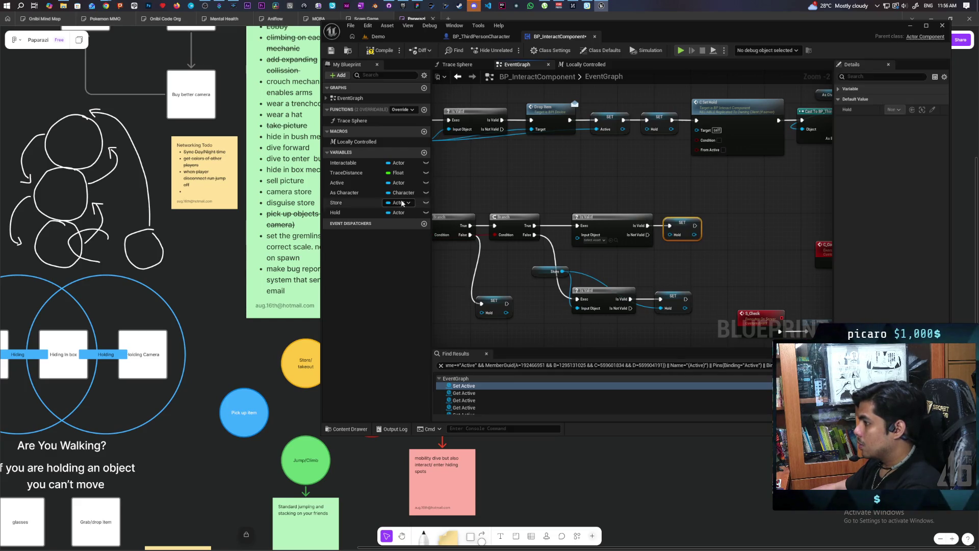
{"action": "mouse_move", "coordinate": [340, 187]}
{"action": "left_mouse_down"}
{"action": "mouse_move", "coordinate": [580, 235]}
{"action": "mouse_move", "coordinate": [530, 227]}
{"action": "mouse_move", "coordinate": [531, 253]}
{"action": "mouse_move", "coordinate": [670, 235]}
{"action": "left_mouse_up"}
{"action": "mouse_move", "coordinate": [542, 275]}
{"action": "left_mouse_down"}
{"action": "mouse_move", "coordinate": [540, 333]}
{"action": "mouse_move", "coordinate": [541, 310]}
{"action": "left_mouse_up"}
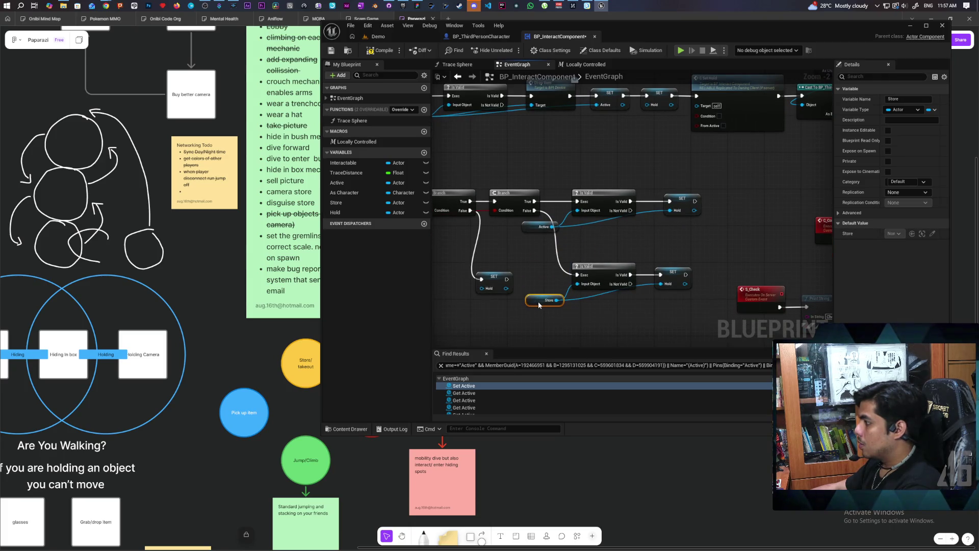
{"action": "key", "text": "ctrl+s"}
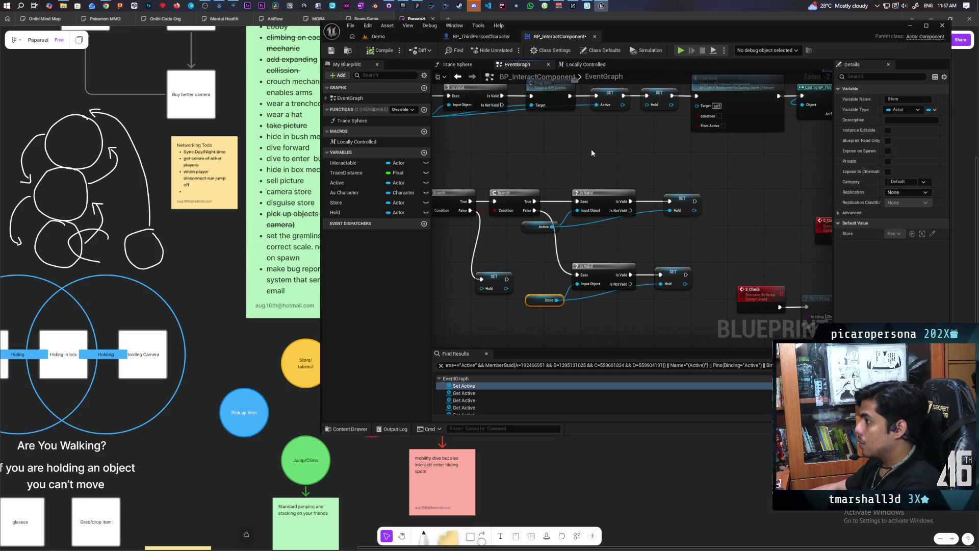
{"action": "left_click", "coordinate": [378, 36]}
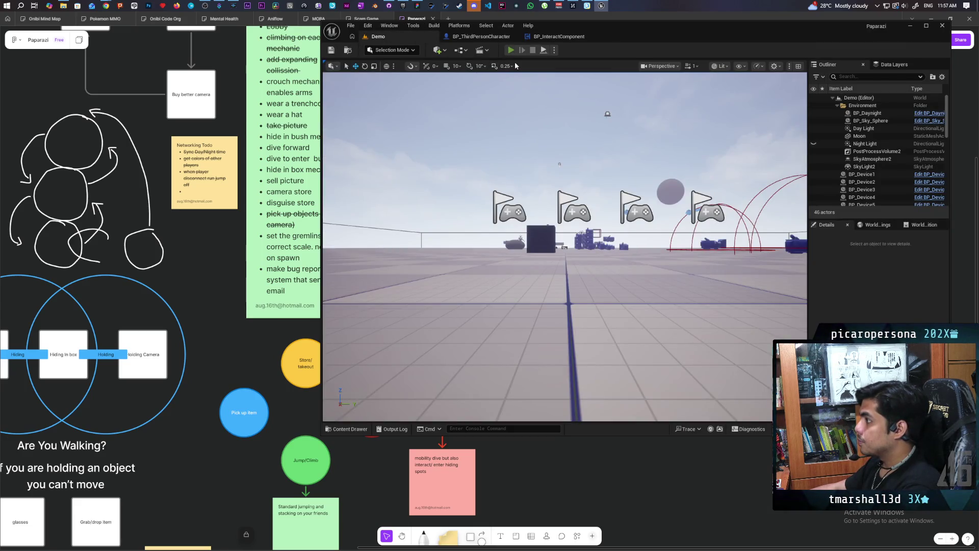
Run a brief multi-client play test, then return to the BP_InteractComponent graph
{"action": "key", "text": "alt+p"}
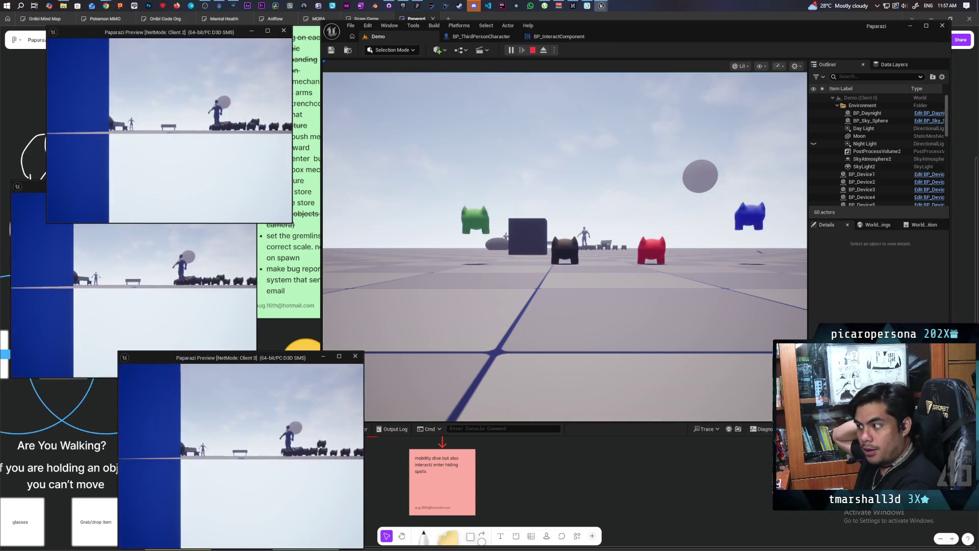
{"action": "left_click", "coordinate": [519, 284]}
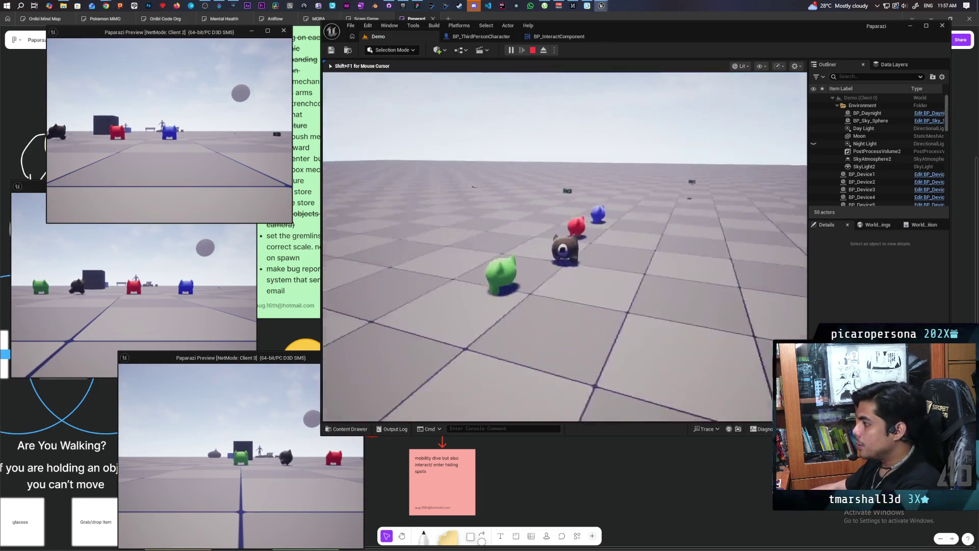
{"action": "key", "text": "shift+F1"}
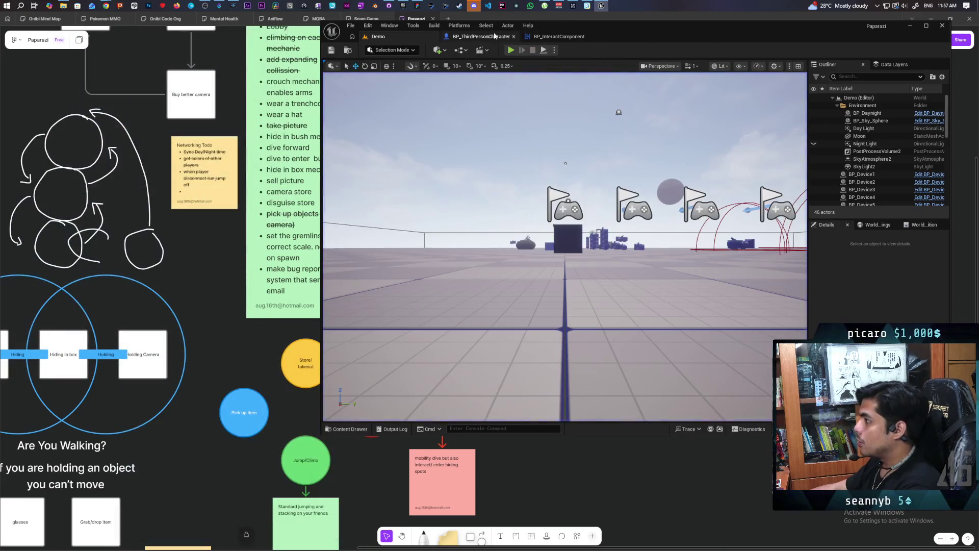
{"action": "left_click", "coordinate": [558, 36]}
{"action": "scroll", "coordinate": [597, 210], "scroll_direction": "down", "scroll_amount": 2}
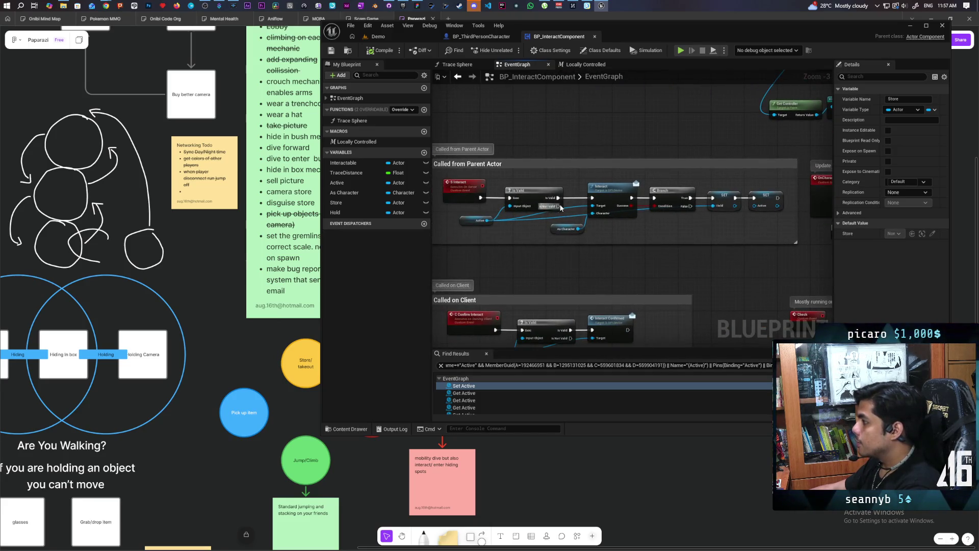
Shift the Called from Parent Actor group left and move its last SET Active node right
{"action": "scroll", "coordinate": [559, 206], "scroll_direction": "down", "scroll_amount": 1}
{"action": "left_click", "coordinate": [601, 229]}
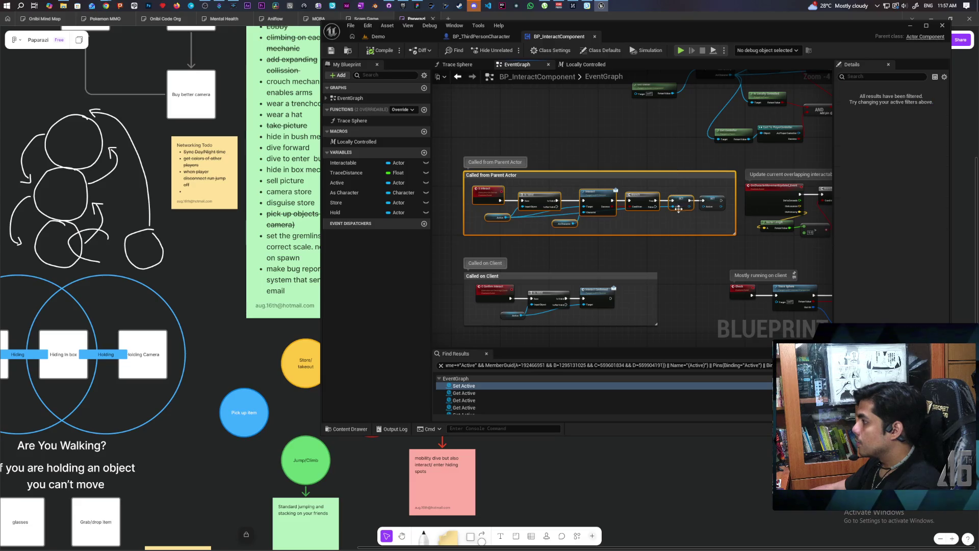
{"action": "left_click_drag", "start_coordinate": [678, 208], "coordinate": [629, 205]}
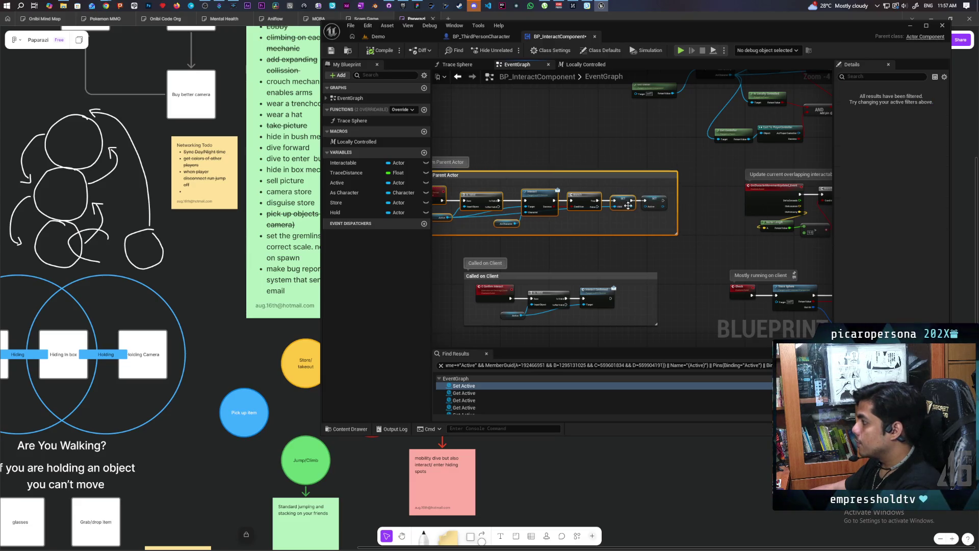
{"action": "left_click", "coordinate": [638, 240]}
{"action": "scroll", "coordinate": [627, 236], "scroll_direction": "up", "scroll_amount": 1}
{"action": "left_click_drag", "start_coordinate": [667, 190], "coordinate": [750, 206]}
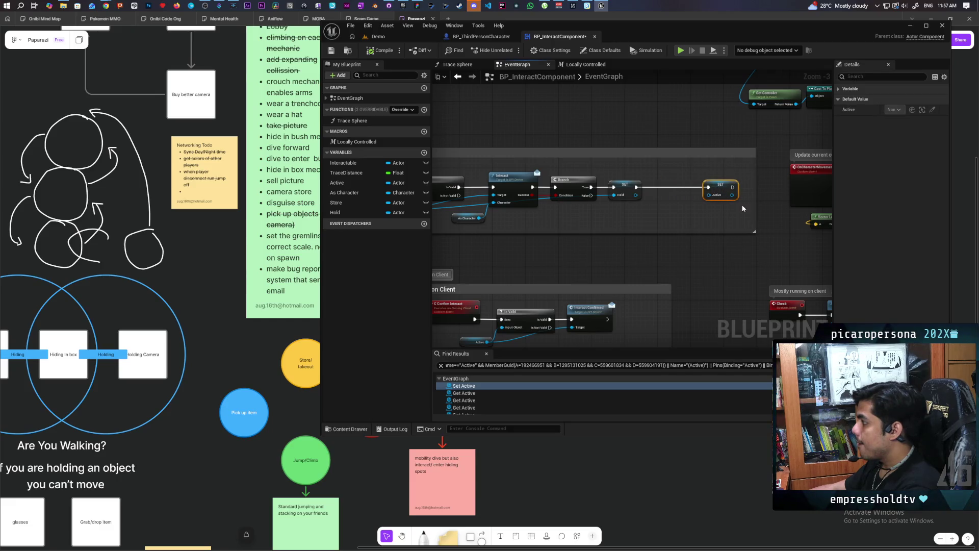
Insert a C Set Hold call with From Active ticked between SET Hold and SET Active
{"action": "left_click_drag", "start_coordinate": [636, 187], "coordinate": [655, 219]}
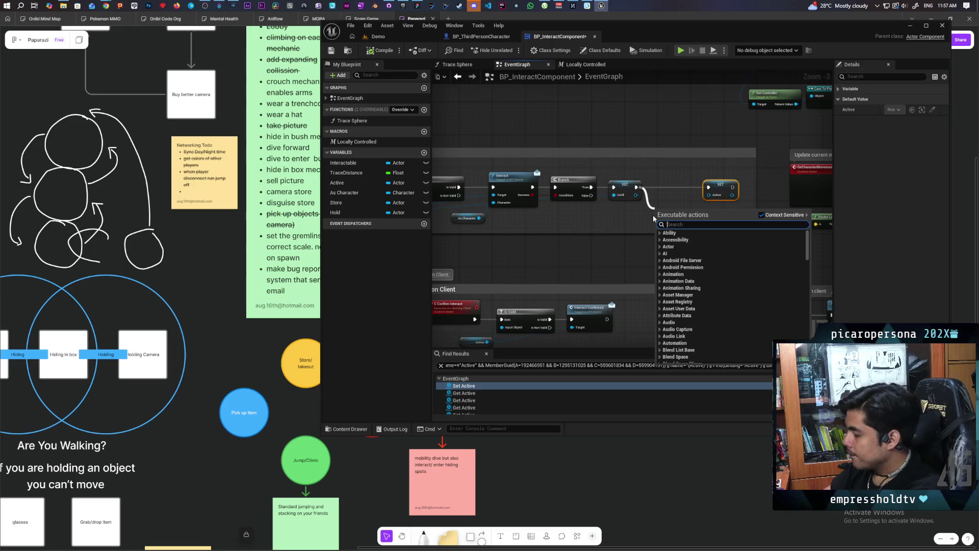
{"action": "type", "text": "c"}
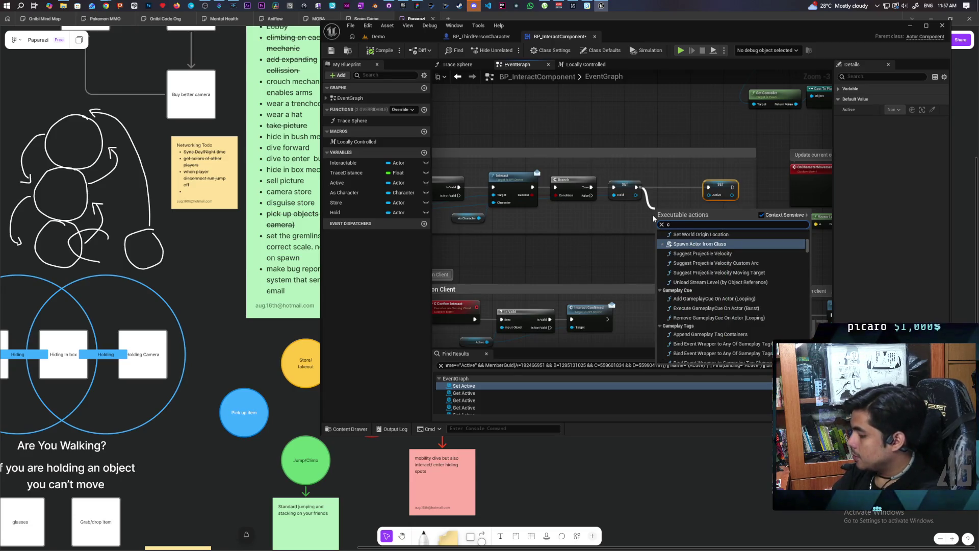
{"action": "type", "text": " set hold"}
{"action": "key", "text": "Return"}
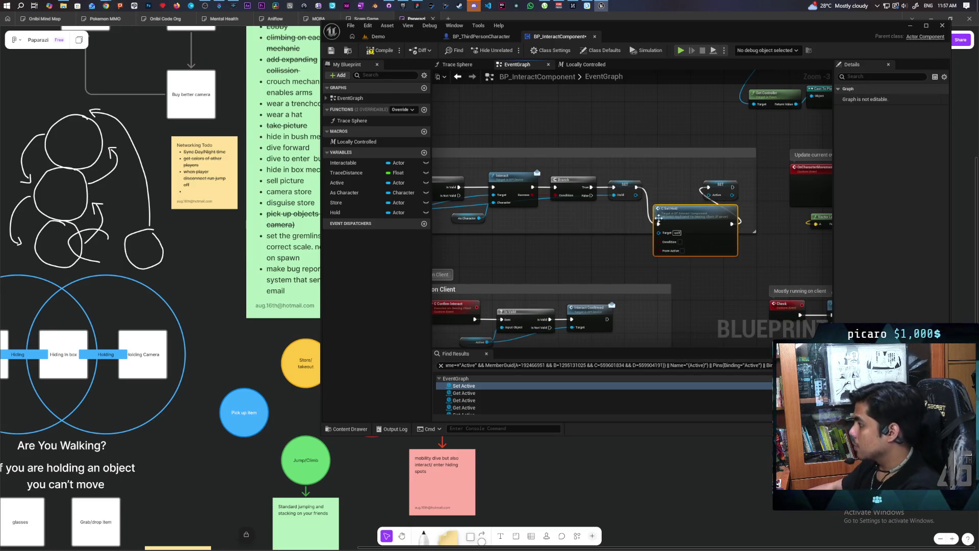
{"action": "scroll", "coordinate": [658, 218], "scroll_direction": "up", "scroll_amount": 3}
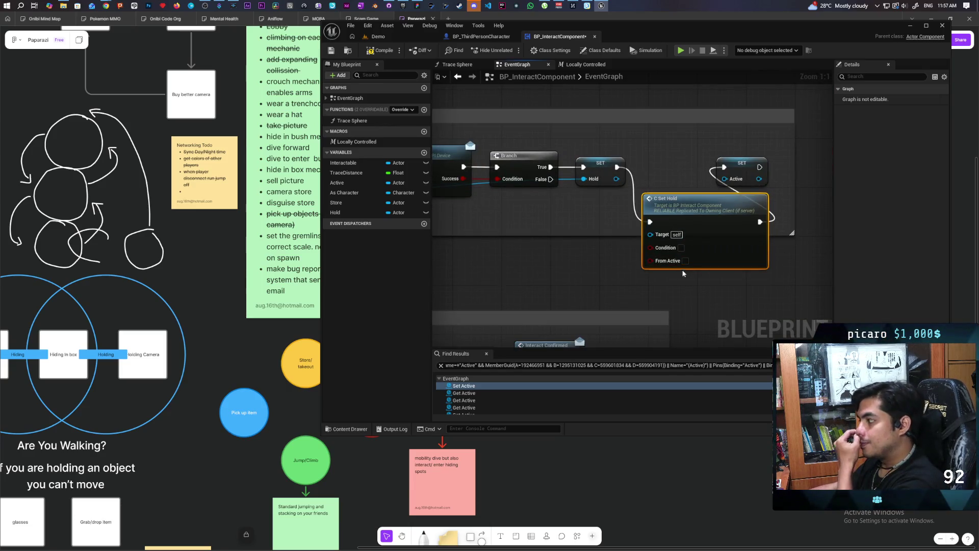
{"action": "left_click", "coordinate": [685, 260]}
{"action": "left_click_drag", "start_coordinate": [736, 164], "coordinate": [760, 164]}
{"action": "left_click_drag", "start_coordinate": [689, 213], "coordinate": [684, 161]}
{"action": "left_click_drag", "start_coordinate": [772, 162], "coordinate": [800, 160]}
{"action": "left_click", "coordinate": [705, 236]}
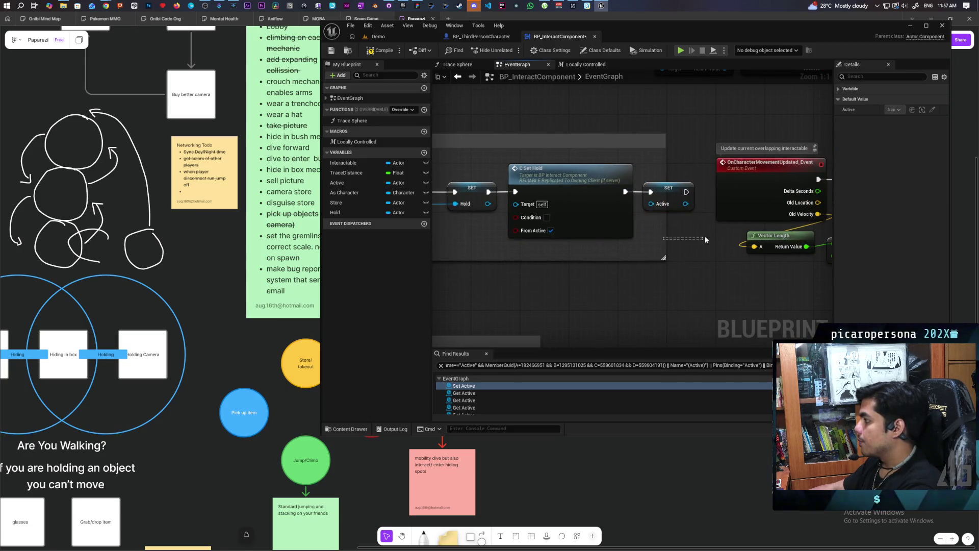
{"action": "left_click_drag", "start_coordinate": [666, 253], "coordinate": [706, 243]}
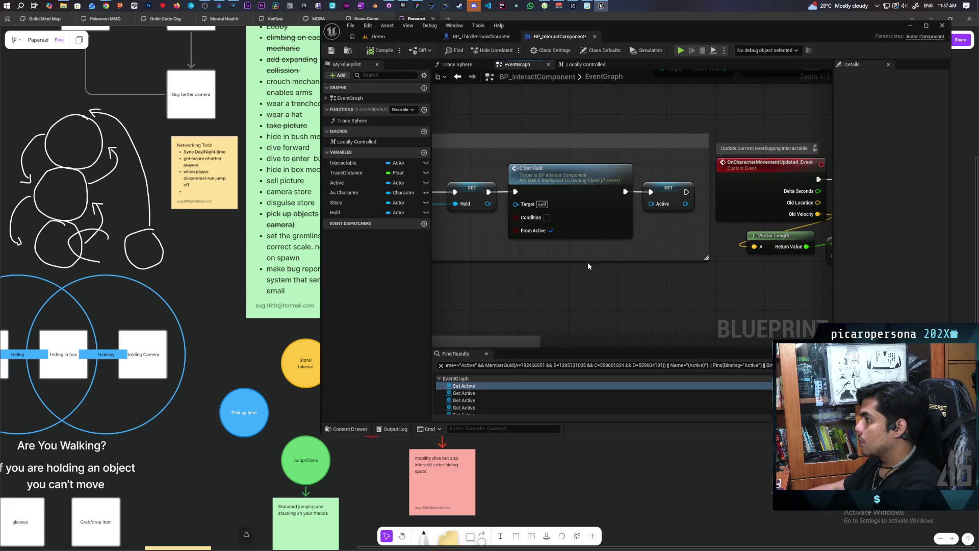
Bring the Called on Client group into view and select it
{"action": "scroll", "coordinate": [586, 252], "scroll_direction": "down", "scroll_amount": 3}
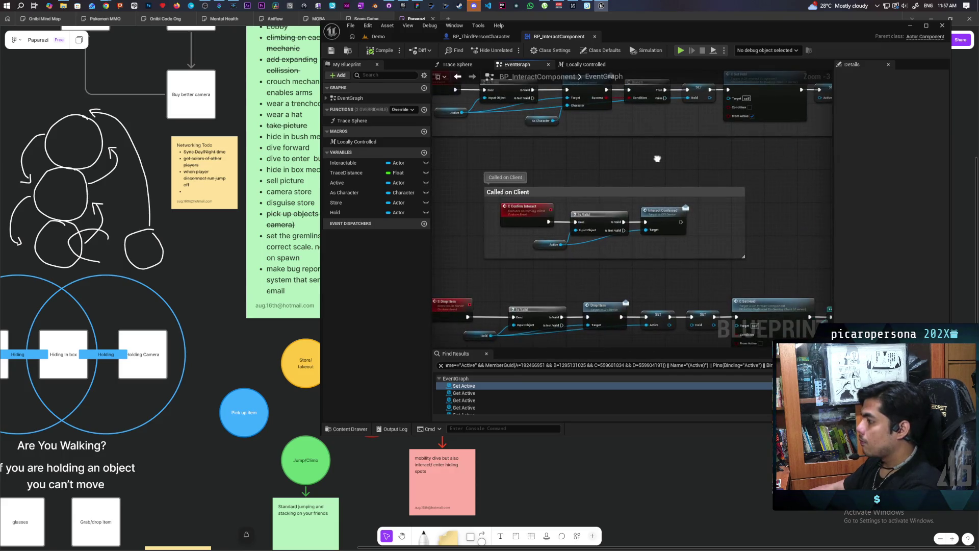
{"action": "left_click_drag", "start_coordinate": [657, 159], "coordinate": [629, 180]}
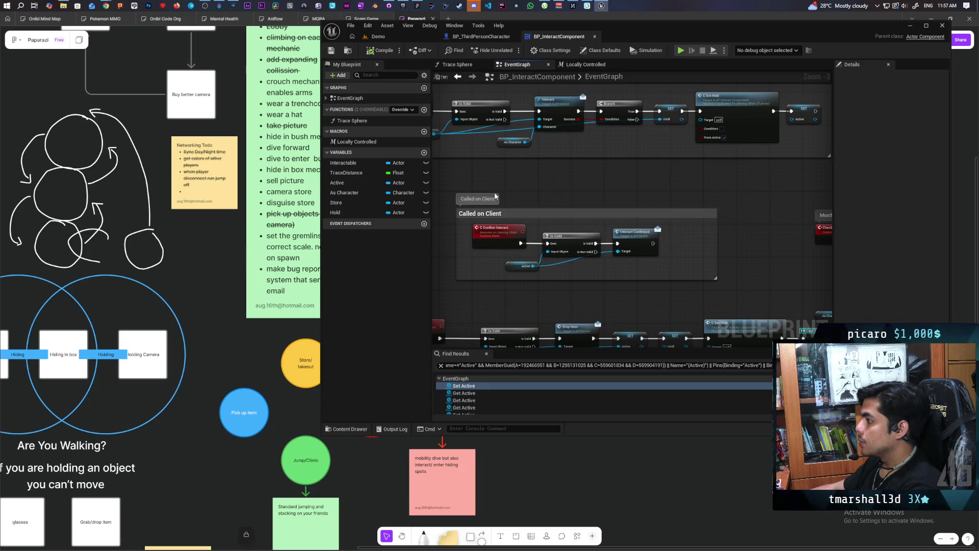
{"action": "scroll", "coordinate": [506, 191], "scroll_direction": "down", "scroll_amount": 2}
{"action": "scroll", "coordinate": [506, 192], "scroll_direction": "up", "scroll_amount": 2}
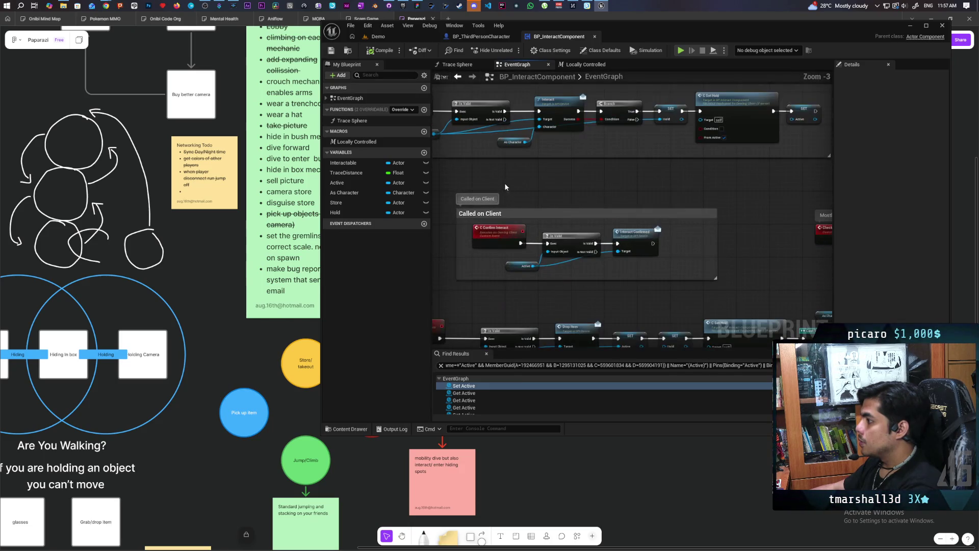
{"action": "left_click", "coordinate": [556, 214]}
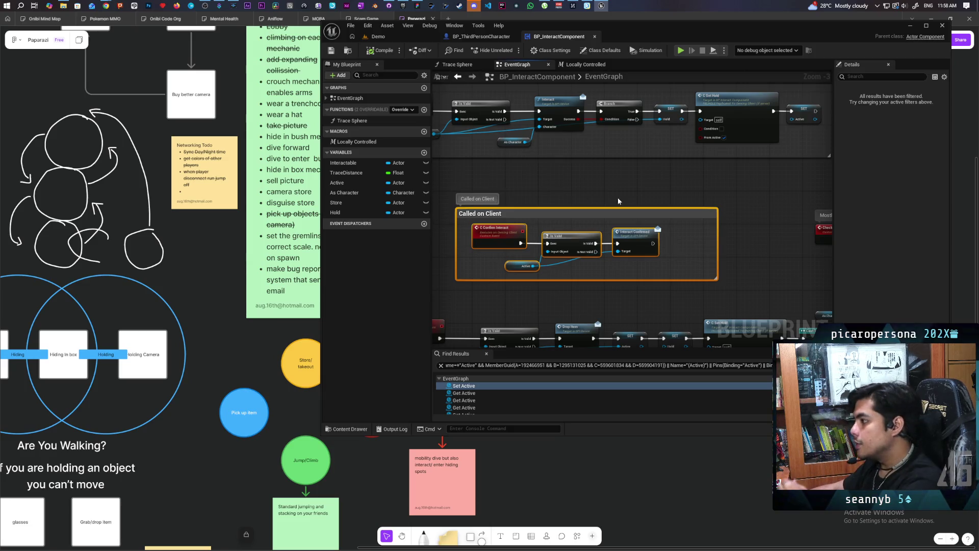
Play-test multi-client on the Demo level, walking the black gremlin over to pick up the camera prop
{"action": "left_click", "coordinate": [378, 36]}
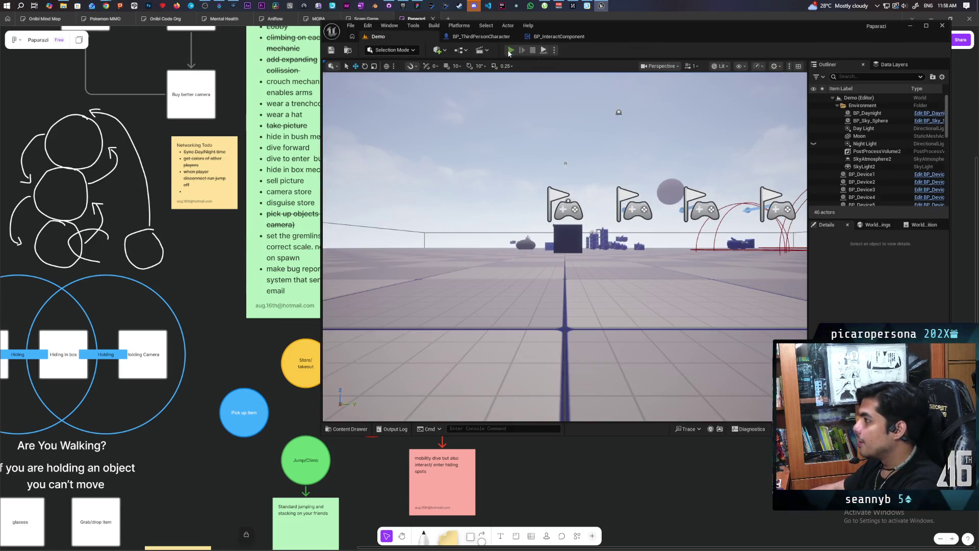
{"action": "key", "text": "alt+p"}
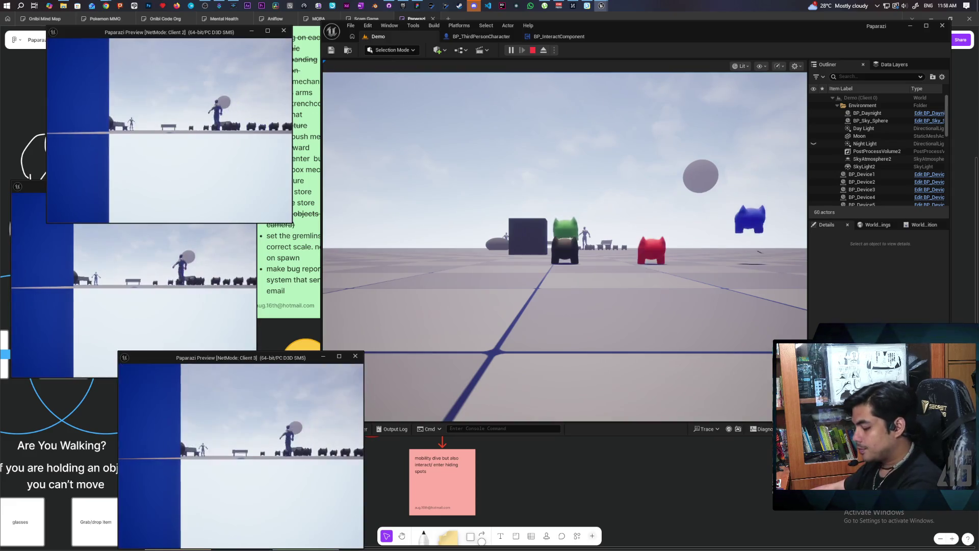
{"action": "key", "text": "alt+Tab"}
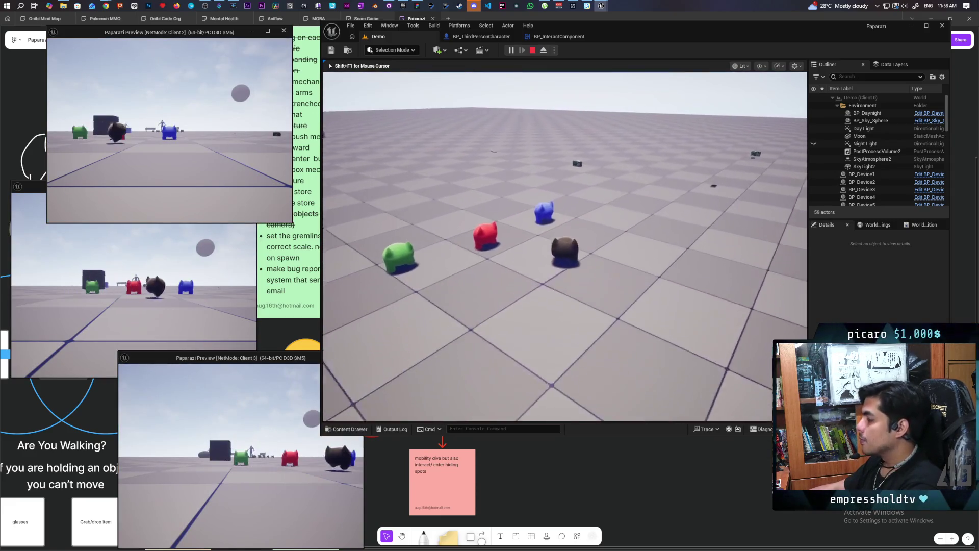
{"action": "key", "text": "w"}
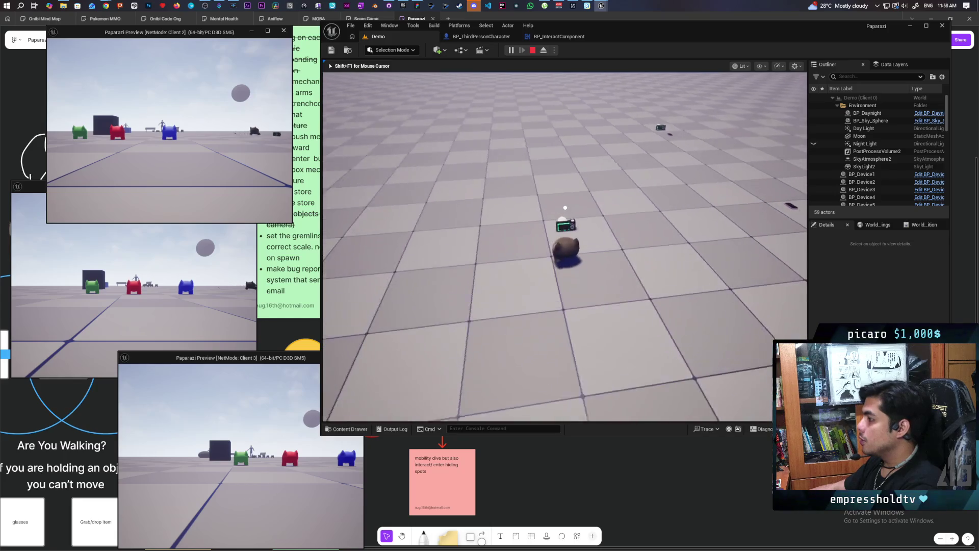
{"action": "key", "text": "w"}
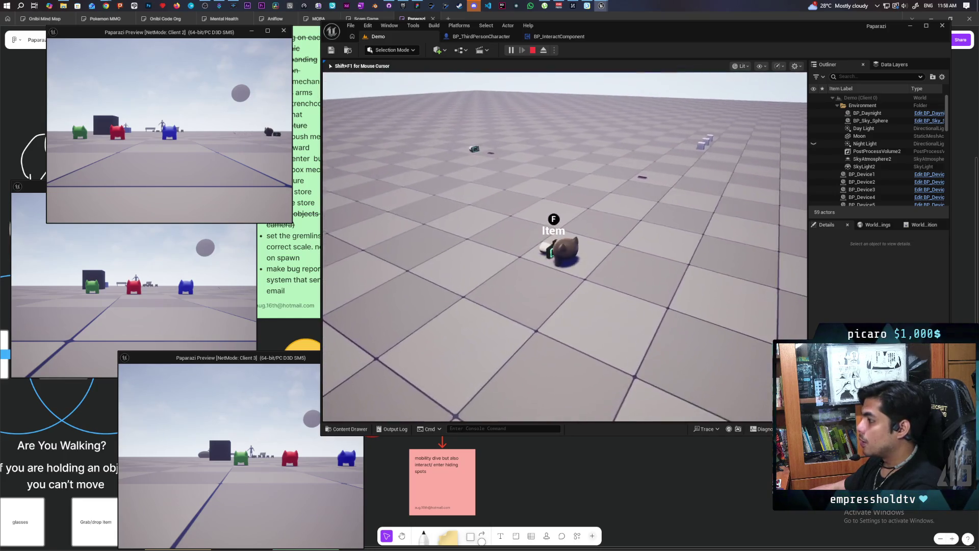
{"action": "key", "text": "f"}
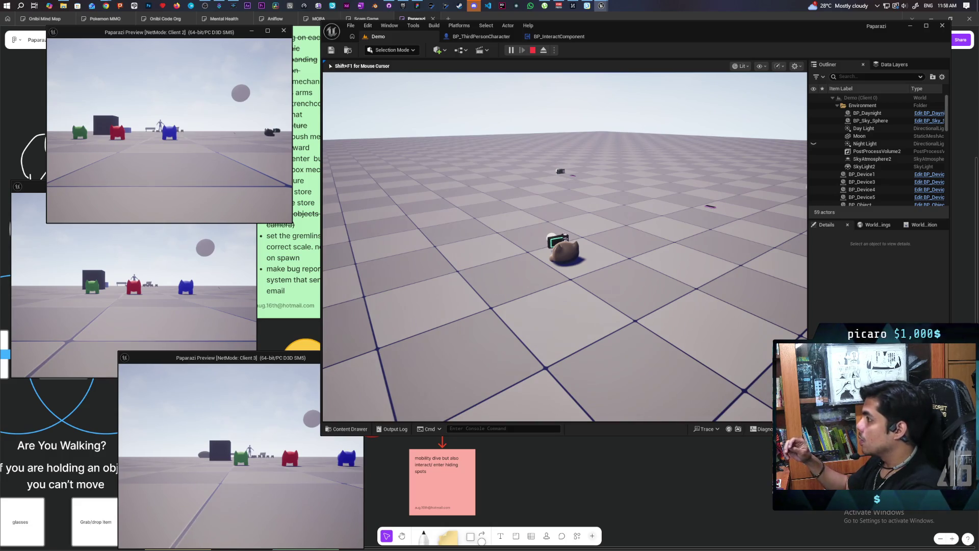
{"action": "key", "text": "Escape"}
Tick Condition on the C Set Hold node in BP_InteractComponent, then go back to the Demo level
{"action": "left_click", "coordinate": [481, 37]}
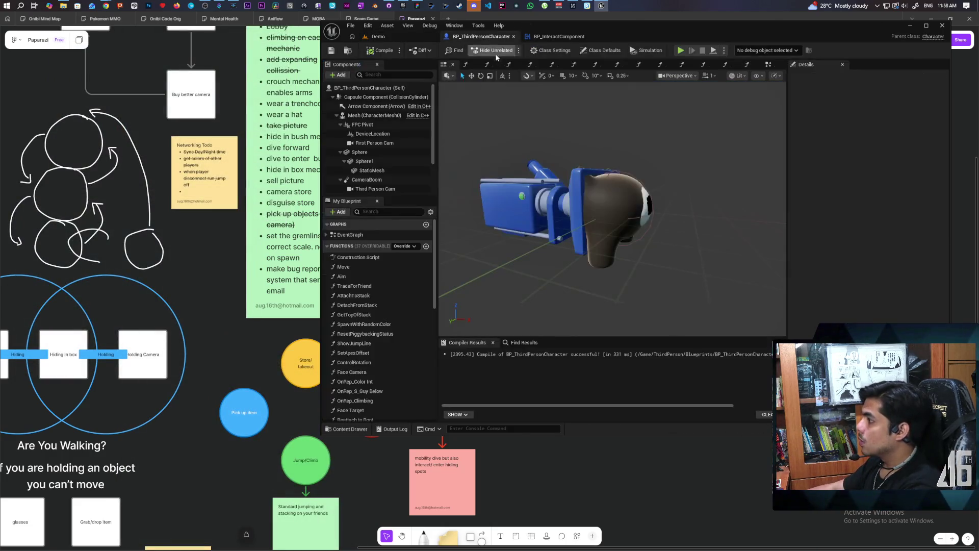
{"action": "left_click", "coordinate": [545, 37]}
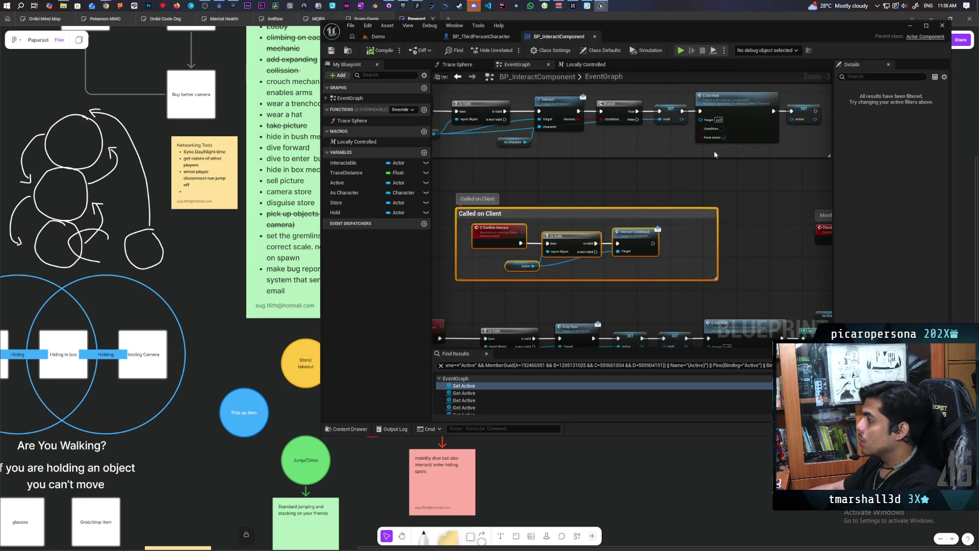
{"action": "left_click", "coordinate": [725, 132]}
{"action": "scroll", "coordinate": [711, 167], "scroll_direction": "down", "scroll_amount": 2}
{"action": "scroll", "coordinate": [711, 167], "scroll_direction": "up", "scroll_amount": 2}
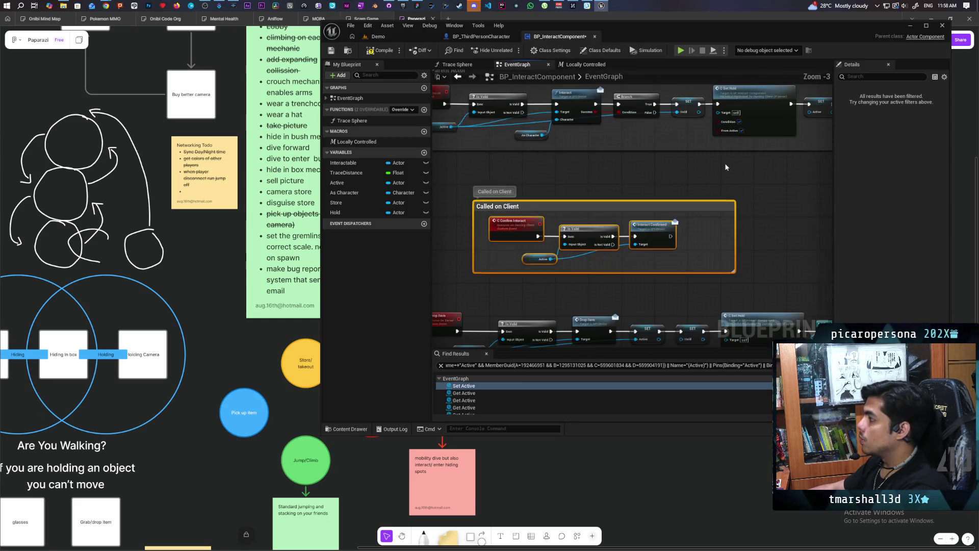
{"action": "left_click", "coordinate": [379, 37]}
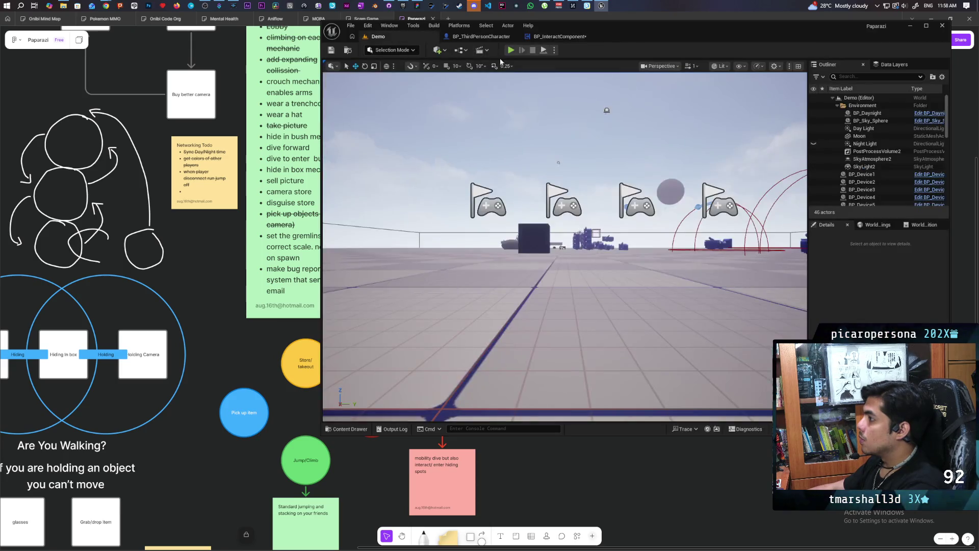
Run a quick multi-client test moving the black gremlin forward, then return to BP_InteractComponent
{"action": "key", "text": "alt+p"}
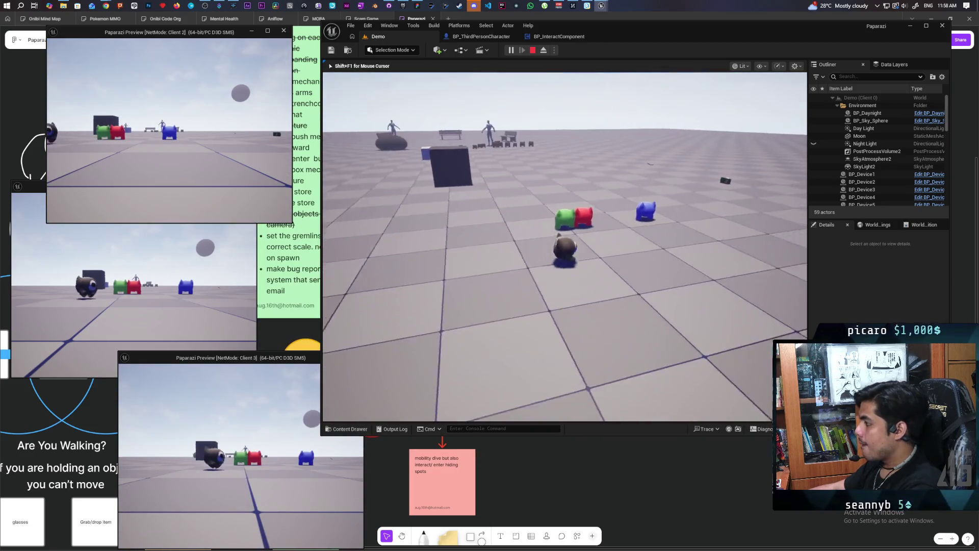
{"action": "key", "text": "w"}
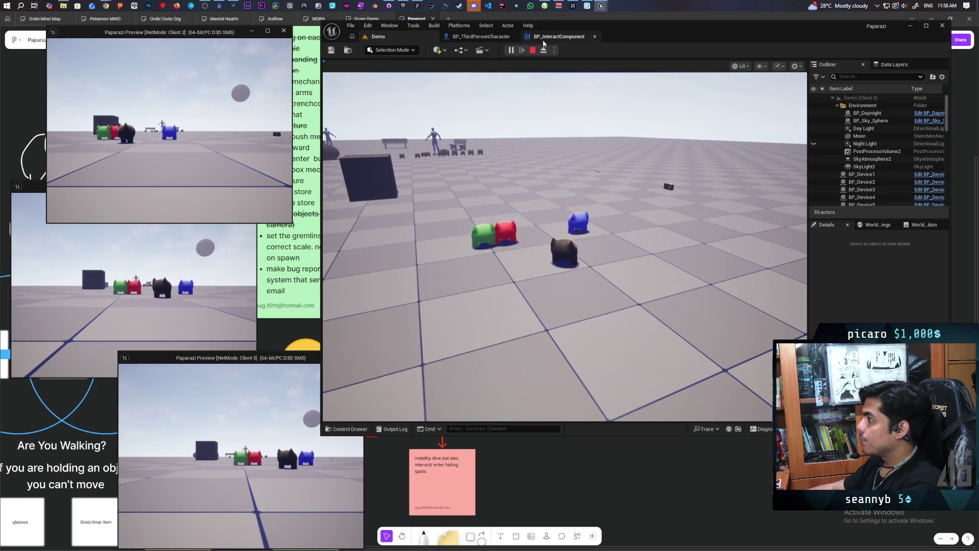
{"action": "key", "text": "Escape"}
{"action": "left_click", "coordinate": [559, 36]}
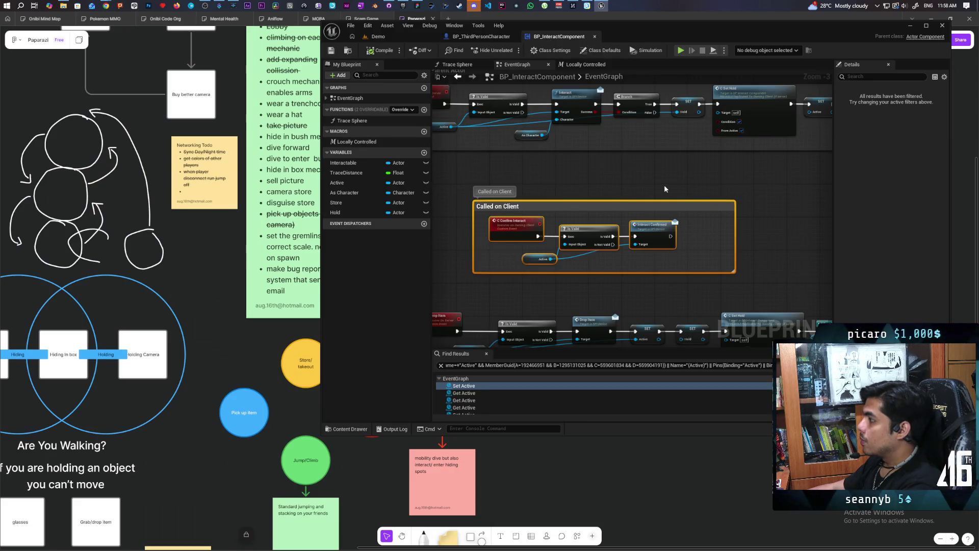
Find all references to the C Set Hold node in the event graph
{"action": "scroll", "coordinate": [664, 186], "scroll_direction": "down", "scroll_amount": 1}
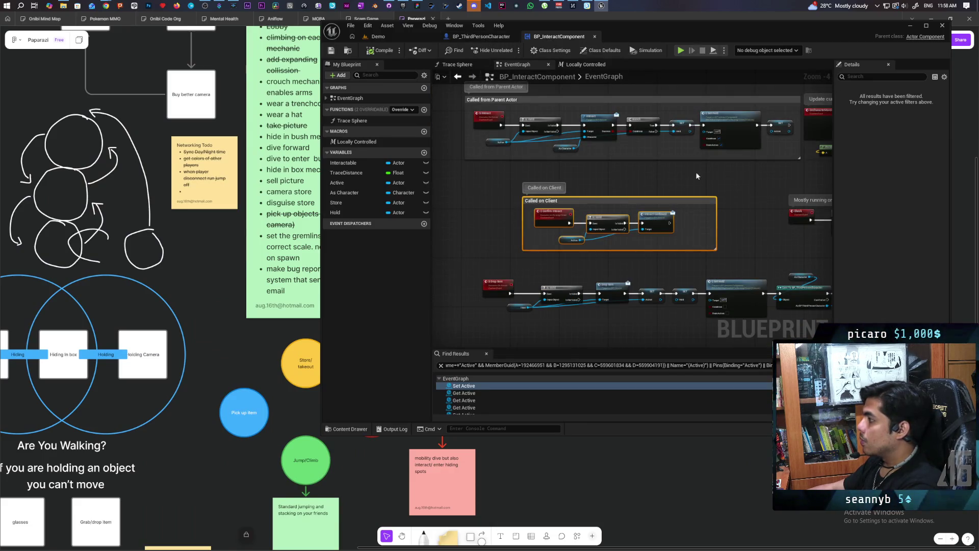
{"action": "scroll", "coordinate": [661, 220], "scroll_direction": "up", "scroll_amount": 3}
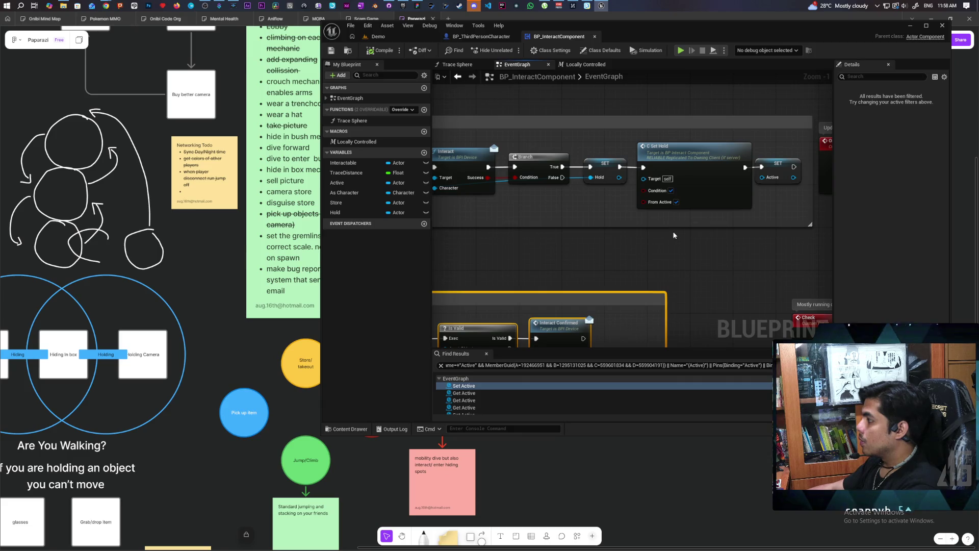
{"action": "scroll", "coordinate": [663, 260], "scroll_direction": "down", "scroll_amount": 4}
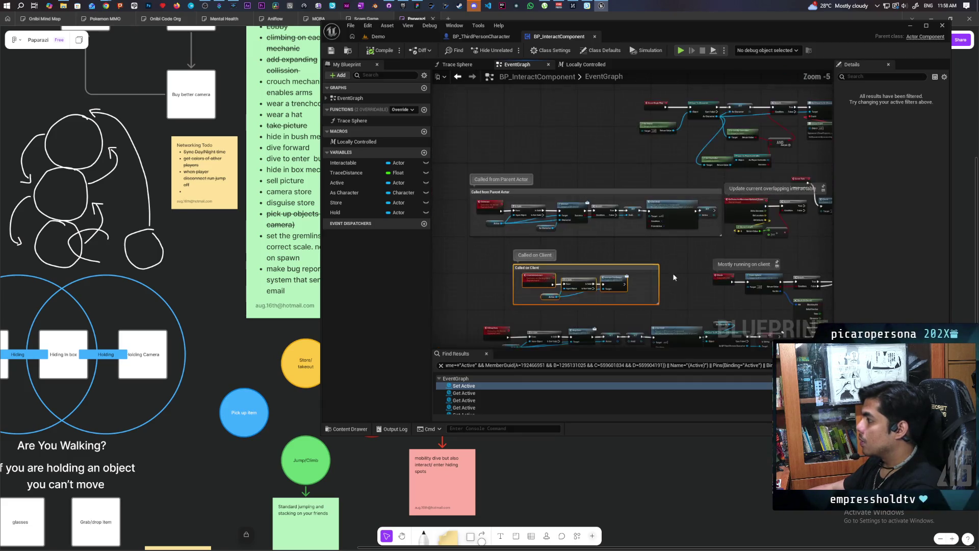
{"action": "scroll", "coordinate": [595, 193], "scroll_direction": "up", "scroll_amount": 2}
{"action": "mouse_move", "coordinate": [619, 266]}
{"action": "left_mouse_down"}
{"action": "mouse_move", "coordinate": [698, 277]}
{"action": "mouse_move", "coordinate": [657, 194]}
{"action": "mouse_move", "coordinate": [655, 239]}
{"action": "left_mouse_up"}
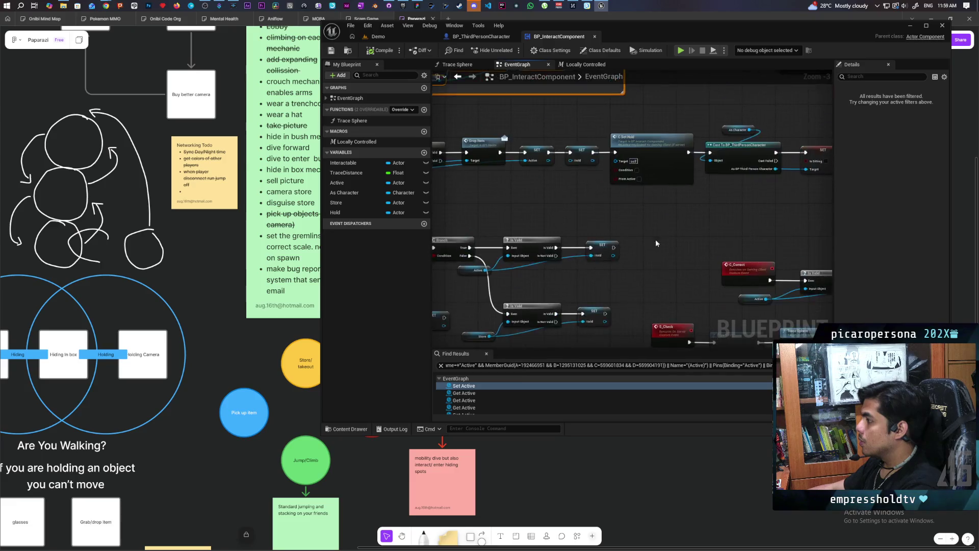
{"action": "scroll", "coordinate": [655, 240], "scroll_direction": "down", "scroll_amount": 2}
{"action": "mouse_move", "coordinate": [555, 284]}
{"action": "left_mouse_down"}
{"action": "mouse_move", "coordinate": [519, 227]}
{"action": "mouse_move", "coordinate": [546, 236]}
{"action": "mouse_move", "coordinate": [558, 201]}
{"action": "mouse_move", "coordinate": [714, 215]}
{"action": "mouse_move", "coordinate": [548, 289]}
{"action": "left_mouse_up"}
{"action": "scroll", "coordinate": [559, 205], "scroll_direction": "up", "scroll_amount": 2}
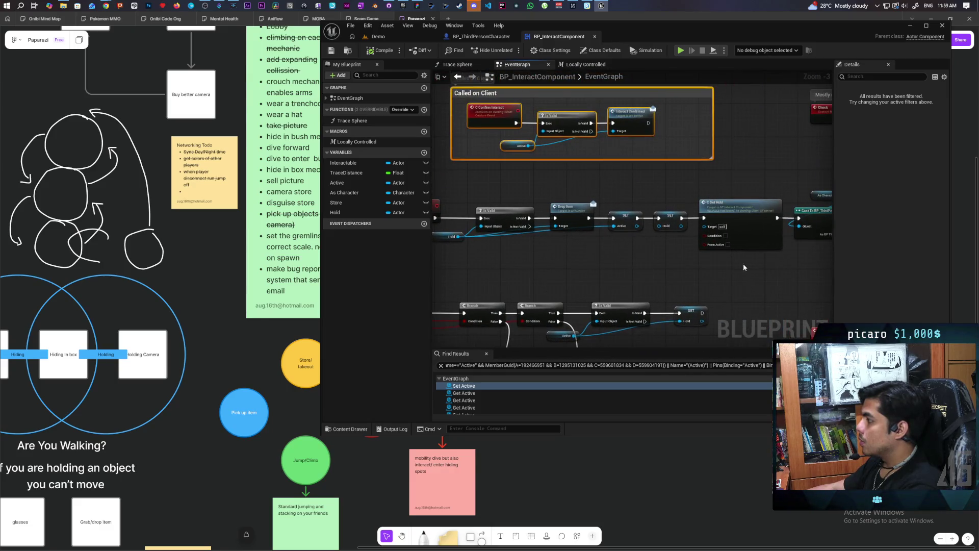
{"action": "left_click_drag", "start_coordinate": [743, 267], "coordinate": [712, 268]}
{"action": "right_click", "coordinate": [714, 219]}
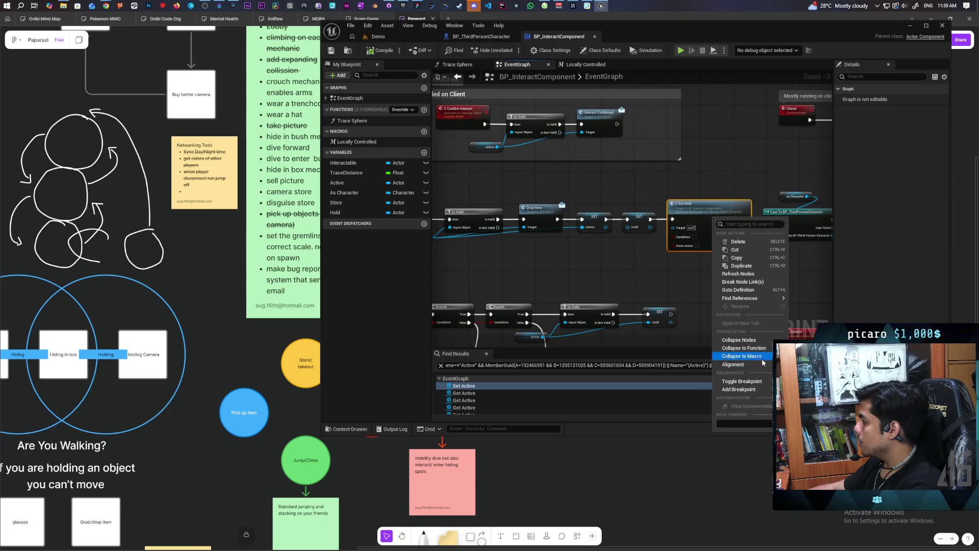
{"action": "mouse_move", "coordinate": [749, 298]}
{"action": "left_click", "coordinate": [816, 318]}
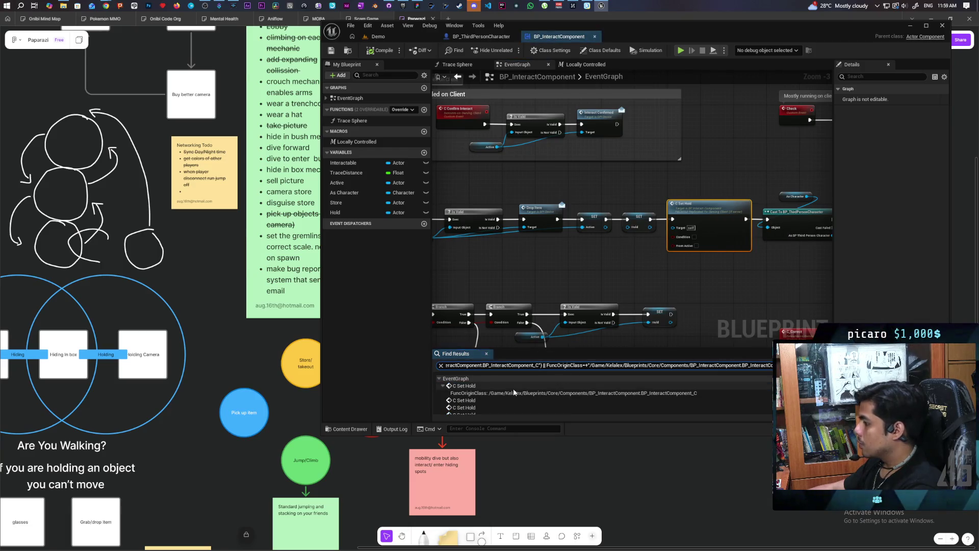
Inspect each C Set Hold call listed in Find Results, then go back to the Demo level
{"action": "left_click", "coordinate": [470, 407]}
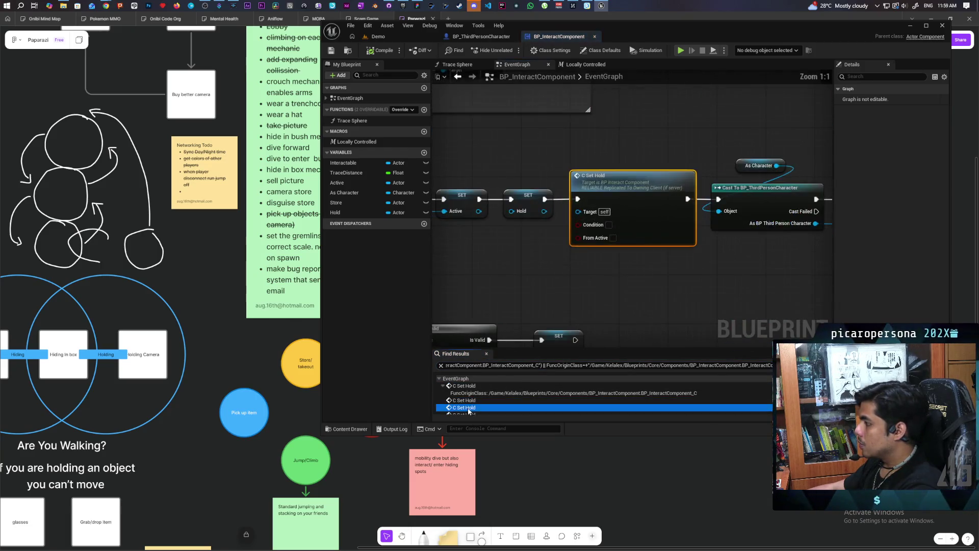
{"action": "left_click", "coordinate": [469, 408]}
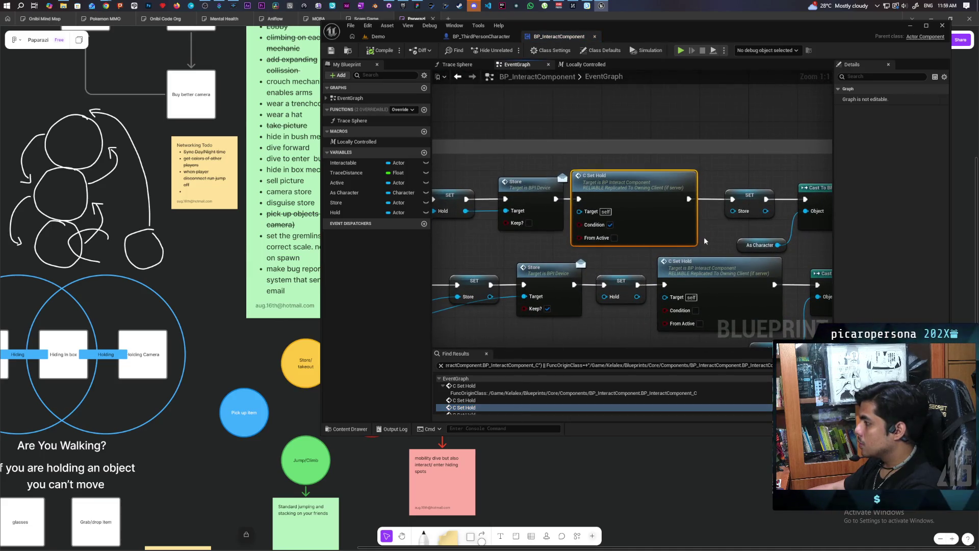
{"action": "scroll", "coordinate": [705, 241], "scroll_direction": "down", "scroll_amount": 4}
{"action": "left_click_drag", "start_coordinate": [624, 237], "coordinate": [722, 252]}
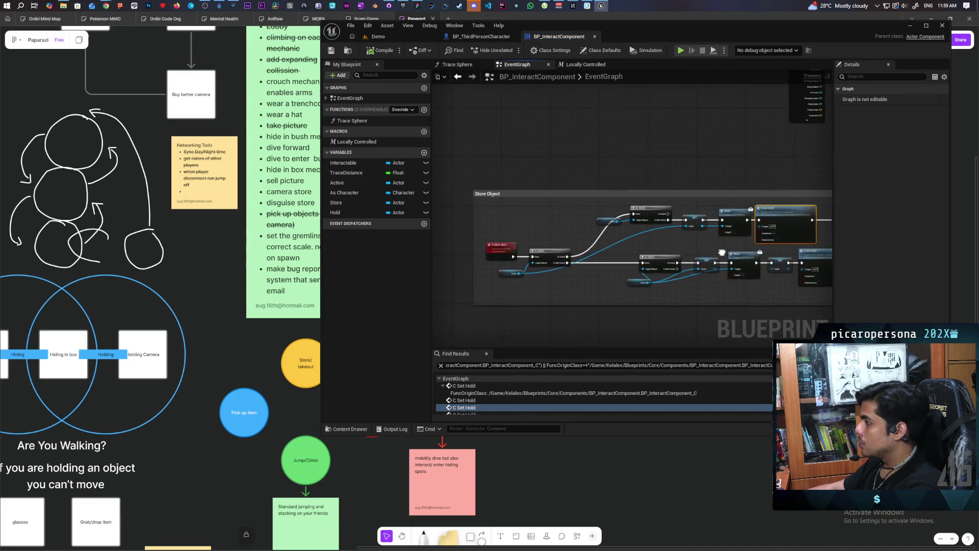
{"action": "scroll", "coordinate": [559, 264], "scroll_direction": "up", "scroll_amount": 1}
{"action": "left_click", "coordinate": [402, 36]}
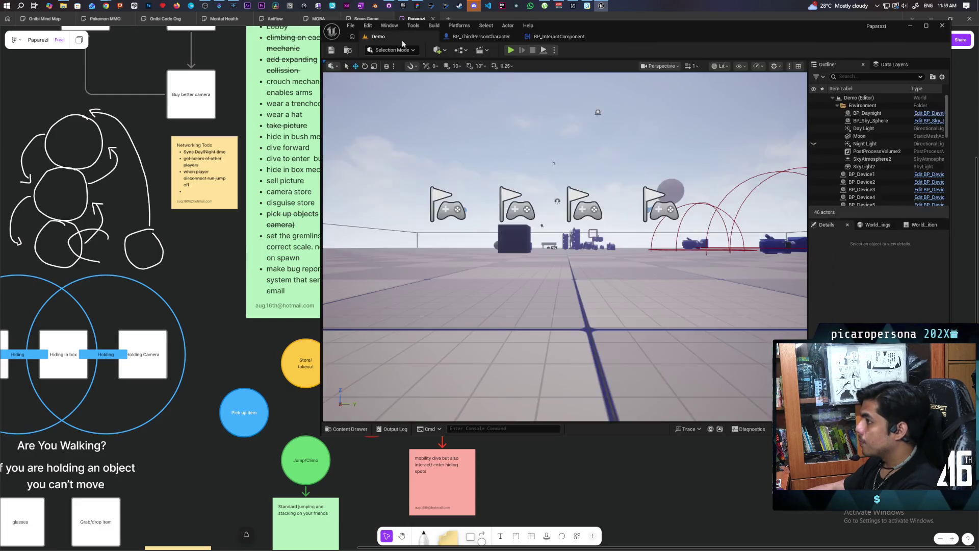
In a multi-client test, have the black gremlin pick up and drop the camera item
{"action": "left_click", "coordinate": [511, 50]}
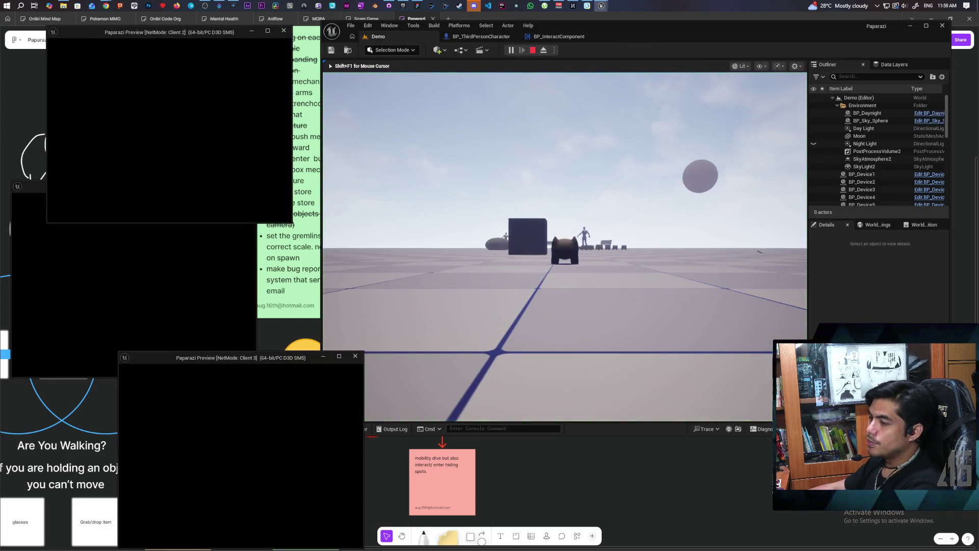
{"action": "key", "text": "alt+Tab"}
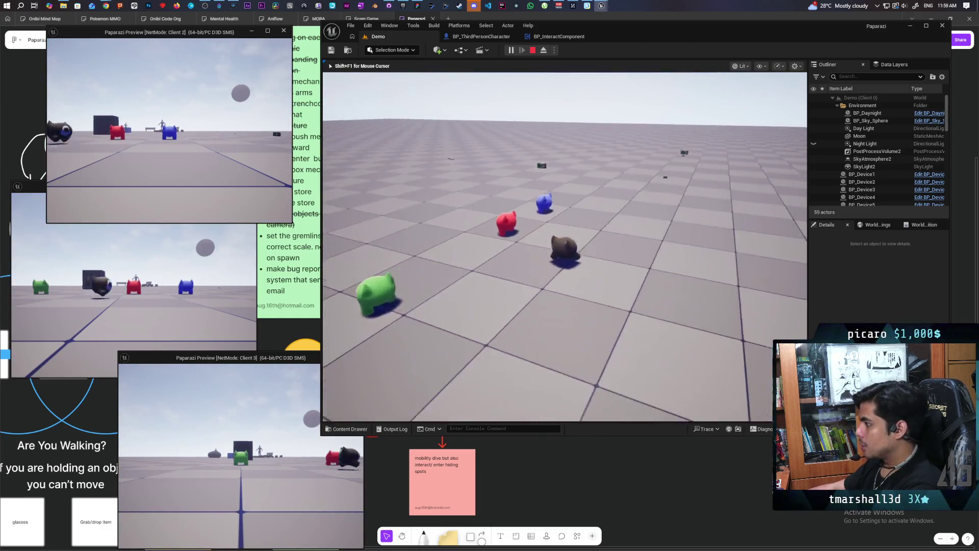
{"action": "key", "text": "w"}
{"action": "key", "text": "f"}
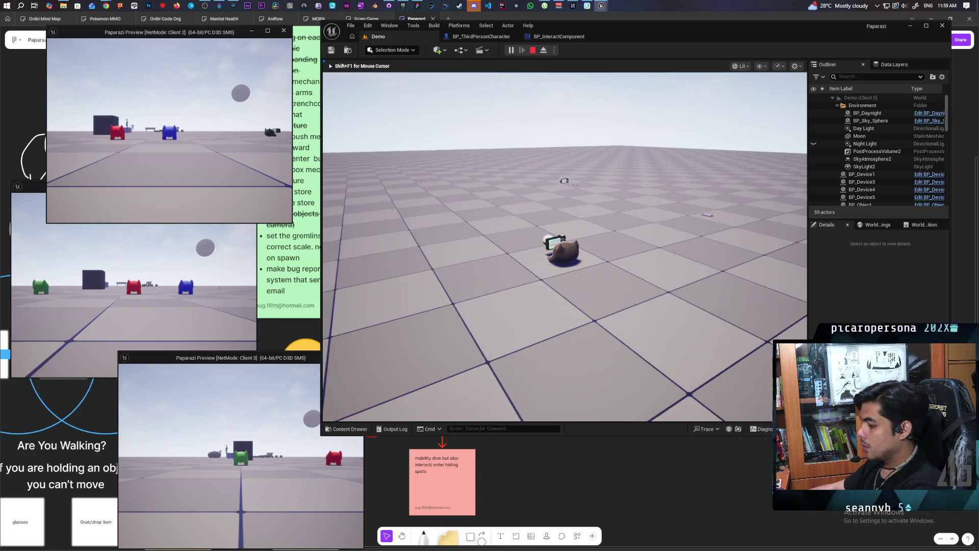
{"action": "key", "text": "f"}
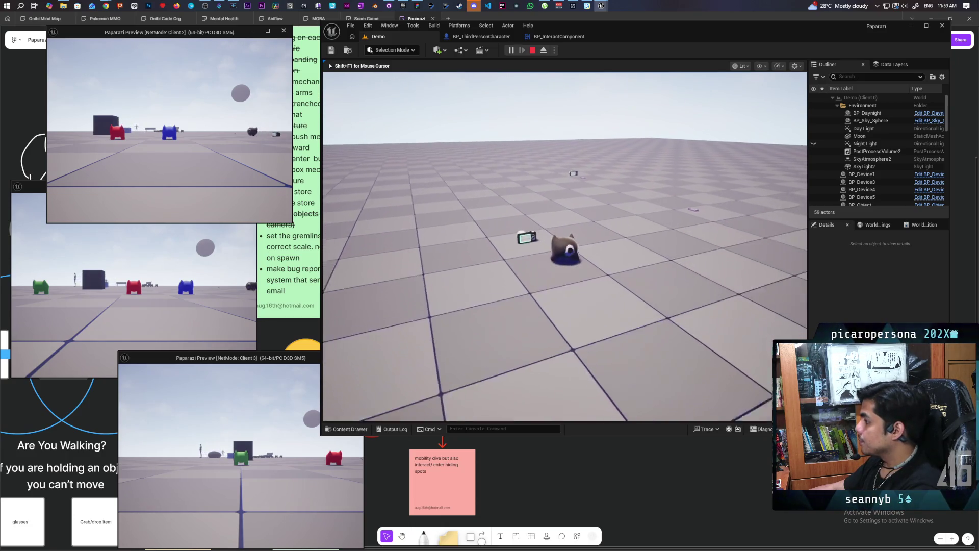
As Client 2, walk the blue gremlin to the camera item and pick it up
{"action": "key", "text": "alt+Tab"}
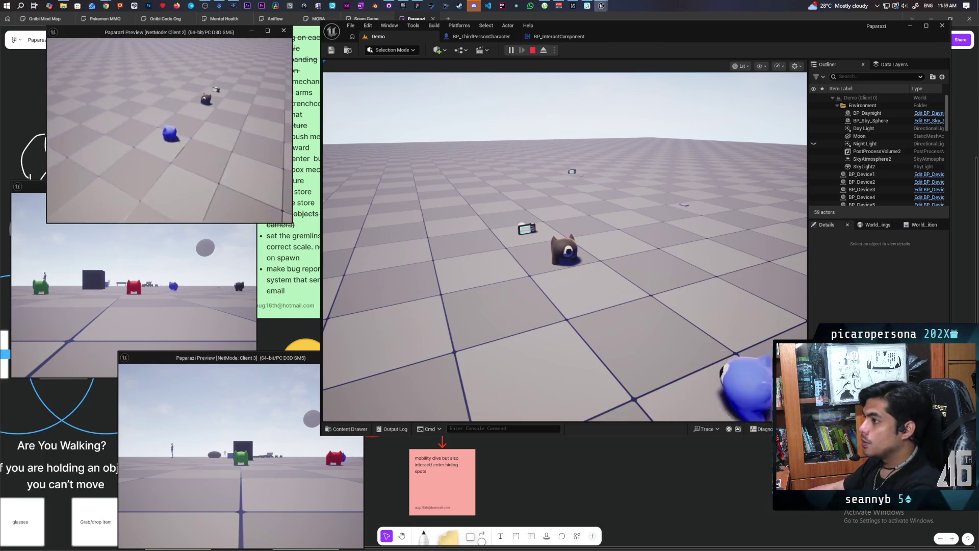
{"action": "key", "text": "w"}
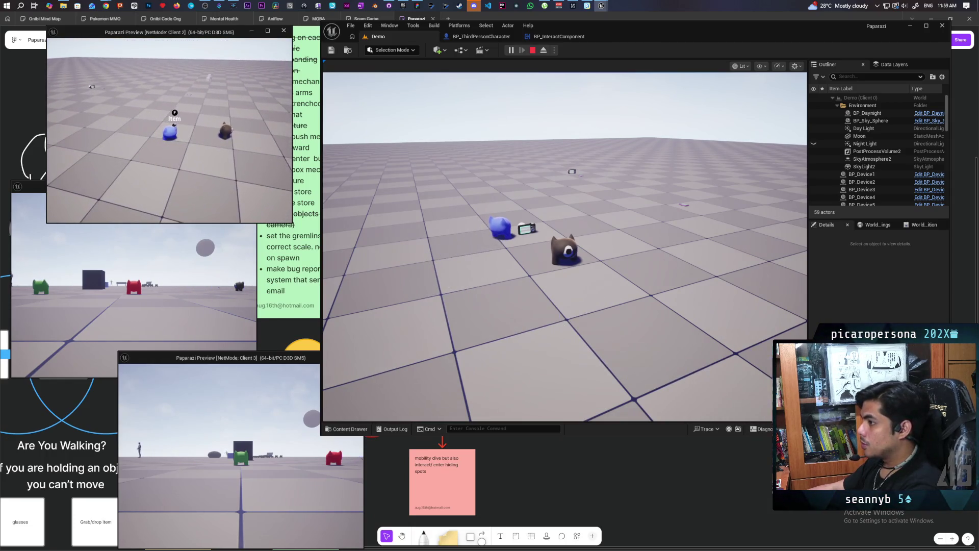
{"action": "key", "text": "f"}
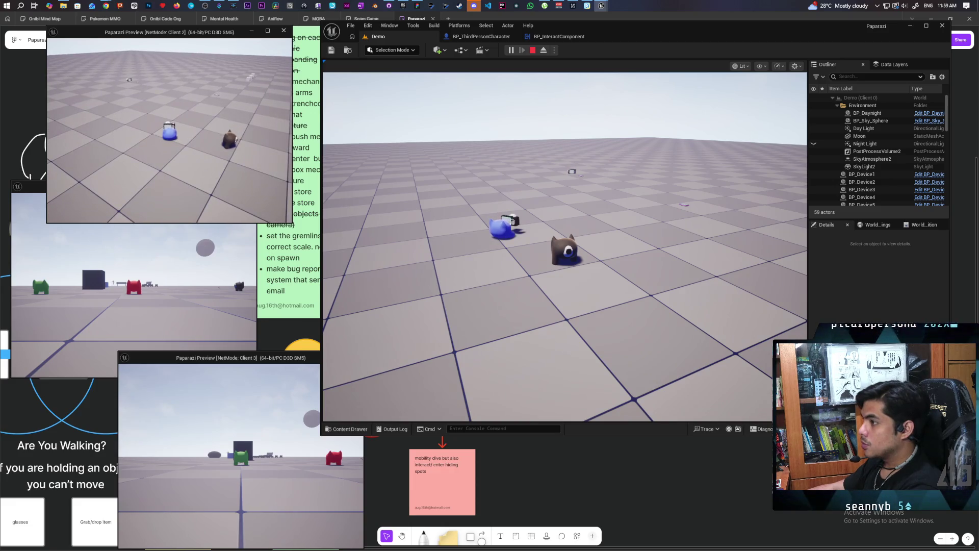
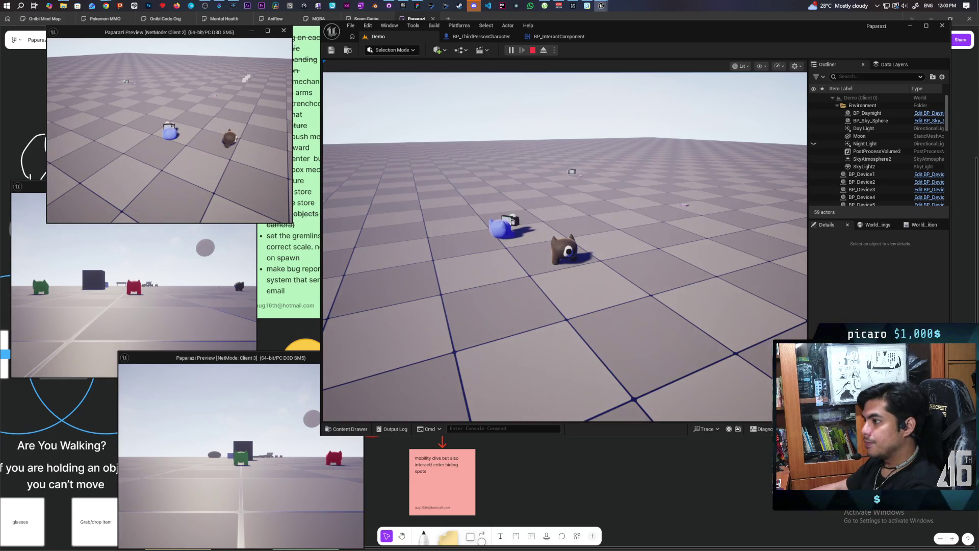
Drop the camera prop, re-pick it, then stop play and return to BP_ThirdPersonCharacter
{"action": "key", "text": "e"}
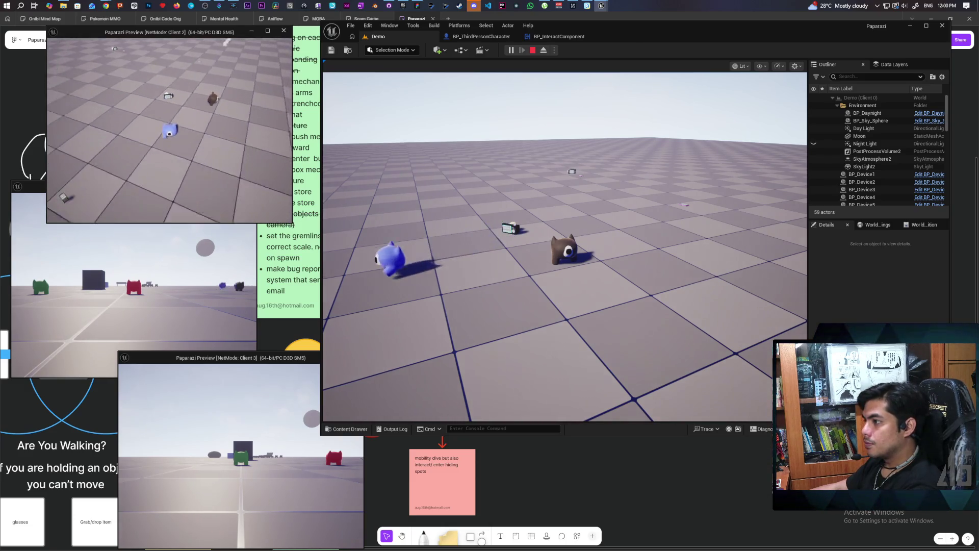
{"action": "key", "text": "w"}
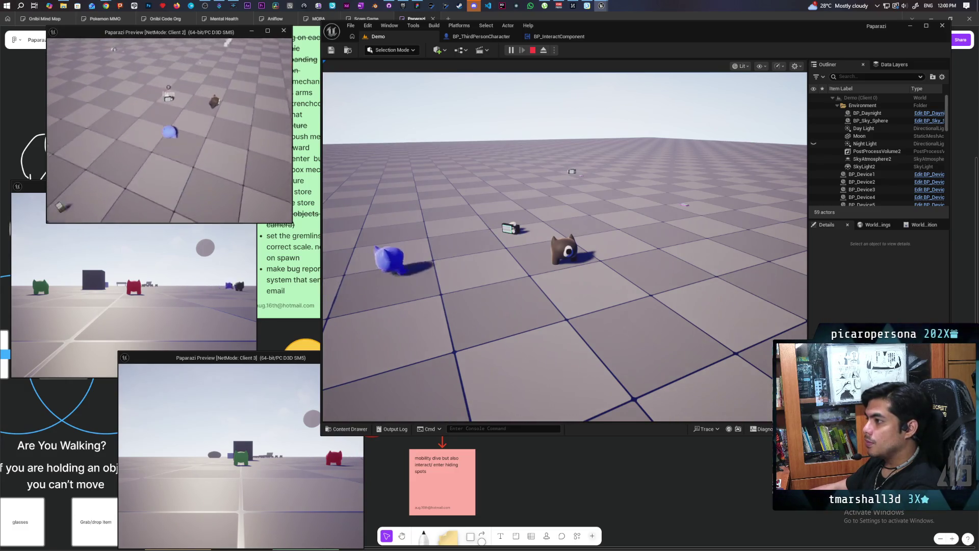
{"action": "key", "text": "w"}
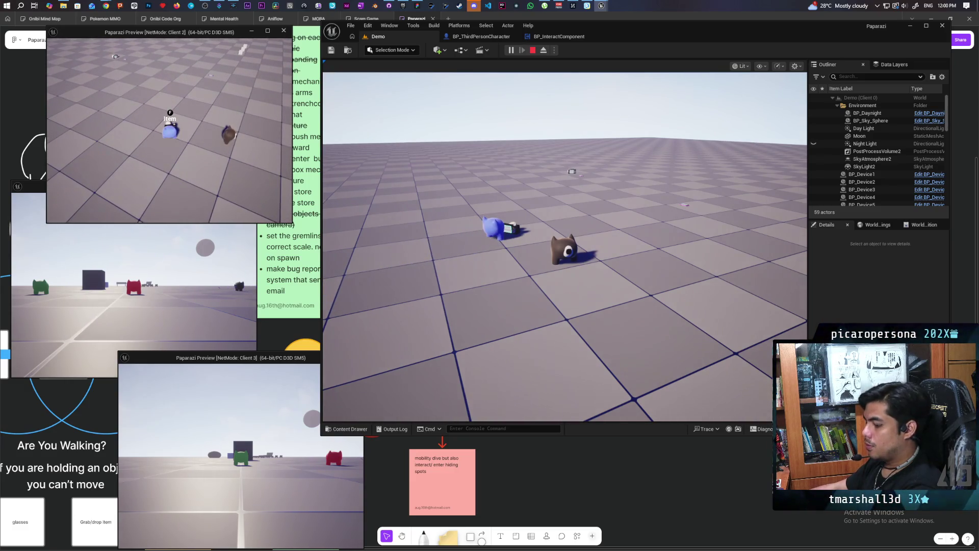
{"action": "key", "text": "f"}
{"action": "key", "text": "f"}
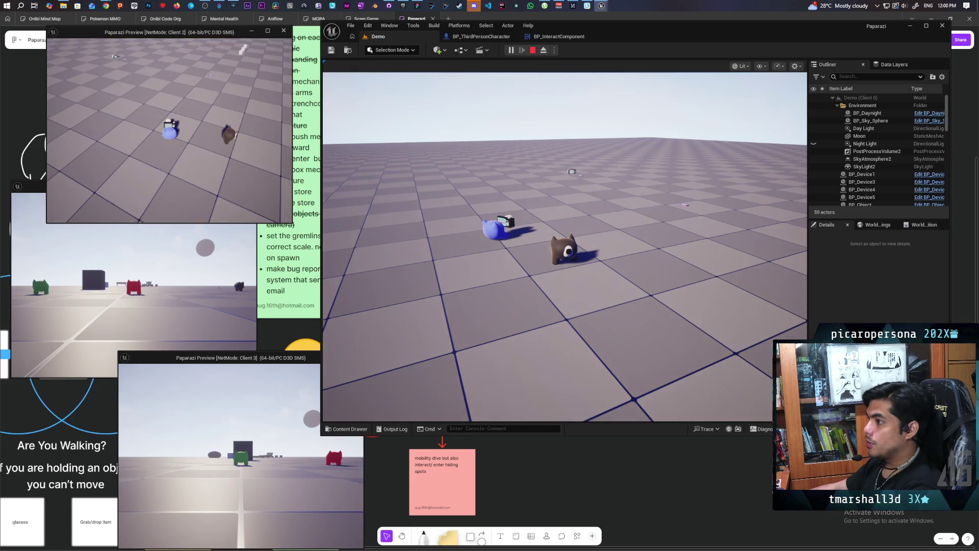
{"action": "key", "text": "f"}
{"action": "key", "text": "f"}
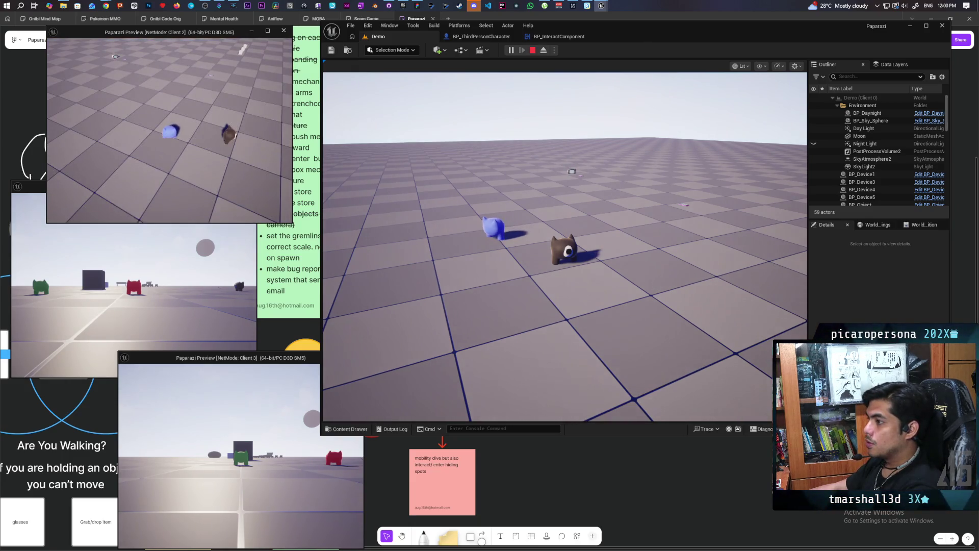
{"action": "key", "text": "Escape"}
{"action": "left_click", "coordinate": [480, 37]}
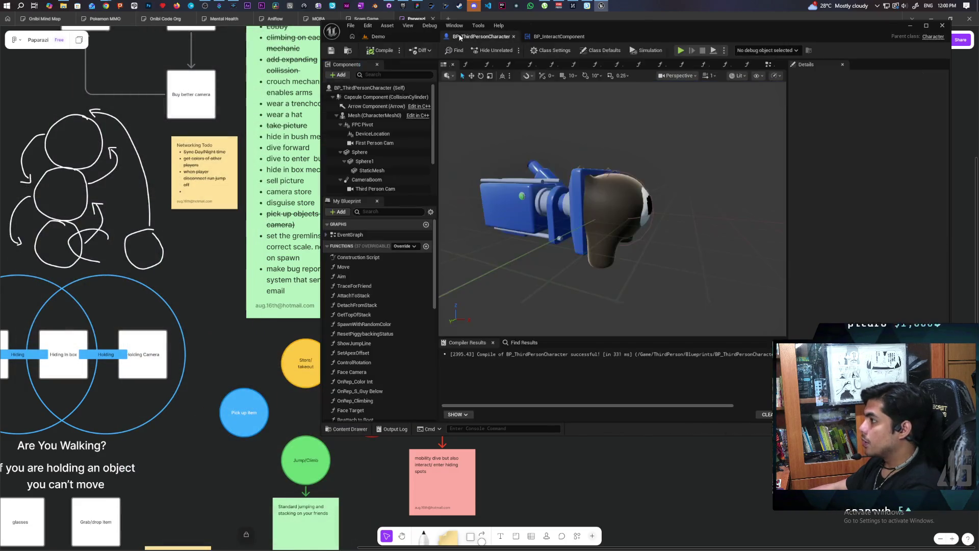
Switch to the BP_InteractComponent blueprint and survey its EventGraph node groups
{"action": "left_click", "coordinate": [549, 36]}
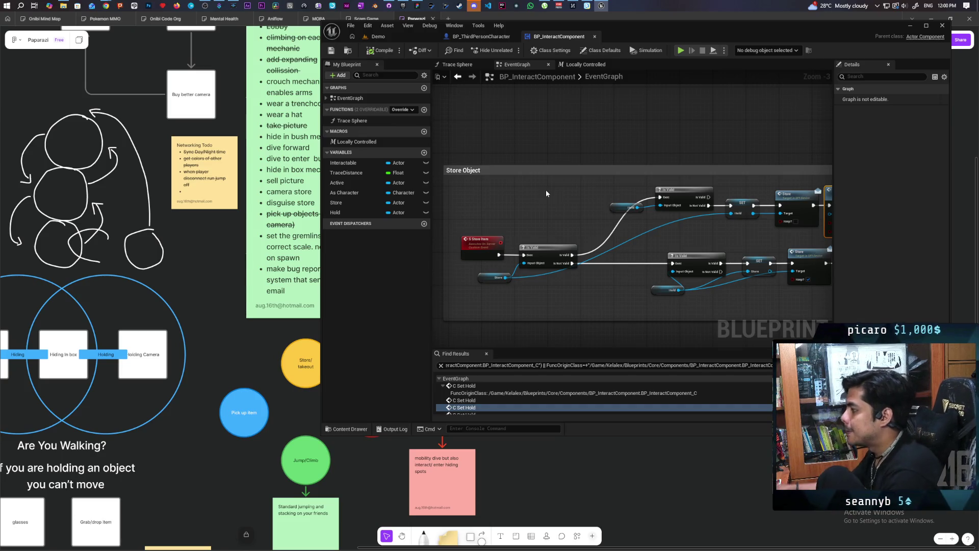
{"action": "scroll", "coordinate": [546, 163], "scroll_direction": "down", "scroll_amount": 7}
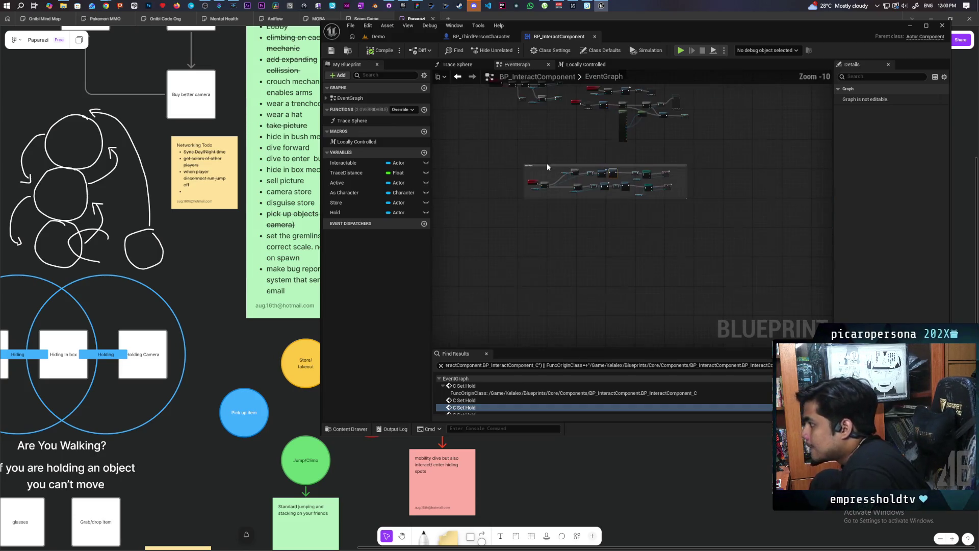
{"action": "scroll", "coordinate": [563, 296], "scroll_direction": "up", "scroll_amount": 8}
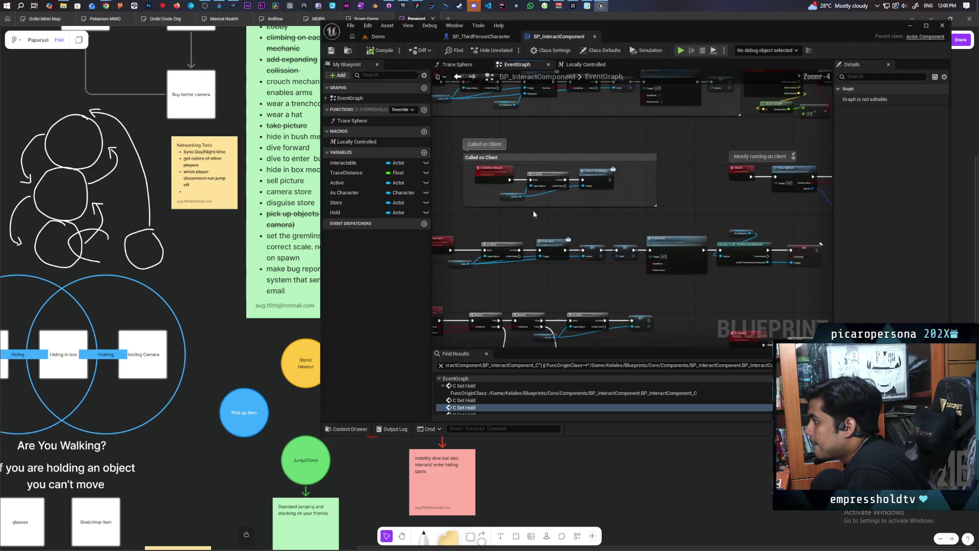
{"action": "scroll", "coordinate": [577, 256], "scroll_direction": "down", "scroll_amount": 1}
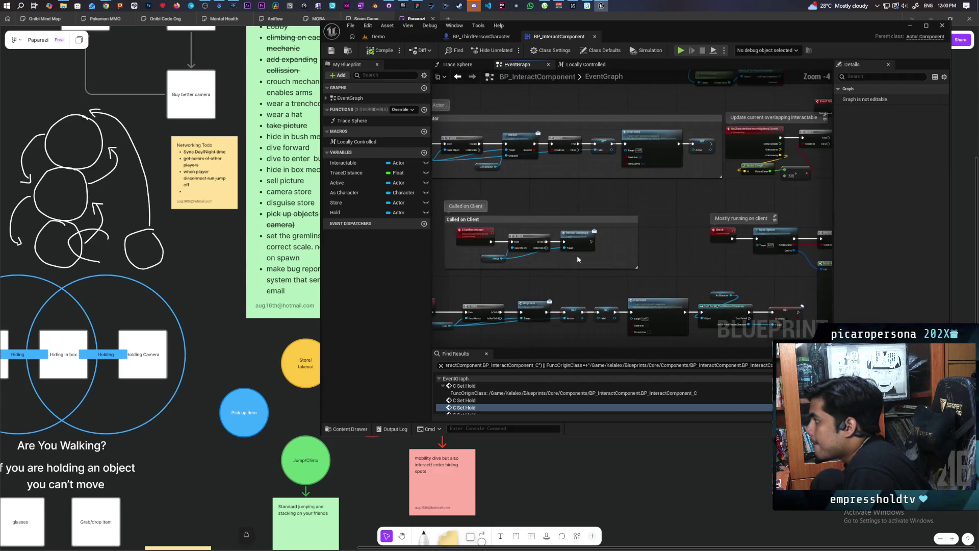
{"action": "scroll", "coordinate": [617, 244], "scroll_direction": "down", "scroll_amount": 1}
{"action": "mouse_move", "coordinate": [617, 243]}
{"action": "left_mouse_down"}
{"action": "mouse_move", "coordinate": [673, 237]}
{"action": "mouse_move", "coordinate": [637, 221]}
{"action": "mouse_move", "coordinate": [592, 126]}
{"action": "mouse_move", "coordinate": [588, 145]}
{"action": "left_mouse_up"}
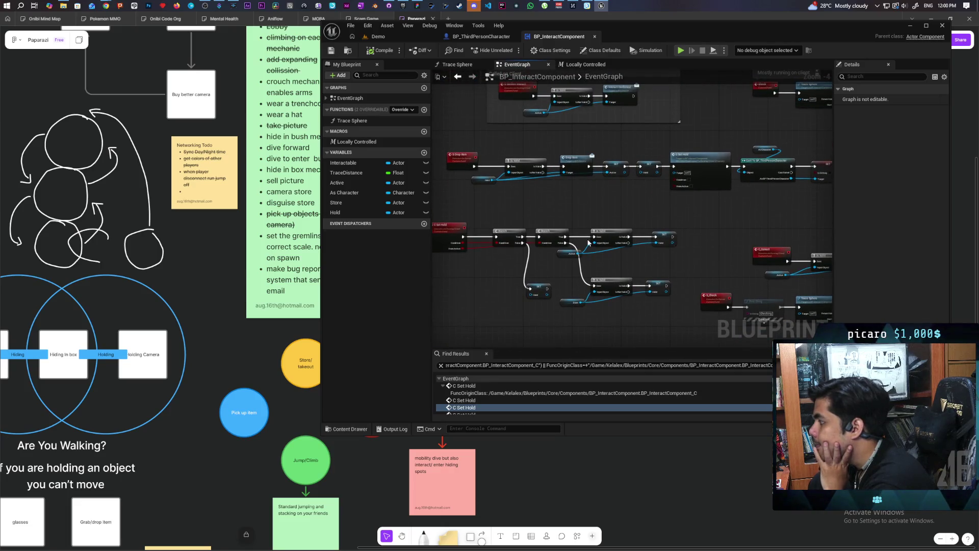
{"action": "mouse_move", "coordinate": [588, 242]}
{"action": "left_mouse_down"}
{"action": "mouse_move", "coordinate": [599, 227]}
{"action": "mouse_move", "coordinate": [534, 246]}
{"action": "left_mouse_up"}
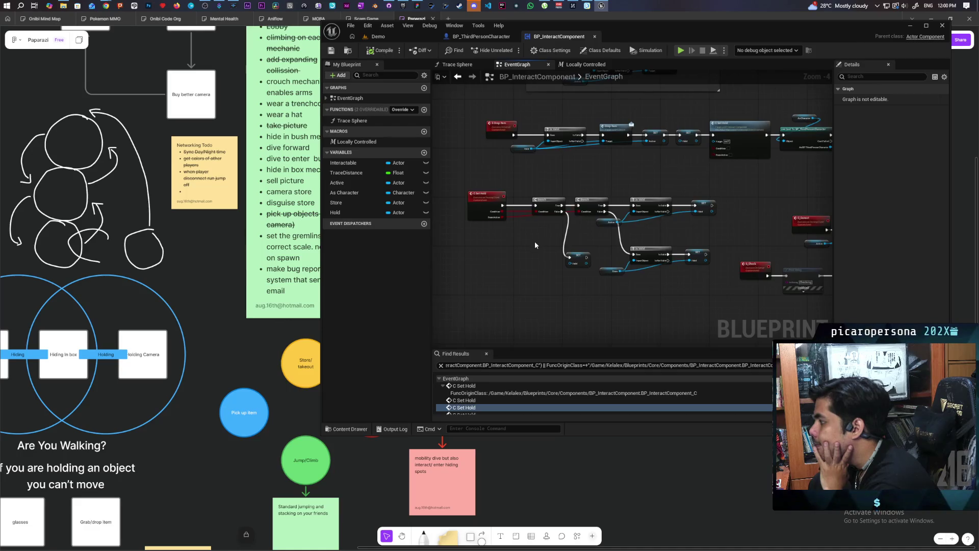
{"action": "scroll", "coordinate": [534, 240], "scroll_direction": "down", "scroll_amount": 1}
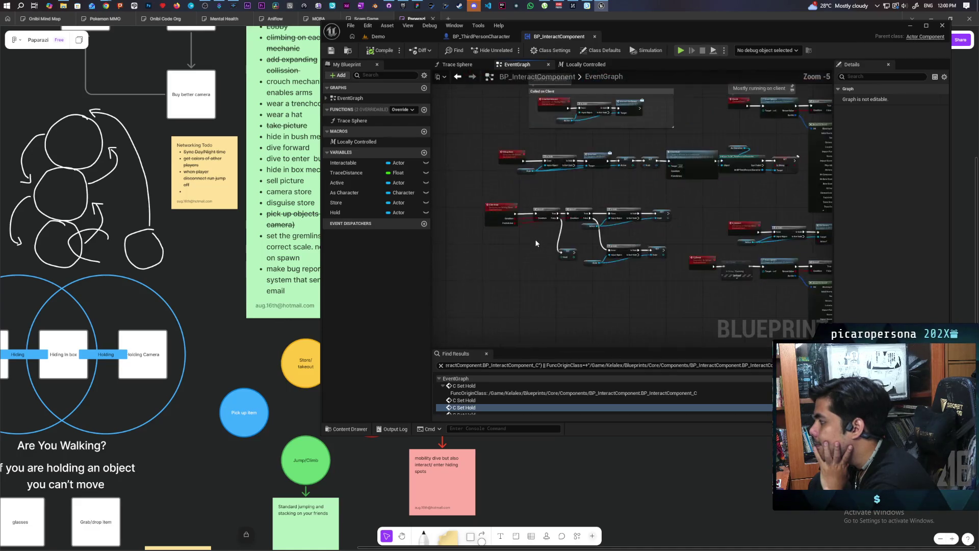
Jump to the next C Set Hold search result and nudge the upper C Set Hold node right
{"action": "key", "text": "Return"}
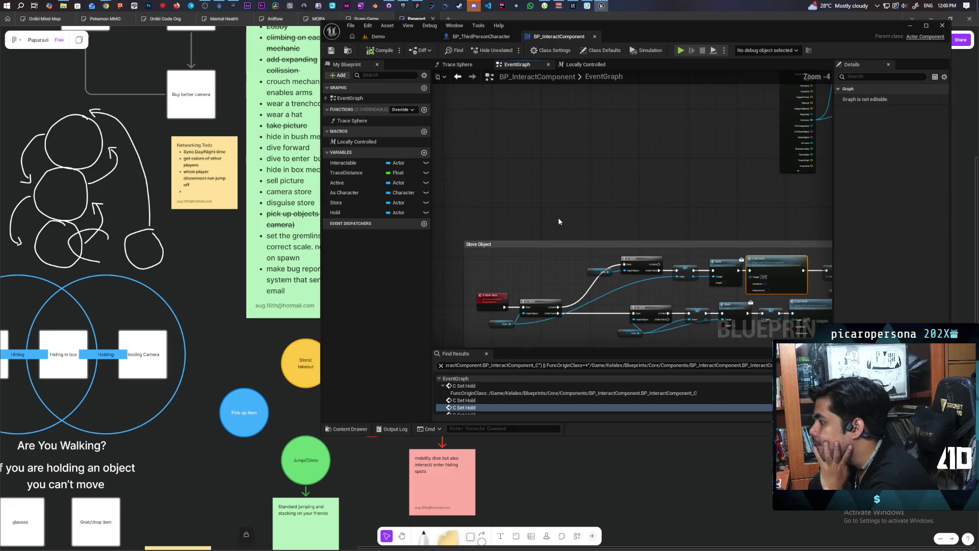
{"action": "mouse_move", "coordinate": [589, 220]}
{"action": "left_mouse_down"}
{"action": "mouse_move", "coordinate": [493, 121]}
{"action": "mouse_move", "coordinate": [551, 118]}
{"action": "mouse_move", "coordinate": [559, 131]}
{"action": "mouse_move", "coordinate": [748, 149]}
{"action": "mouse_move", "coordinate": [750, 170]}
{"action": "mouse_move", "coordinate": [646, 192]}
{"action": "mouse_move", "coordinate": [645, 258]}
{"action": "mouse_move", "coordinate": [609, 96]}
{"action": "mouse_move", "coordinate": [541, 163]}
{"action": "left_mouse_up"}
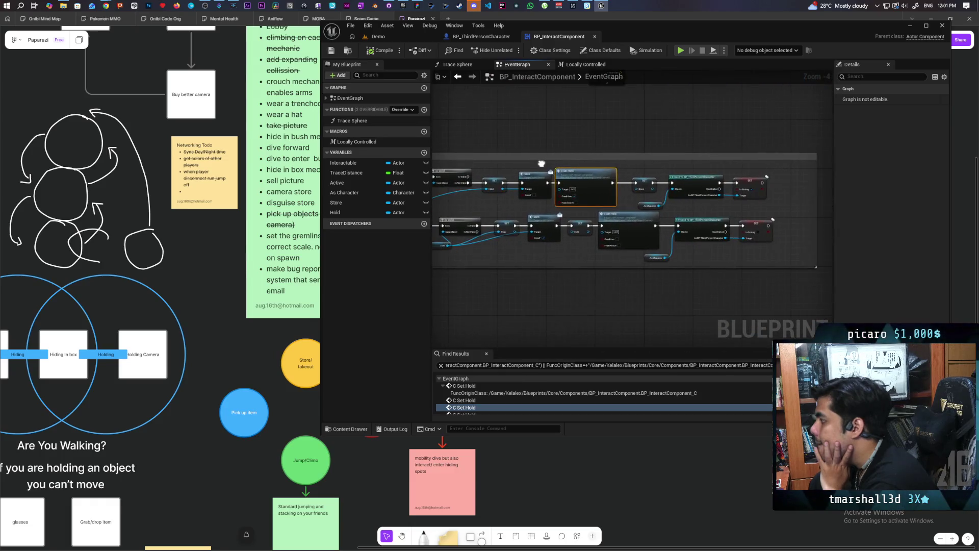
{"action": "scroll", "coordinate": [612, 158], "scroll_direction": "up", "scroll_amount": 2}
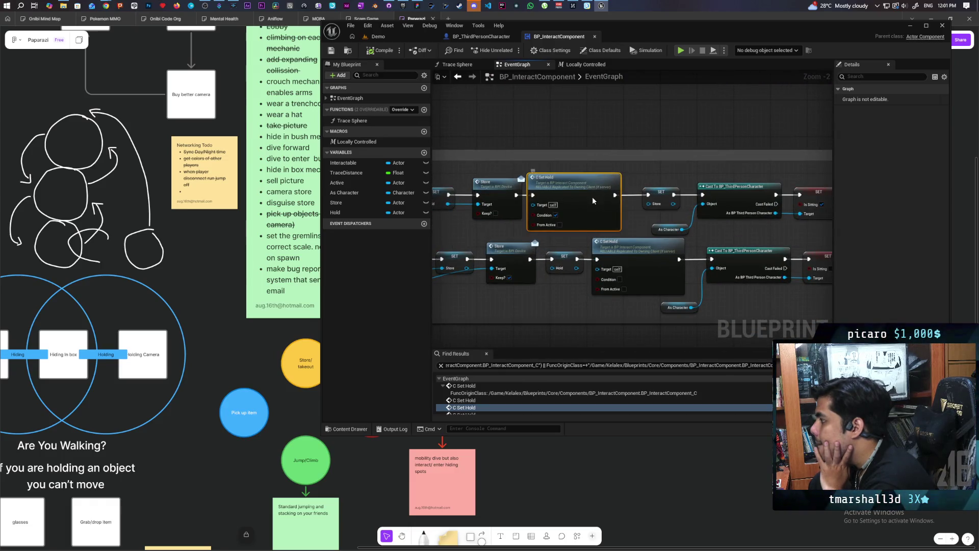
{"action": "left_click_drag", "start_coordinate": [592, 197], "coordinate": [597, 197]}
{"action": "mouse_move", "coordinate": [544, 128]}
{"action": "left_mouse_down"}
{"action": "mouse_move", "coordinate": [566, 164]}
{"action": "mouse_move", "coordinate": [607, 179]}
{"action": "mouse_move", "coordinate": [602, 169]}
{"action": "mouse_move", "coordinate": [587, 140]}
{"action": "mouse_move", "coordinate": [575, 141]}
{"action": "mouse_move", "coordinate": [580, 200]}
{"action": "mouse_move", "coordinate": [646, 160]}
{"action": "mouse_move", "coordinate": [699, 270]}
{"action": "mouse_move", "coordinate": [552, 173]}
{"action": "mouse_move", "coordinate": [669, 267]}
{"action": "mouse_move", "coordinate": [653, 253]}
{"action": "mouse_move", "coordinate": [631, 280]}
{"action": "left_mouse_up"}
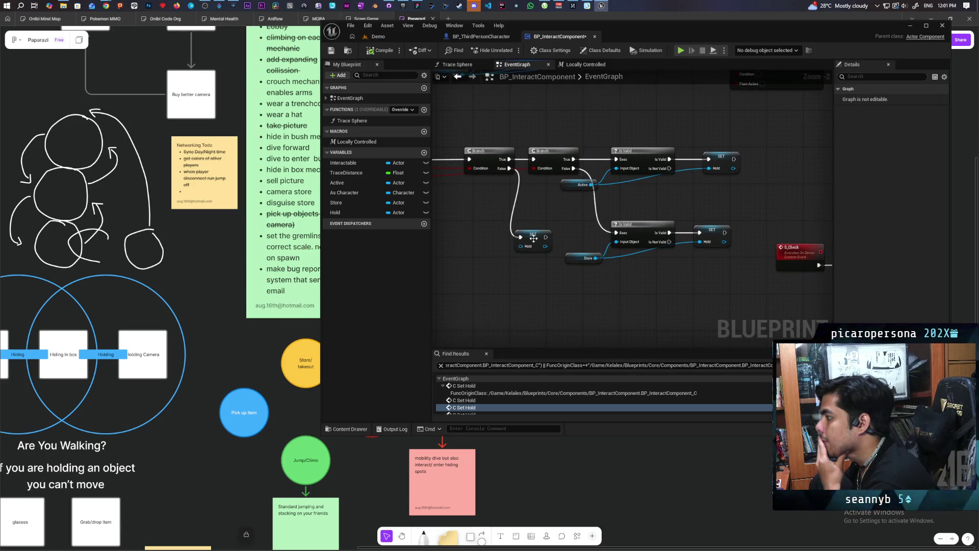
Bring Store and Hold variable nodes into the graph and delete the SET Hold node
{"action": "left_click_drag", "start_coordinate": [535, 243], "coordinate": [485, 243]}
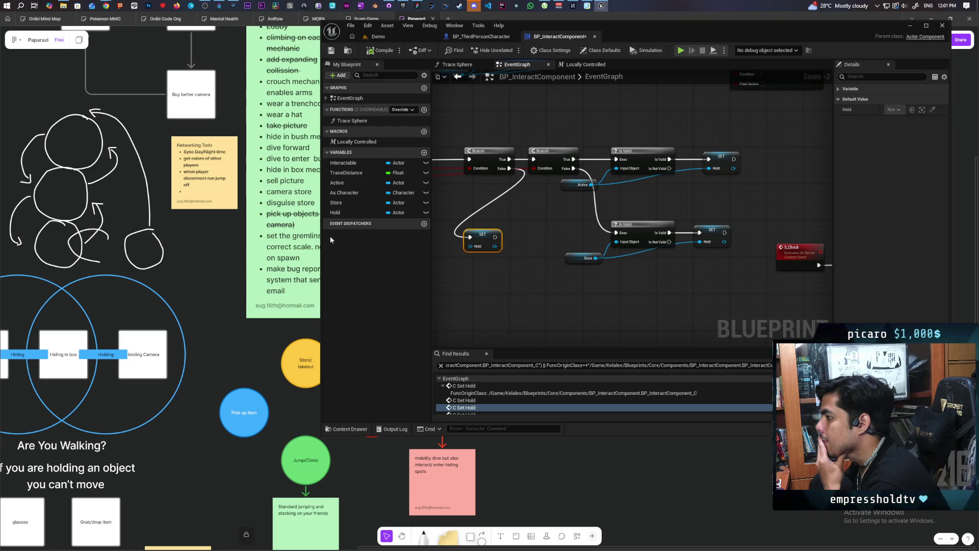
{"action": "mouse_move", "coordinate": [336, 202]}
{"action": "left_mouse_down"}
{"action": "mouse_move", "coordinate": [511, 237]}
{"action": "mouse_move", "coordinate": [510, 172]}
{"action": "mouse_move", "coordinate": [547, 182]}
{"action": "mouse_move", "coordinate": [546, 230]}
{"action": "left_mouse_up"}
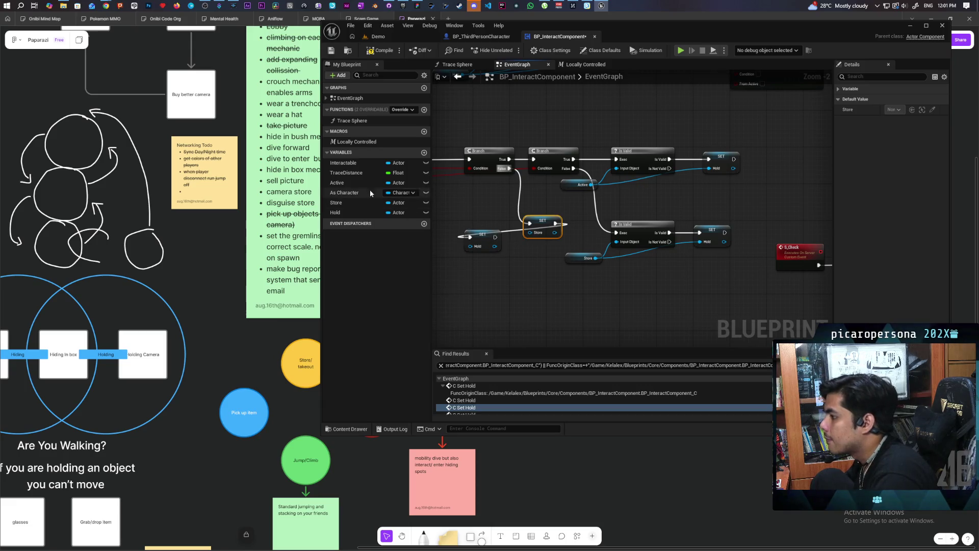
{"action": "mouse_move", "coordinate": [336, 212]}
{"action": "left_mouse_down"}
{"action": "mouse_move", "coordinate": [526, 238]}
{"action": "mouse_move", "coordinate": [494, 239]}
{"action": "mouse_move", "coordinate": [477, 215]}
{"action": "mouse_move", "coordinate": [447, 241]}
{"action": "mouse_move", "coordinate": [488, 256]}
{"action": "left_mouse_up"}
{"action": "key", "text": "Delete"}
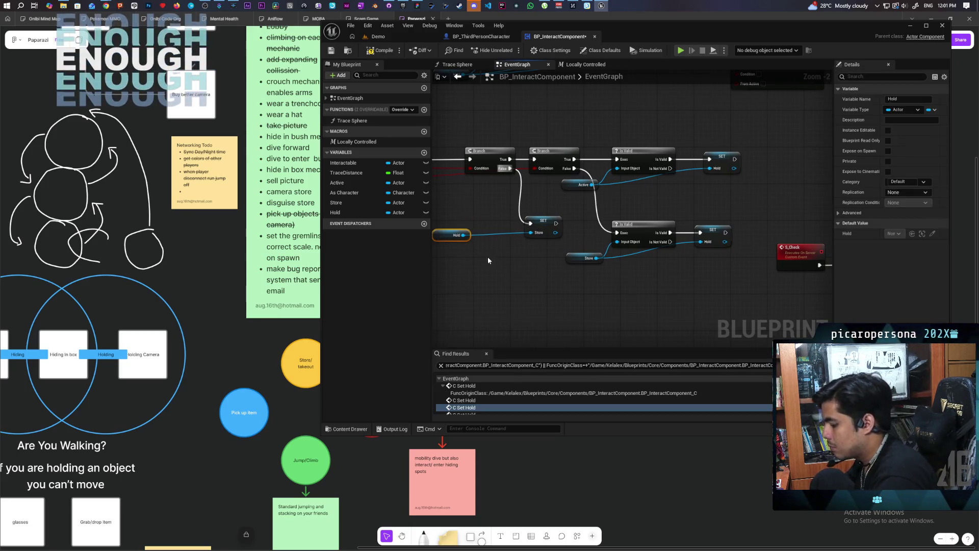
Wire the Branch False output into an Is Valid check on Hold and arrange the nodes
{"action": "mouse_move", "coordinate": [509, 168]}
{"action": "left_mouse_down"}
{"action": "mouse_move", "coordinate": [493, 270]}
{"action": "mouse_move", "coordinate": [530, 242]}
{"action": "mouse_move", "coordinate": [532, 224]}
{"action": "left_mouse_up"}
{"action": "left_click_drag", "start_coordinate": [521, 268], "coordinate": [500, 222]}
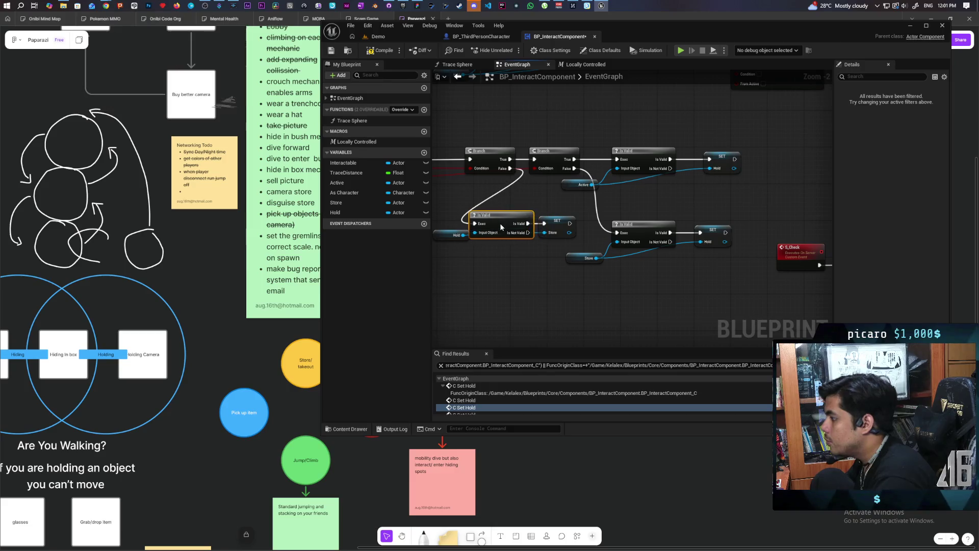
{"action": "left_click", "coordinate": [501, 266]}
{"action": "left_click_drag", "start_coordinate": [443, 241], "coordinate": [481, 250]}
{"action": "left_click", "coordinate": [469, 245]}
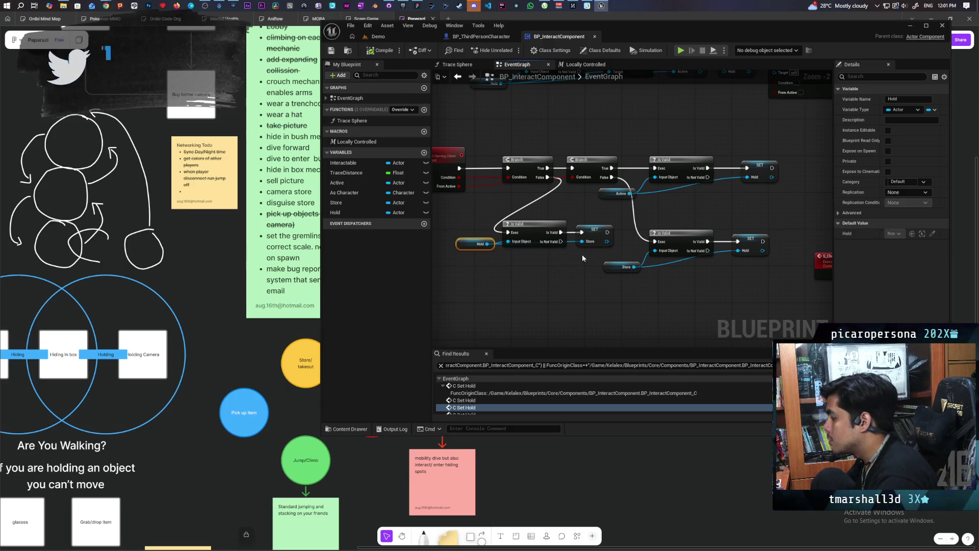
{"action": "left_click_drag", "start_coordinate": [465, 258], "coordinate": [462, 247]}
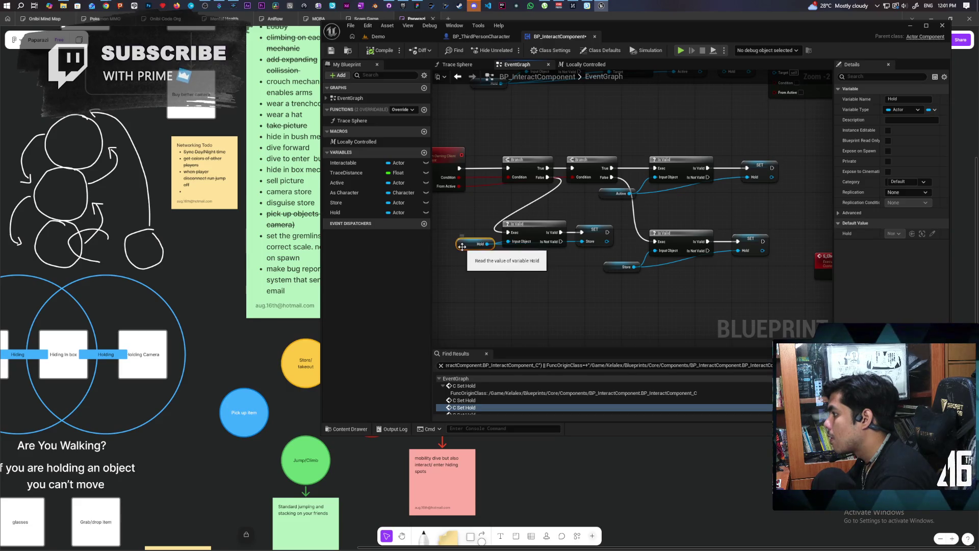
{"action": "mouse_move", "coordinate": [516, 286]}
{"action": "left_mouse_down"}
{"action": "mouse_move", "coordinate": [559, 253]}
{"action": "mouse_move", "coordinate": [598, 191]}
{"action": "mouse_move", "coordinate": [539, 248]}
{"action": "mouse_move", "coordinate": [615, 253]}
{"action": "left_mouse_up"}
{"action": "mouse_move", "coordinate": [579, 138]}
{"action": "left_mouse_down"}
{"action": "mouse_move", "coordinate": [620, 145]}
{"action": "mouse_move", "coordinate": [577, 142]}
{"action": "mouse_move", "coordinate": [445, 192]}
{"action": "mouse_move", "coordinate": [566, 205]}
{"action": "left_mouse_up"}
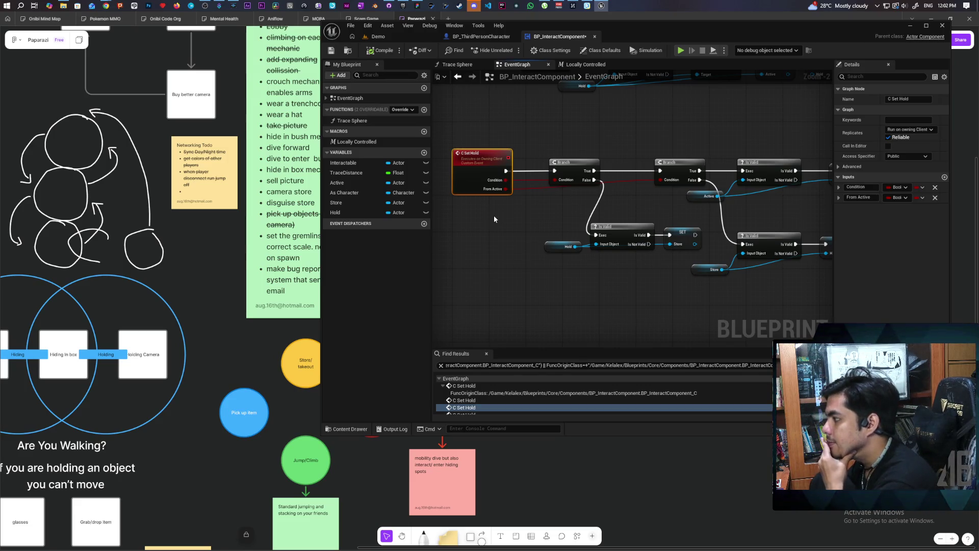
Review the Store Object comment and C Set Hold calls, then jump to the C Set Hold event
{"action": "scroll", "coordinate": [494, 219], "scroll_direction": "down", "scroll_amount": 3}
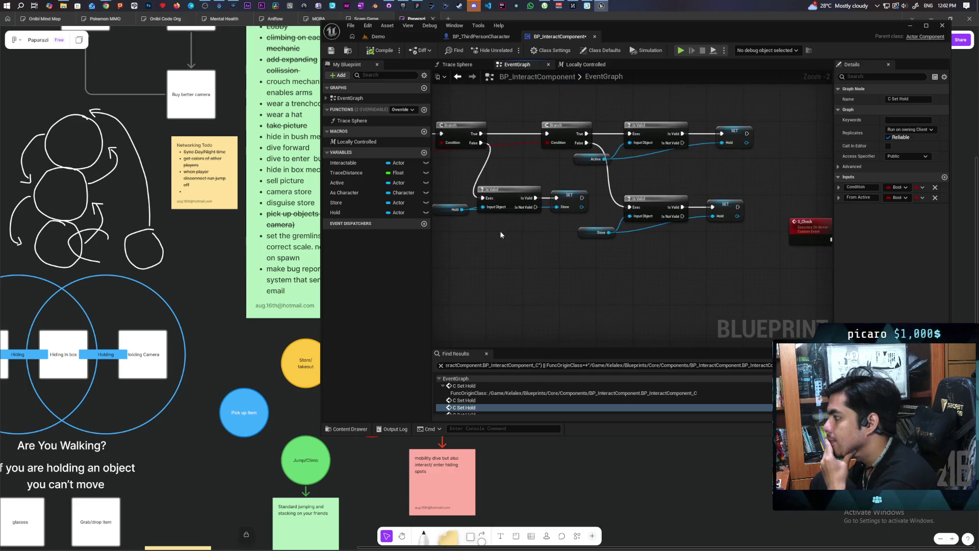
{"action": "scroll", "coordinate": [623, 158], "scroll_direction": "up", "scroll_amount": 2}
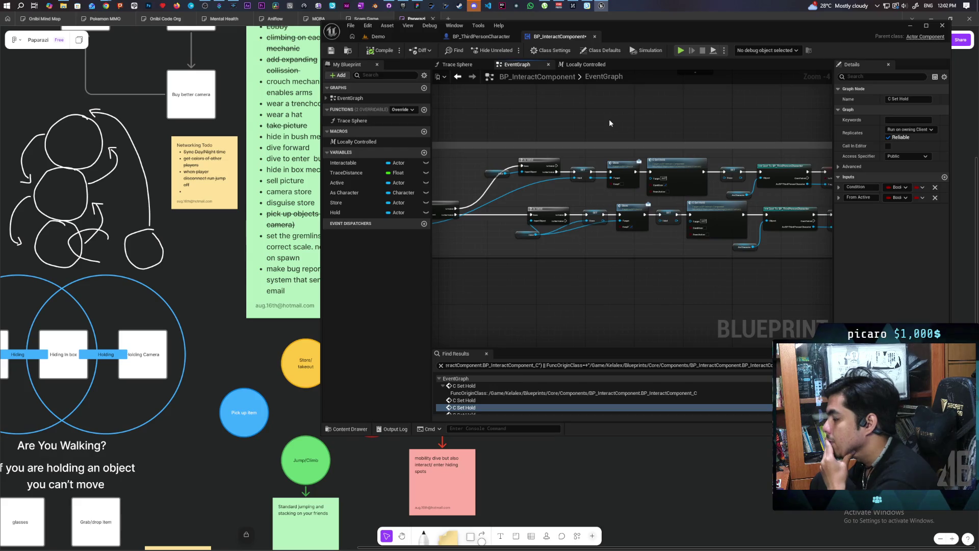
{"action": "mouse_move", "coordinate": [576, 209]}
{"action": "left_mouse_down"}
{"action": "mouse_move", "coordinate": [614, 243]}
{"action": "mouse_move", "coordinate": [590, 240]}
{"action": "mouse_move", "coordinate": [631, 237]}
{"action": "left_mouse_up"}
{"action": "scroll", "coordinate": [631, 237], "scroll_direction": "up", "scroll_amount": 1}
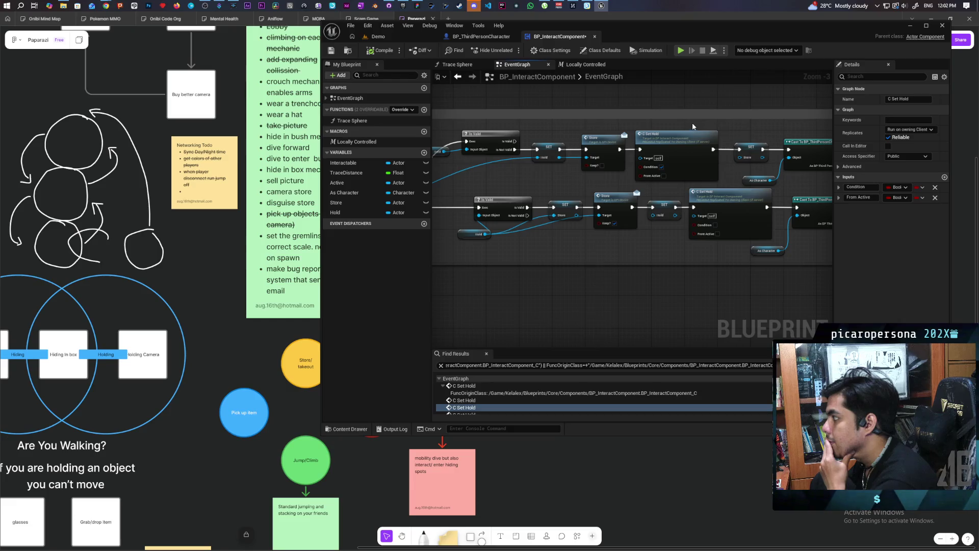
{"action": "left_click", "coordinate": [652, 248]}
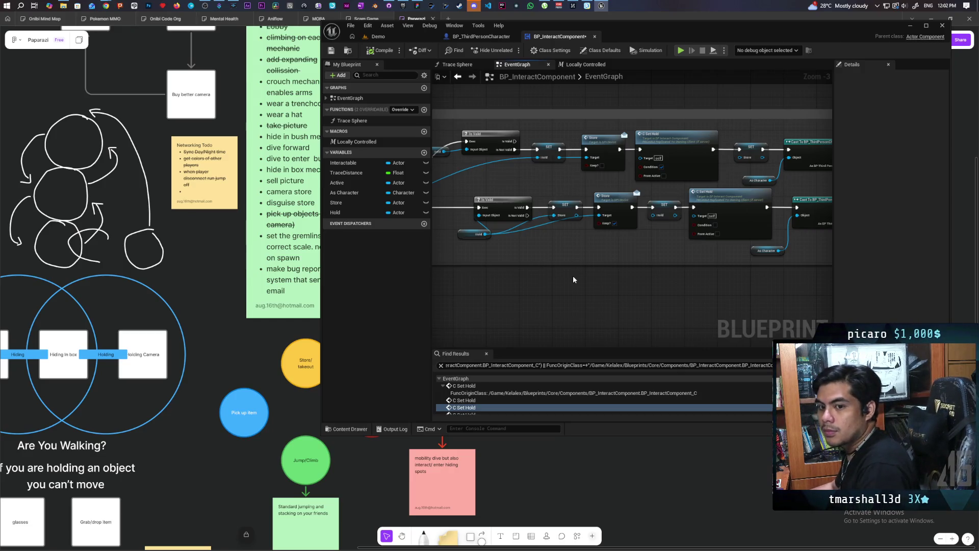
{"action": "mouse_move", "coordinate": [573, 275]}
{"action": "left_mouse_down"}
{"action": "mouse_move", "coordinate": [602, 269]}
{"action": "mouse_move", "coordinate": [527, 268]}
{"action": "left_mouse_up"}
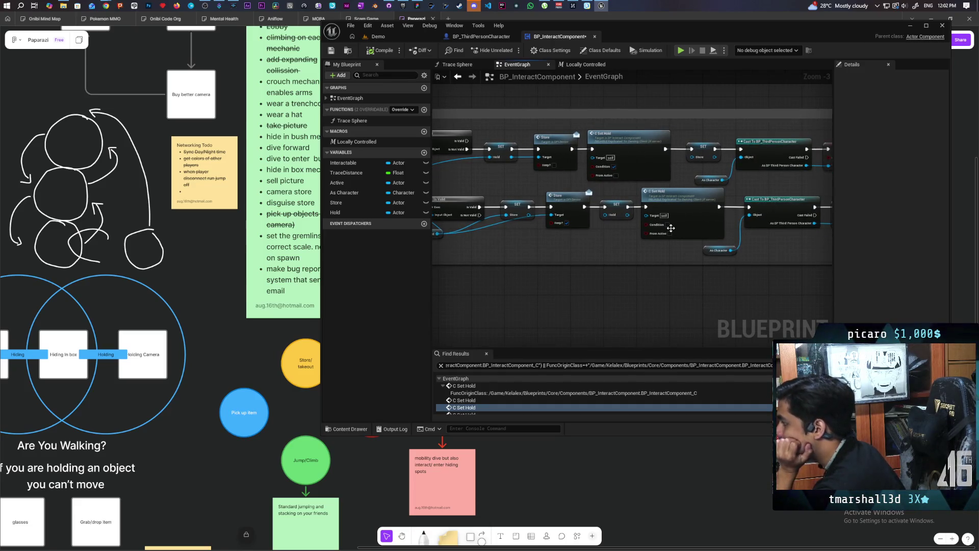
{"action": "left_click_drag", "start_coordinate": [564, 289], "coordinate": [641, 290]}
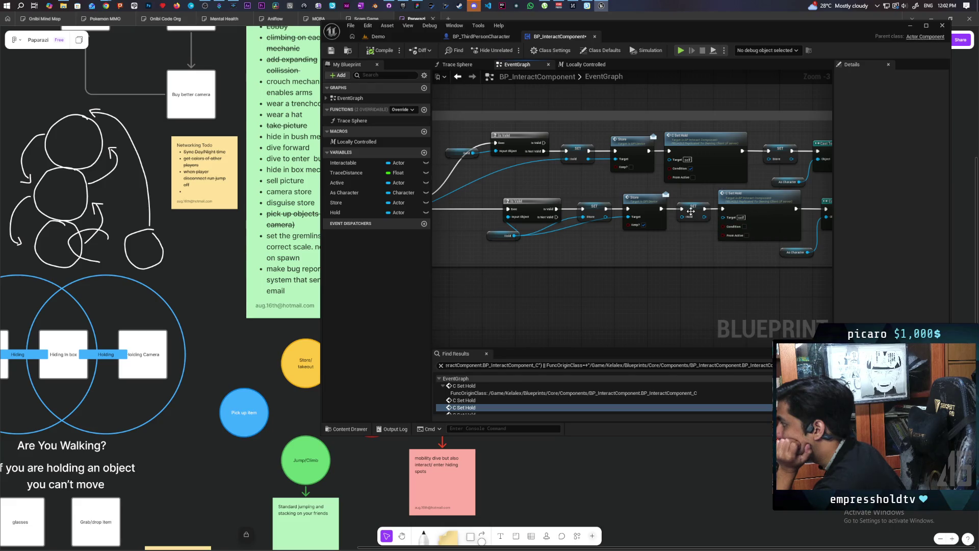
{"action": "double_click", "coordinate": [669, 148]}
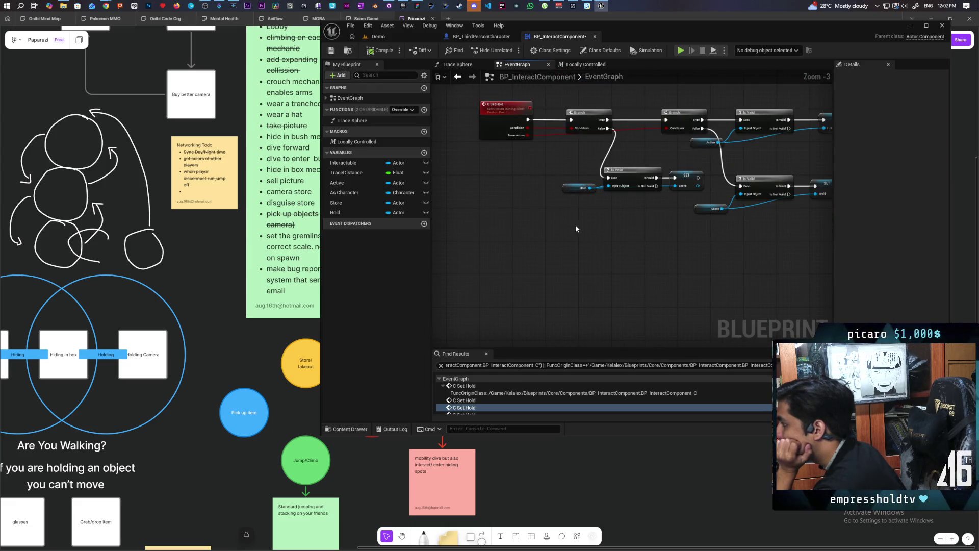
{"action": "scroll", "coordinate": [608, 228], "scroll_direction": "down", "scroll_amount": 1}
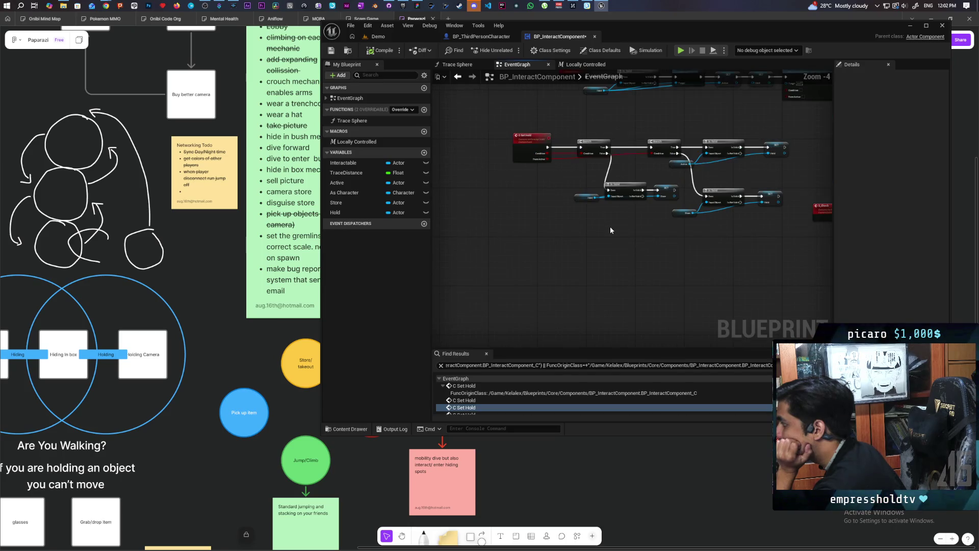
{"action": "scroll", "coordinate": [610, 226], "scroll_direction": "up", "scroll_amount": 3}
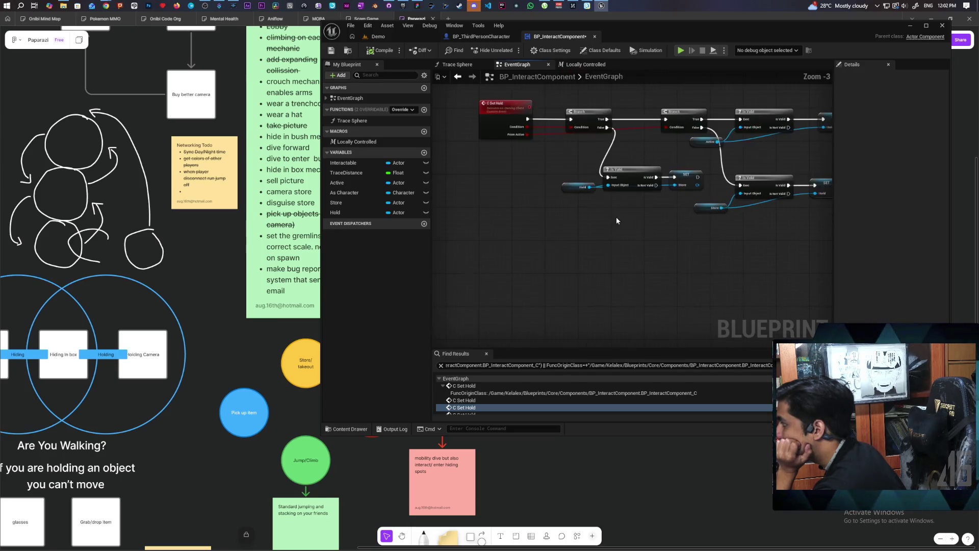
Shift the Hold/Is Valid/SET nodes left, add SET Hold after SET Store, and play-test the Demo level
{"action": "mouse_move", "coordinate": [526, 173]}
{"action": "left_mouse_down"}
{"action": "mouse_move", "coordinate": [653, 209]}
{"action": "mouse_move", "coordinate": [593, 189]}
{"action": "left_mouse_up"}
{"action": "left_click", "coordinate": [602, 161]}
{"action": "mouse_move", "coordinate": [355, 211]}
{"action": "left_mouse_down"}
{"action": "mouse_move", "coordinate": [619, 185]}
{"action": "mouse_move", "coordinate": [662, 192]}
{"action": "mouse_move", "coordinate": [654, 179]}
{"action": "left_mouse_up"}
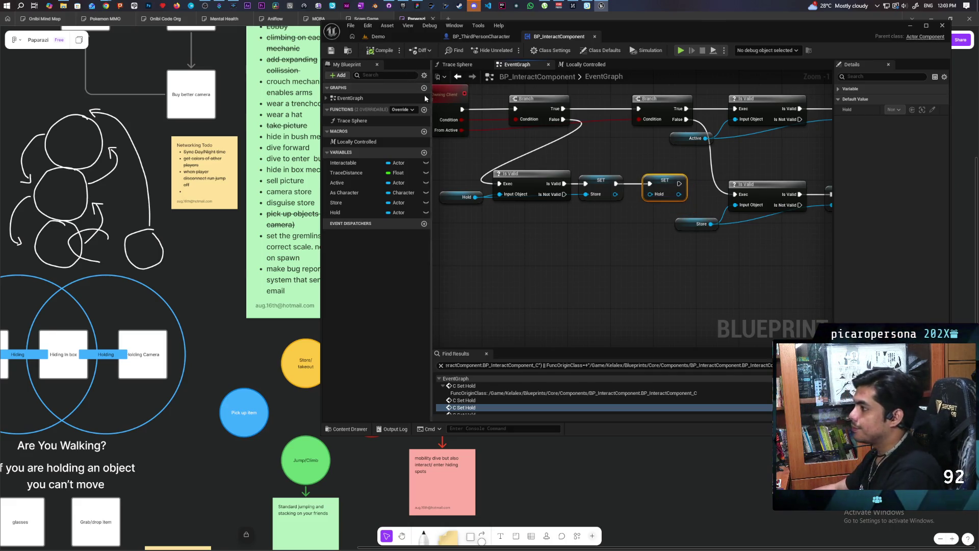
{"action": "left_click", "coordinate": [393, 36]}
{"action": "left_click", "coordinate": [510, 50]}
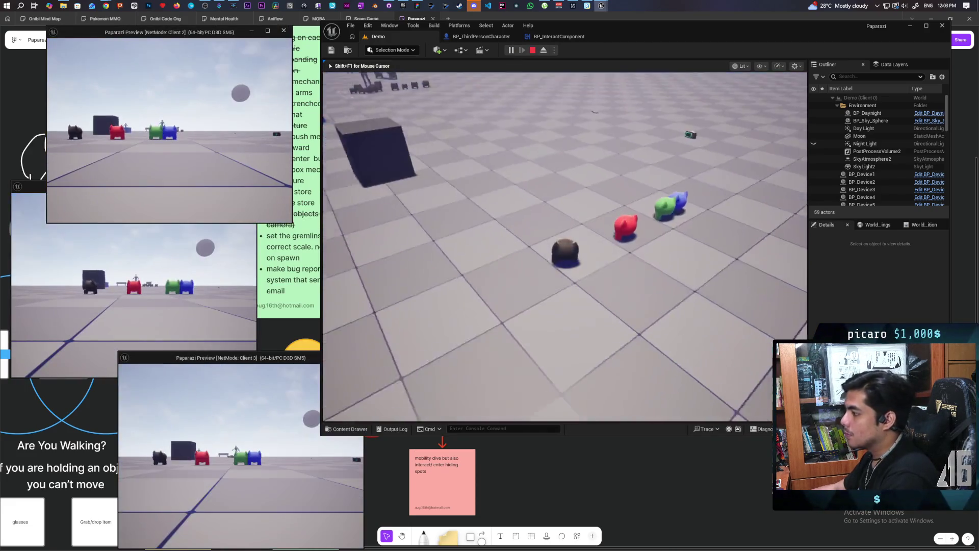
Walk to the camera, pick it up, raise it, then drop it on the ground
{"action": "key", "text": "w"}
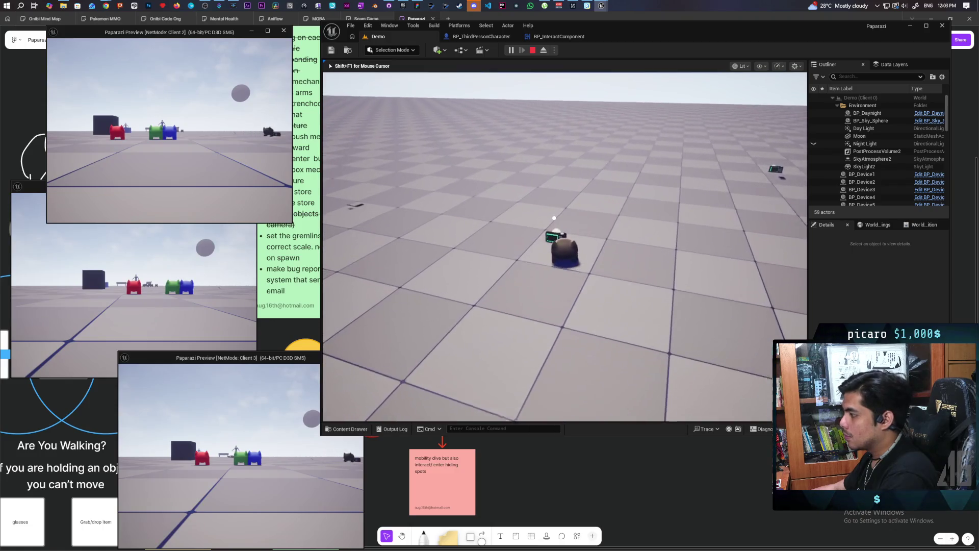
{"action": "key", "text": "e"}
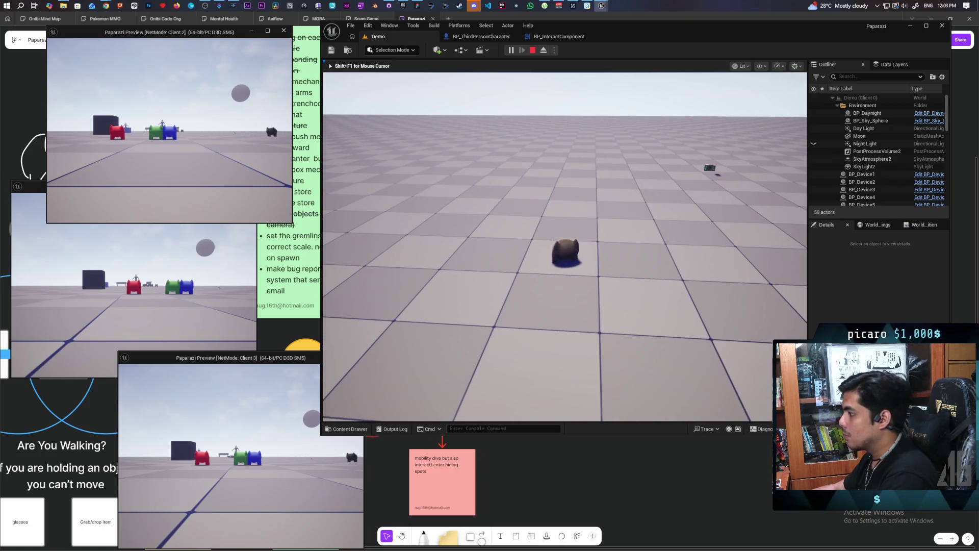
{"action": "key", "text": "f"}
{"action": "key", "text": "f"}
{"action": "key", "text": "f"}
{"action": "key", "text": "f"}
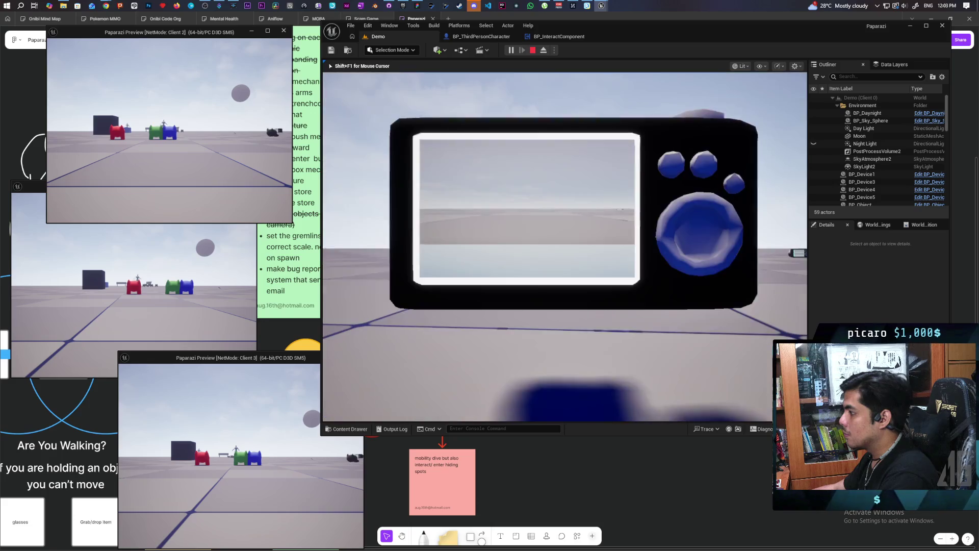
{"action": "key", "text": "e"}
As the Client 2 player, take the dropped camera and raise it, then stop the play test
{"action": "key", "text": "shift+F1"}
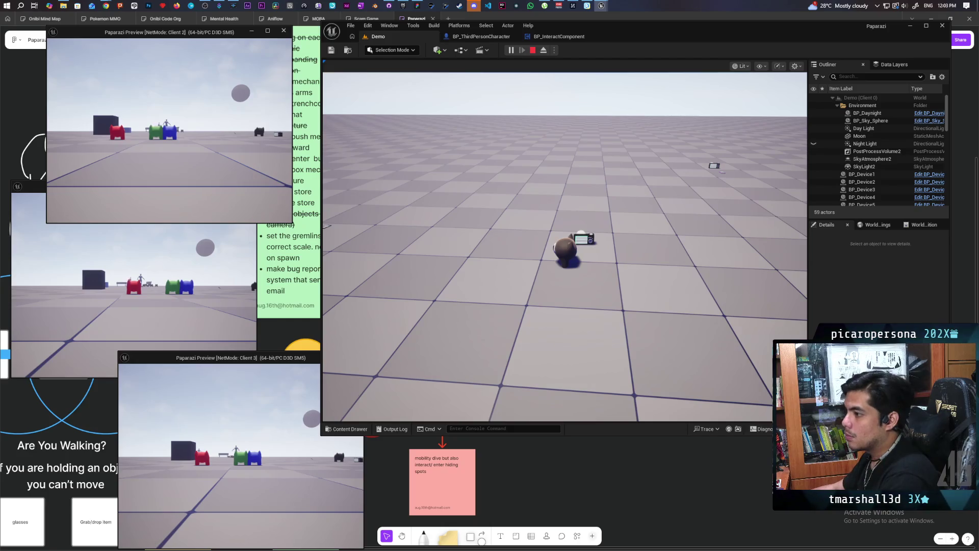
{"action": "key", "text": "w"}
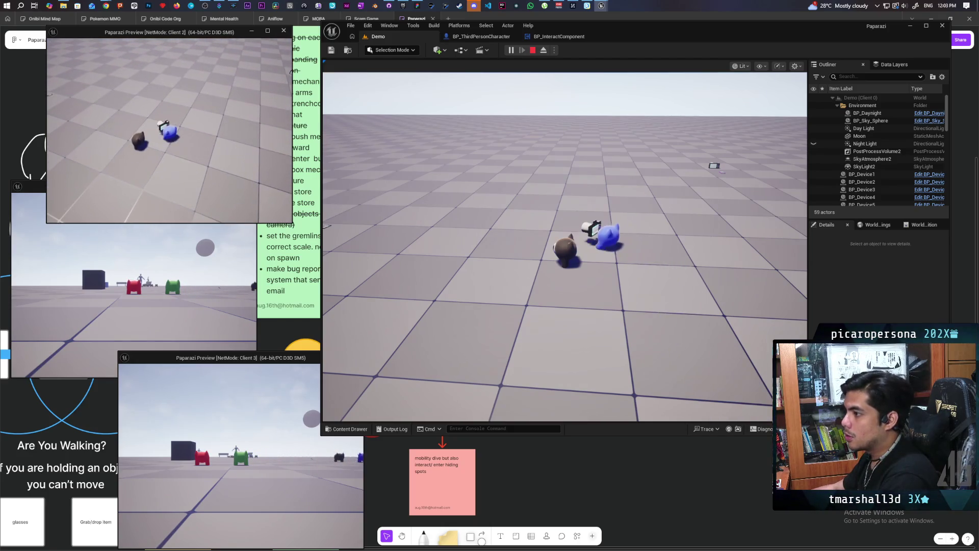
{"action": "key", "text": "e"}
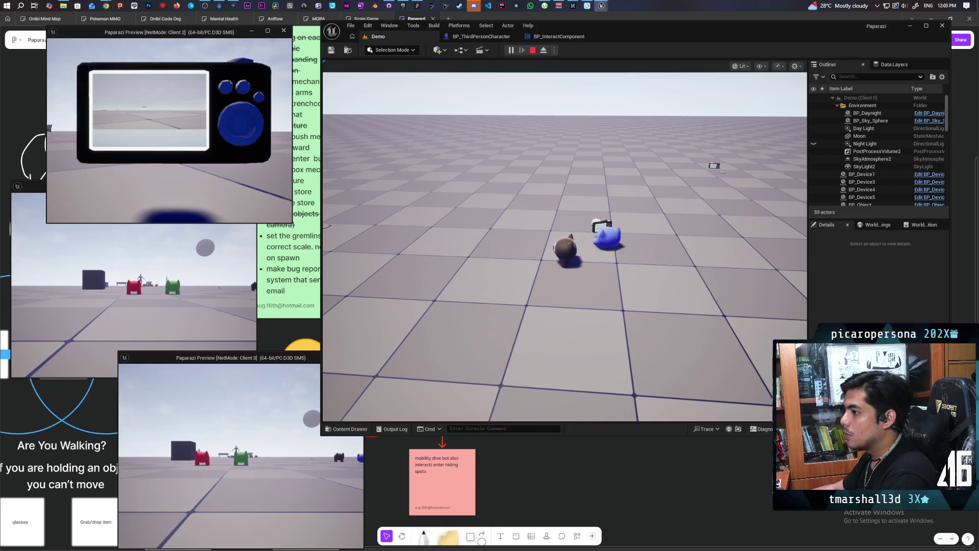
{"action": "key", "text": "e"}
{"action": "key", "text": "e"}
{"action": "key", "text": "e"}
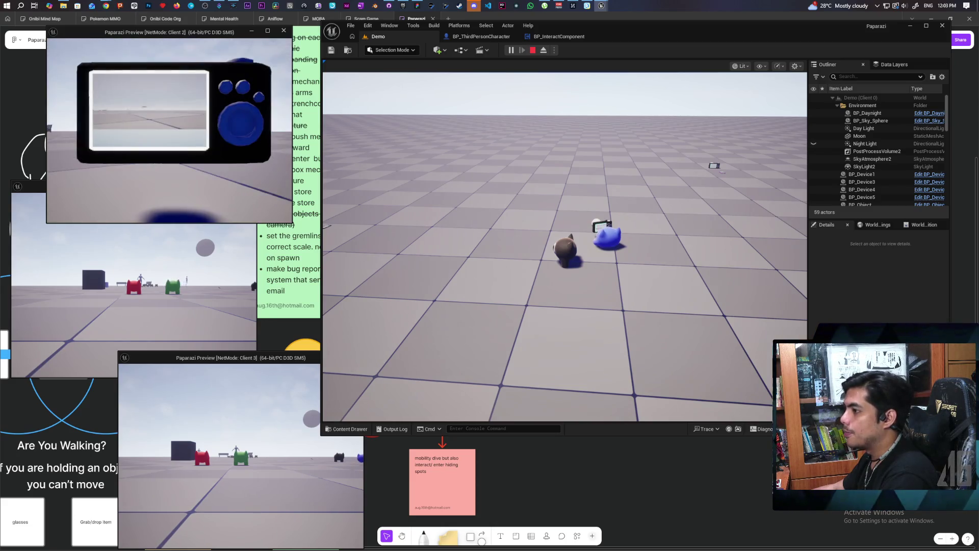
{"action": "key", "text": "e"}
{"action": "key", "text": "e"}
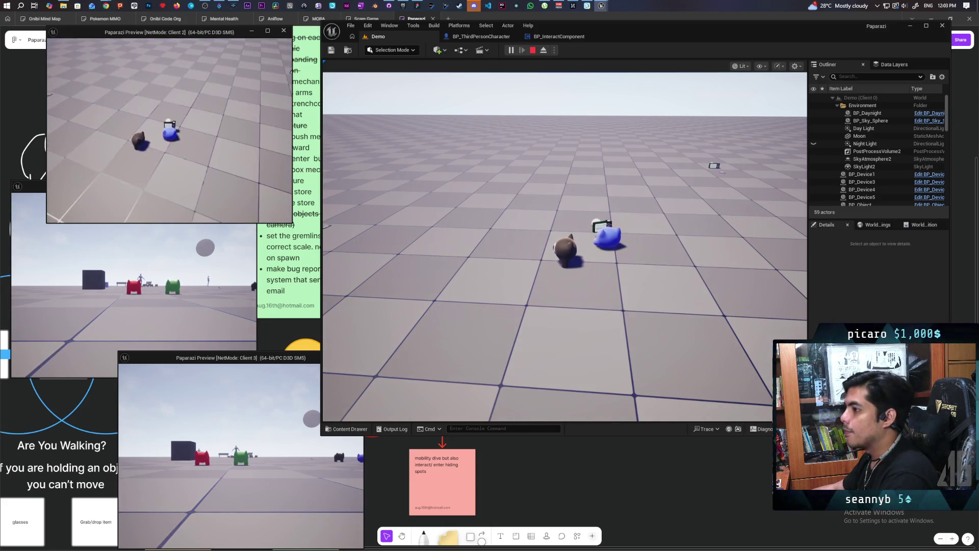
{"action": "key", "text": "Escape"}
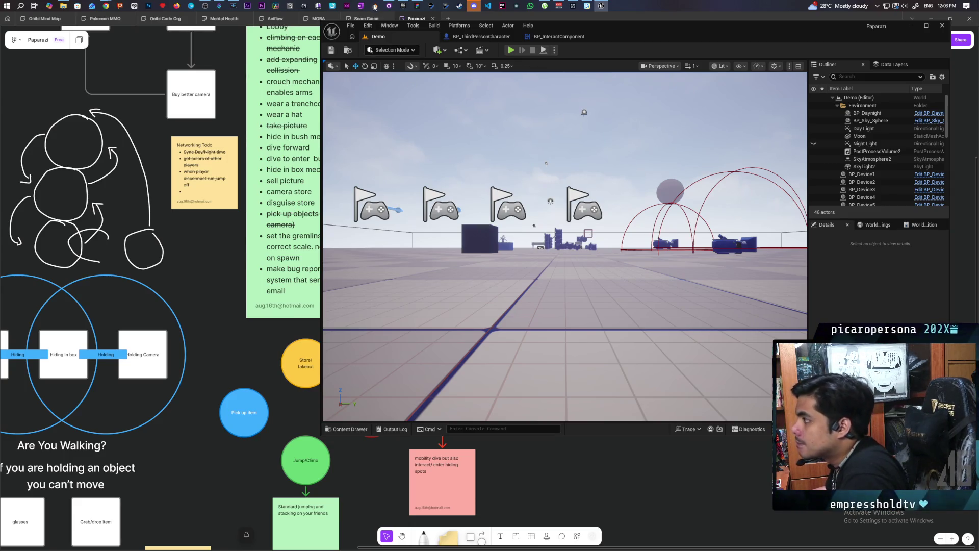
Commit the three changed files to main as 'basic replicated camera' and push to origin
{"action": "left_click", "coordinate": [389, 5]}
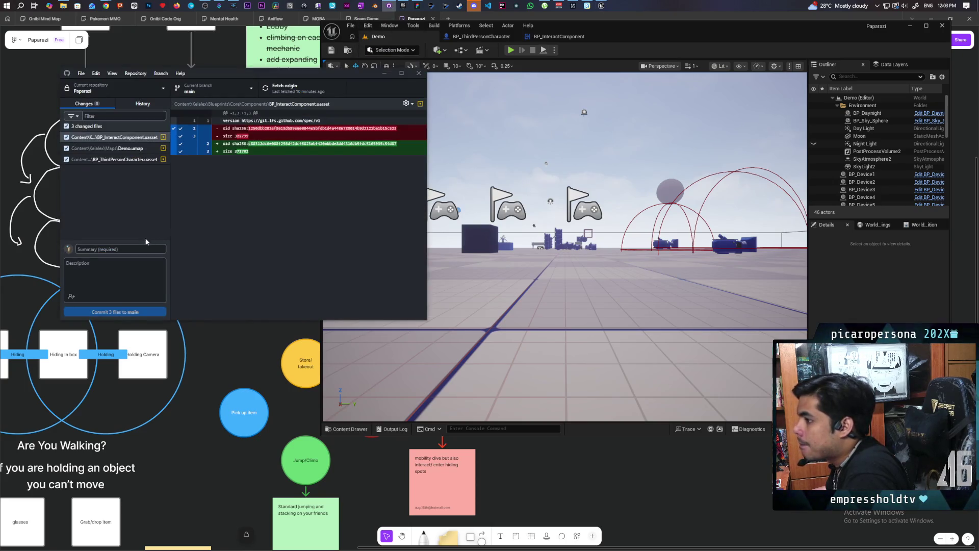
{"action": "type", "text": "u"}
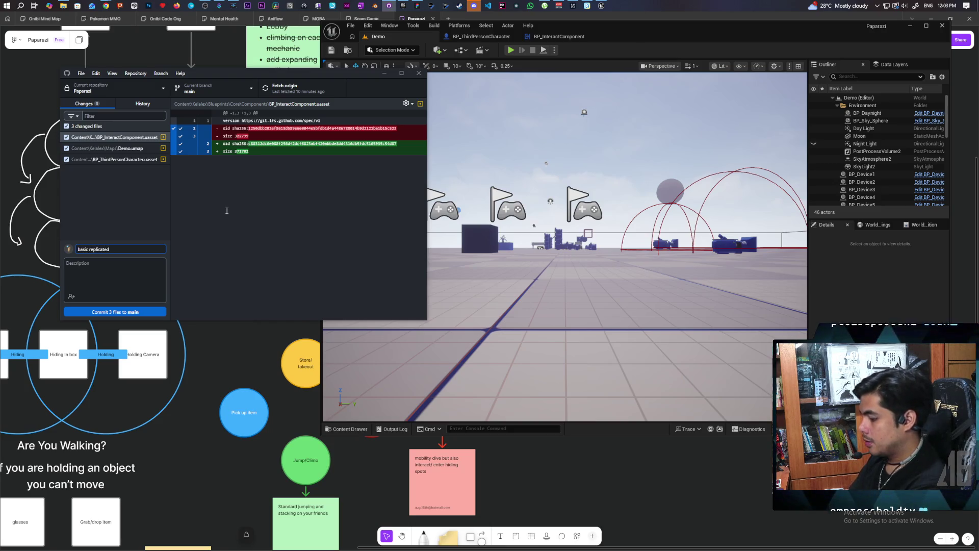
{"action": "type", "text": "camera"}
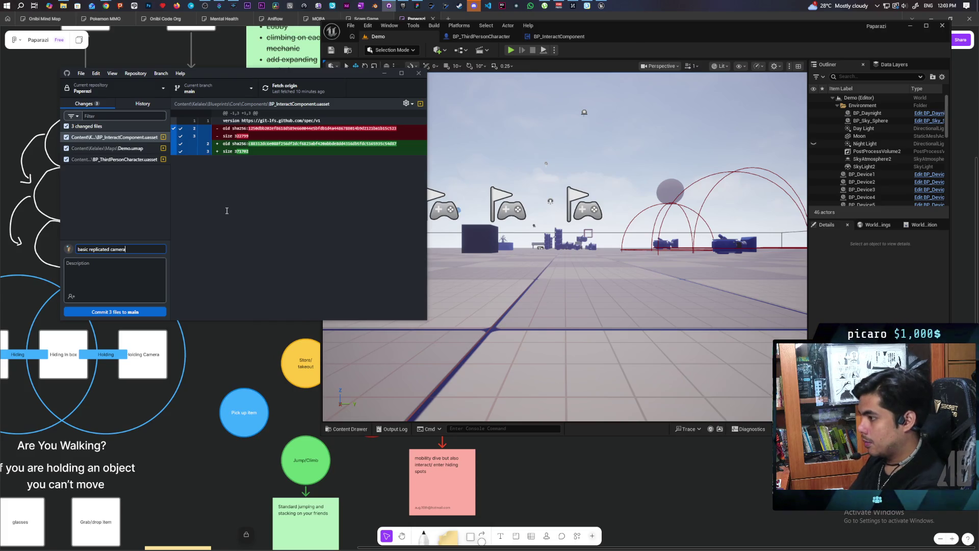
{"action": "left_click", "coordinate": [155, 312]}
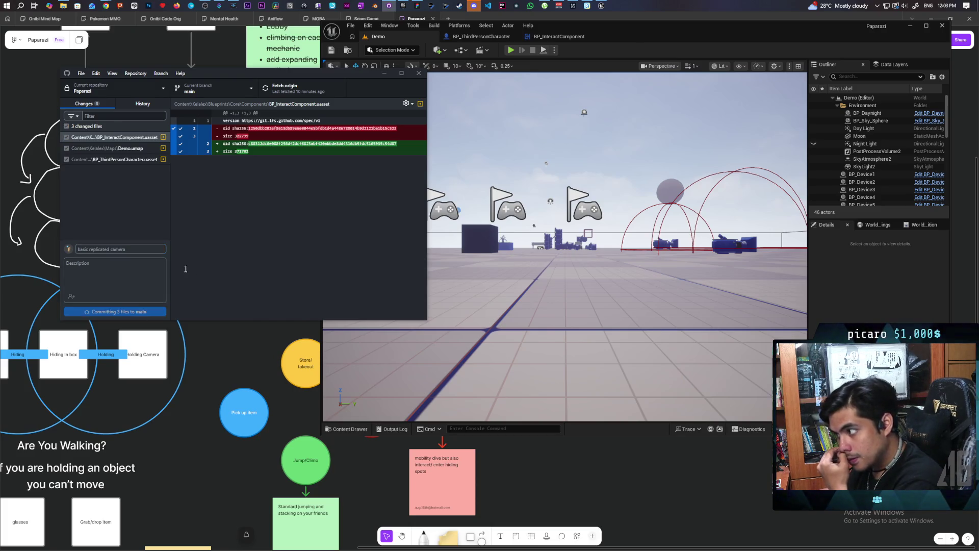
{"action": "left_click", "coordinate": [291, 86]}
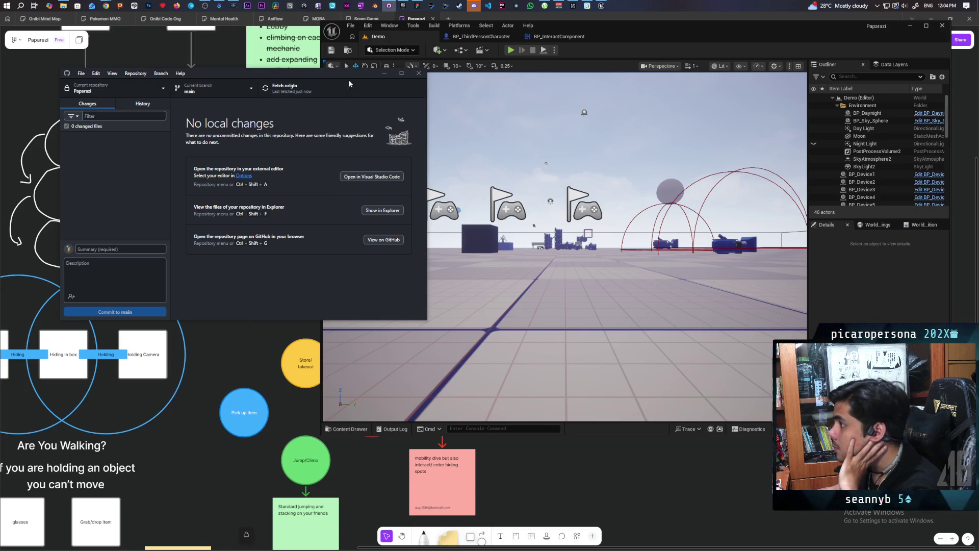
Move the GitHub Desktop window aside, then bring Unreal forward and start a new play test
{"action": "mouse_move", "coordinate": [357, 74]}
{"action": "left_mouse_down"}
{"action": "mouse_move", "coordinate": [335, 120]}
{"action": "mouse_move", "coordinate": [323, 99]}
{"action": "left_mouse_up"}
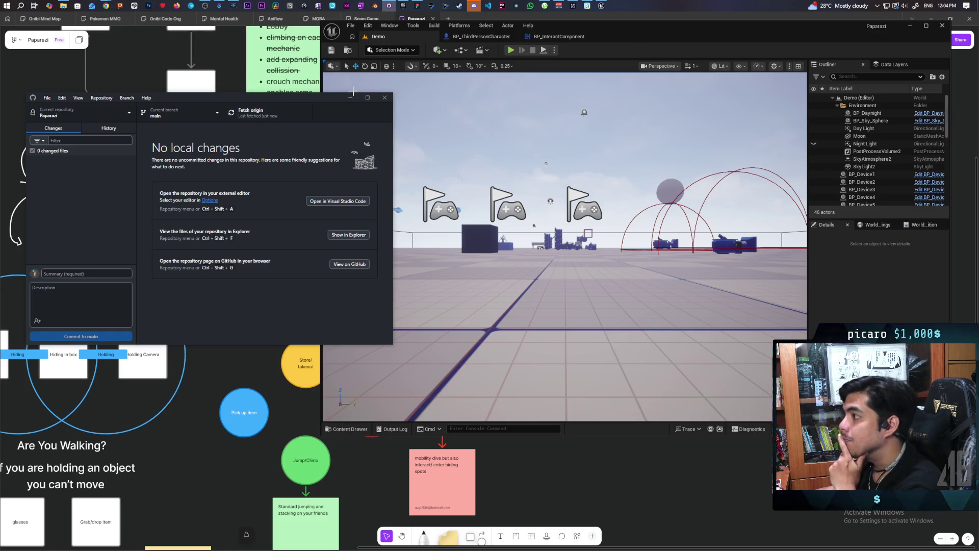
{"action": "left_click_drag", "start_coordinate": [329, 99], "coordinate": [324, 118]}
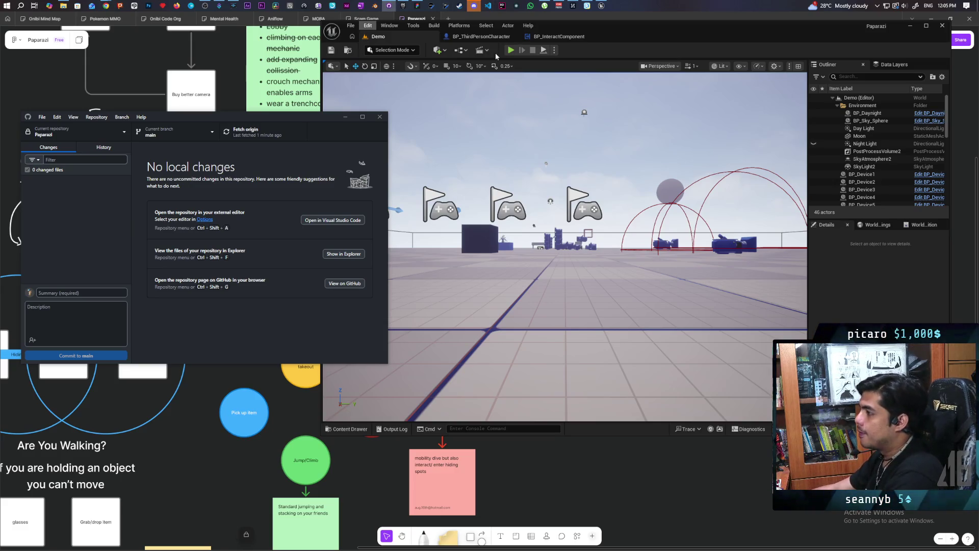
{"action": "left_click", "coordinate": [513, 52]}
{"action": "left_click", "coordinate": [512, 50]}
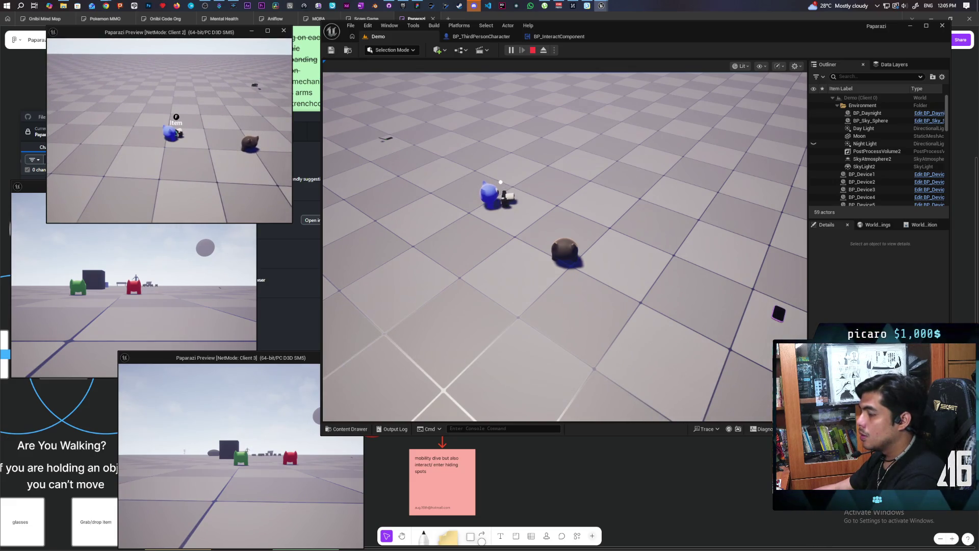
Make the Client 2 character dive, pick up the camera, drop it, and take it back
{"action": "key", "text": "c"}
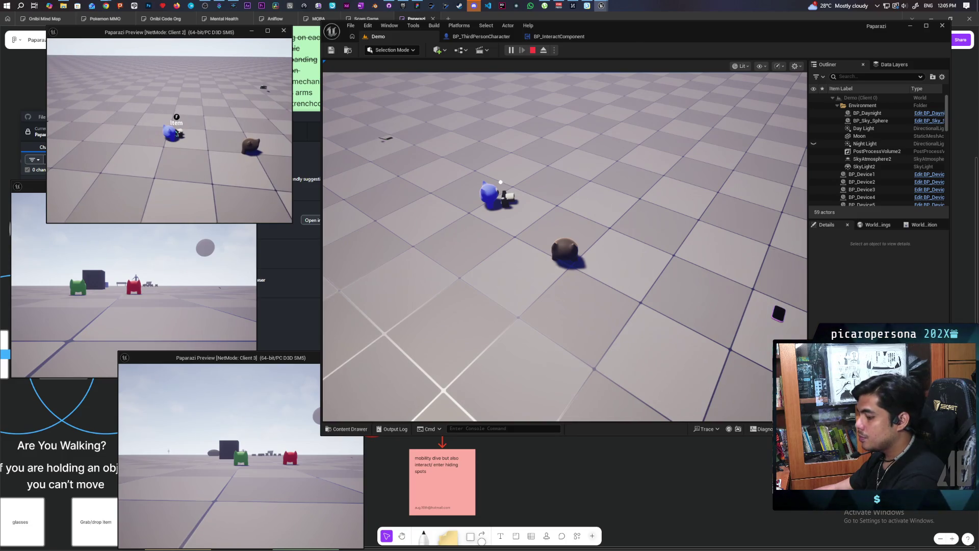
{"action": "key", "text": "f"}
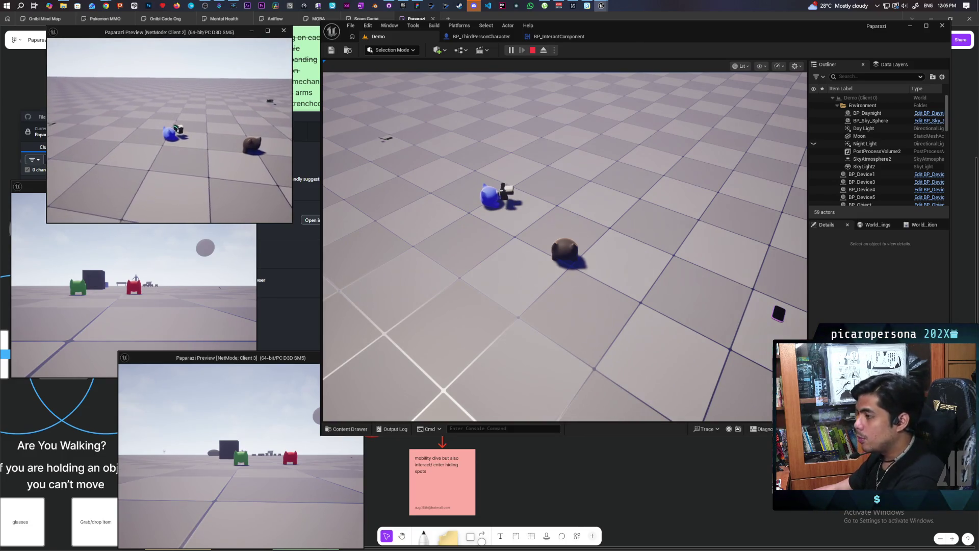
{"action": "key", "text": "f"}
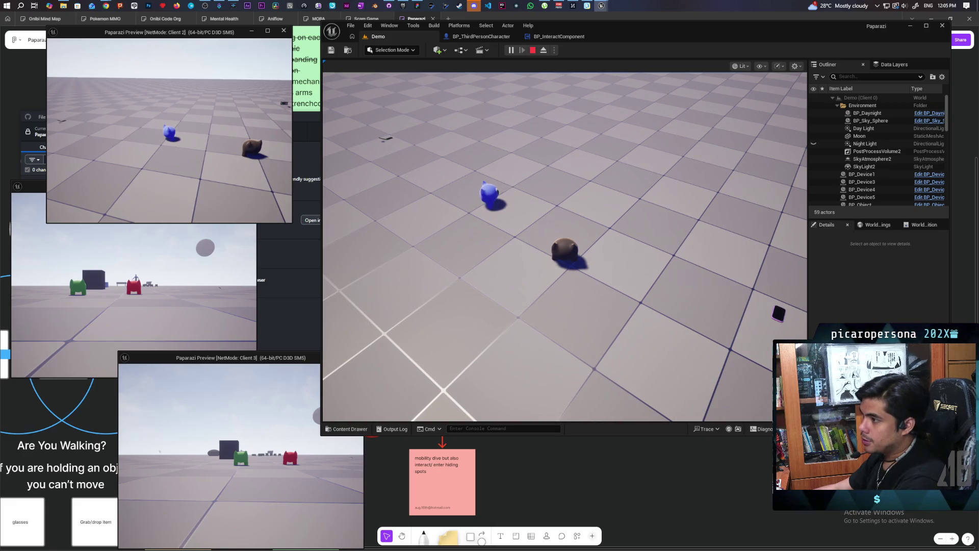
{"action": "key", "text": "f"}
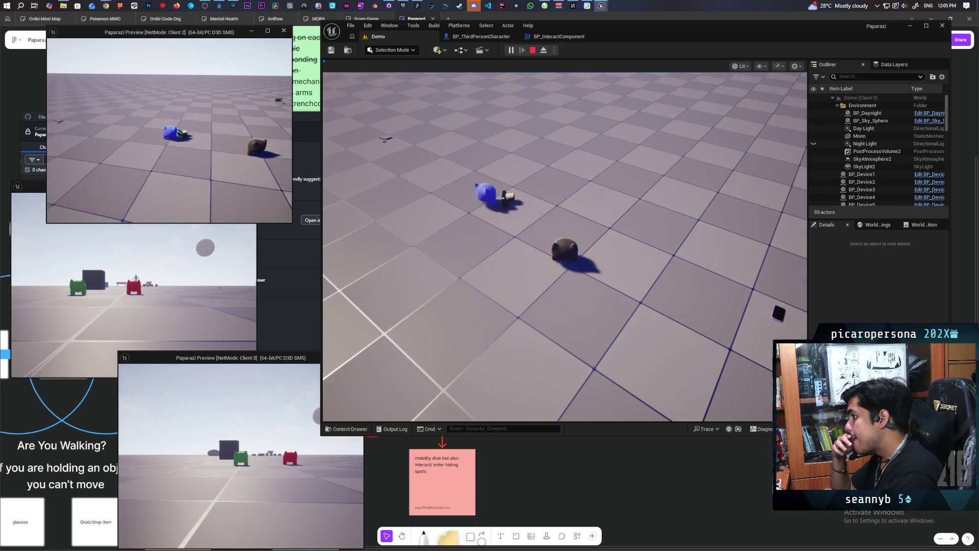
{"action": "key", "text": "w"}
{"action": "key", "text": "w"}
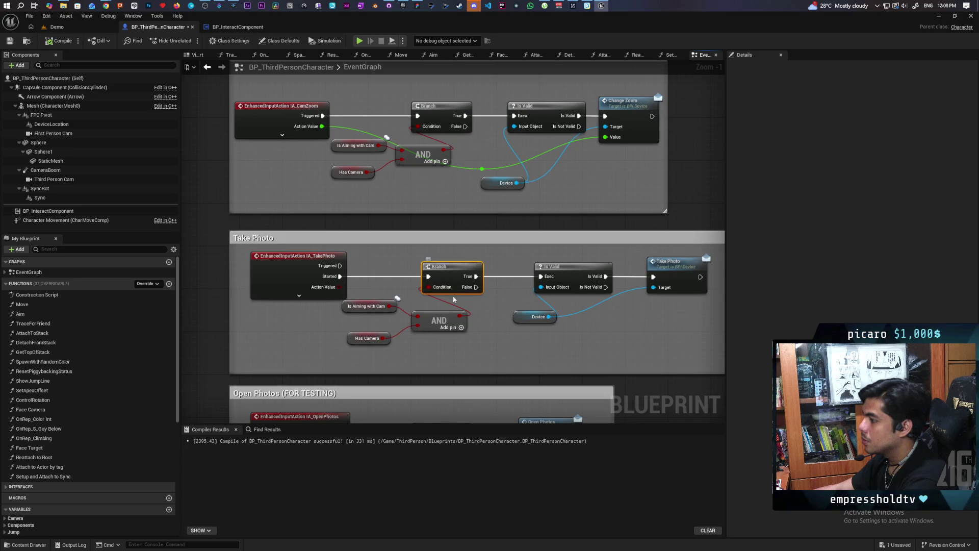
Play-test the Demo level, pick up the camera, and take a photo to hit the TakePhoto breakpoint
{"action": "mouse_move", "coordinate": [330, 32]}
{"action": "left_mouse_down"}
{"action": "mouse_move", "coordinate": [287, 32]}
{"action": "mouse_move", "coordinate": [412, 32]}
{"action": "left_mouse_up"}
{"action": "left_click", "coordinate": [417, 38]}
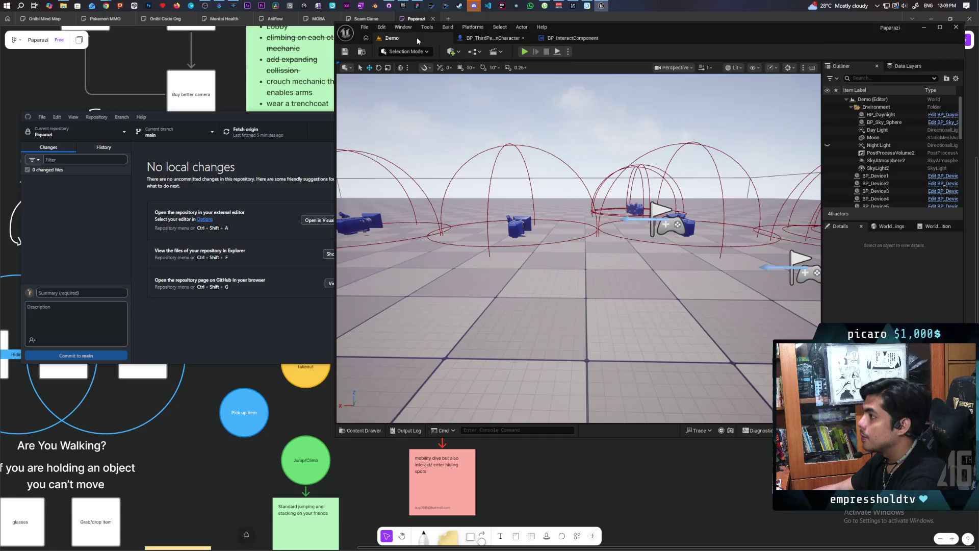
{"action": "left_click", "coordinate": [525, 52]}
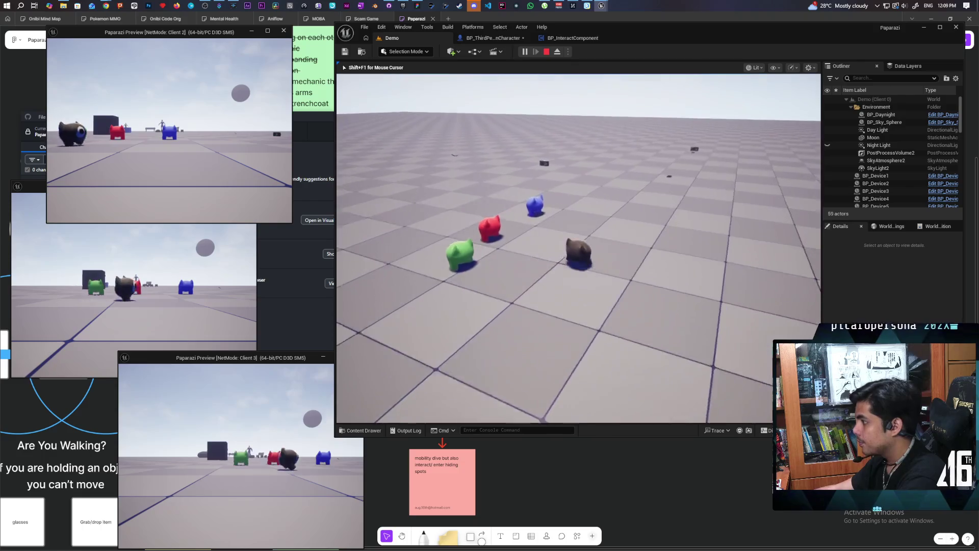
{"action": "key", "text": "w"}
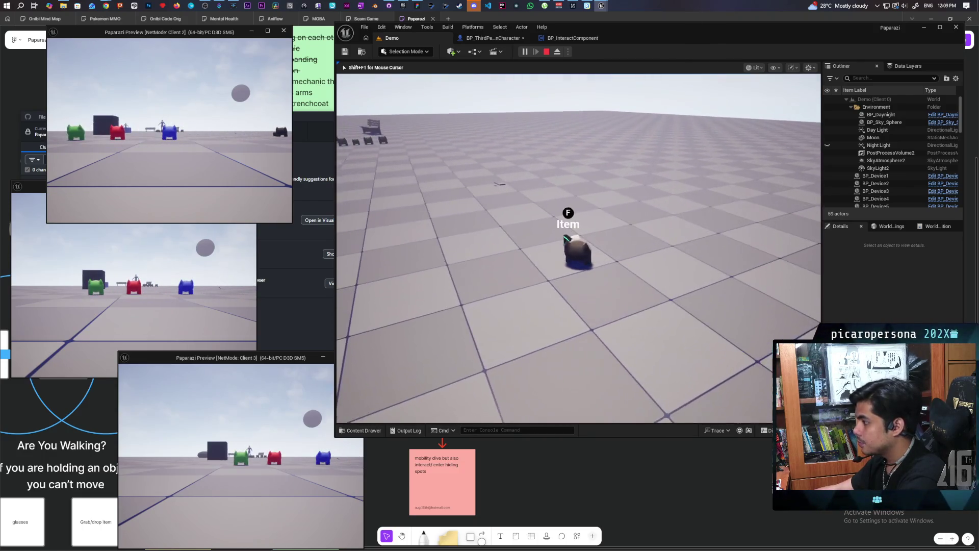
{"action": "key", "text": "f"}
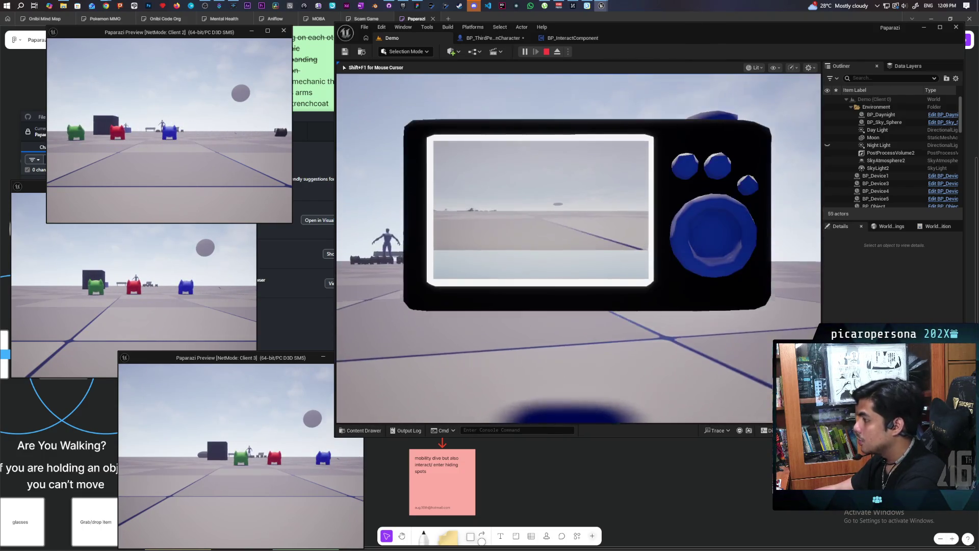
{"action": "left_click", "coordinate": [753, 193]}
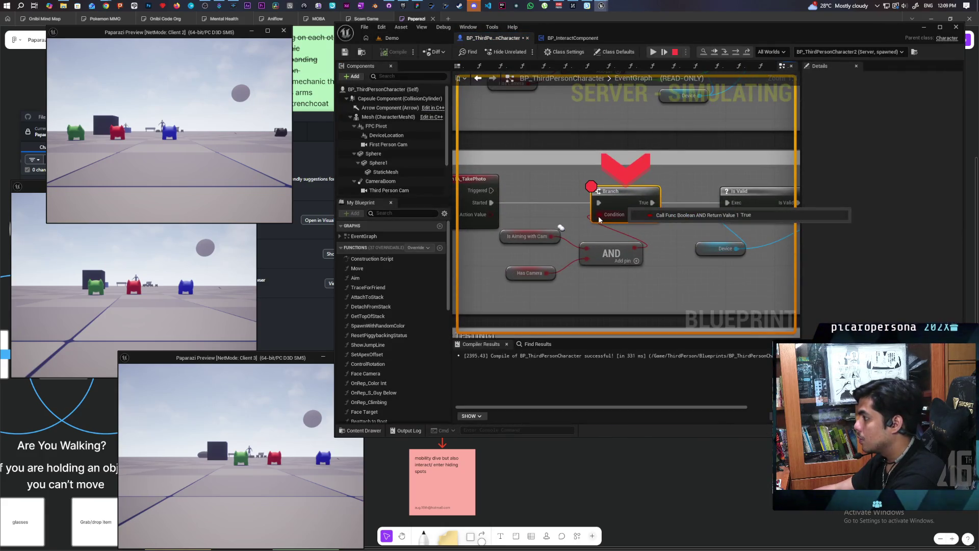
Step with F10 into BP_ObjectBase, resume, revisit the blueprints, and stop the simulation
{"action": "key", "text": "F10"}
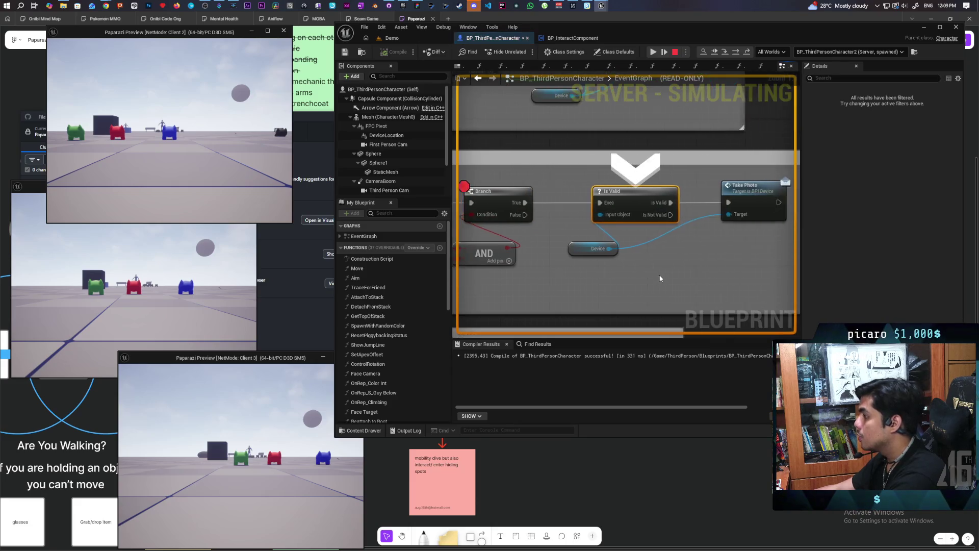
{"action": "mouse_move", "coordinate": [599, 251]}
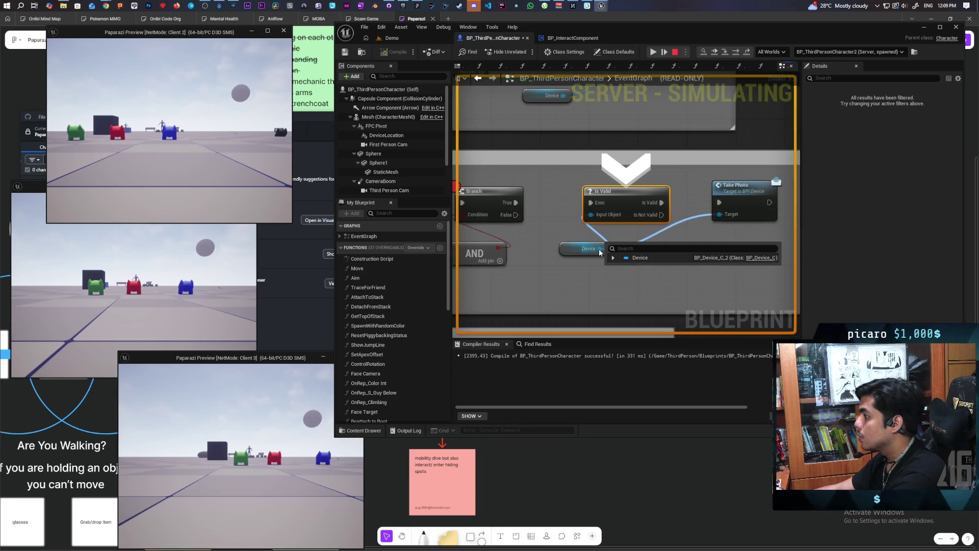
{"action": "key", "text": "F10"}
{"action": "key", "text": "F10"}
{"action": "key", "text": "F10"}
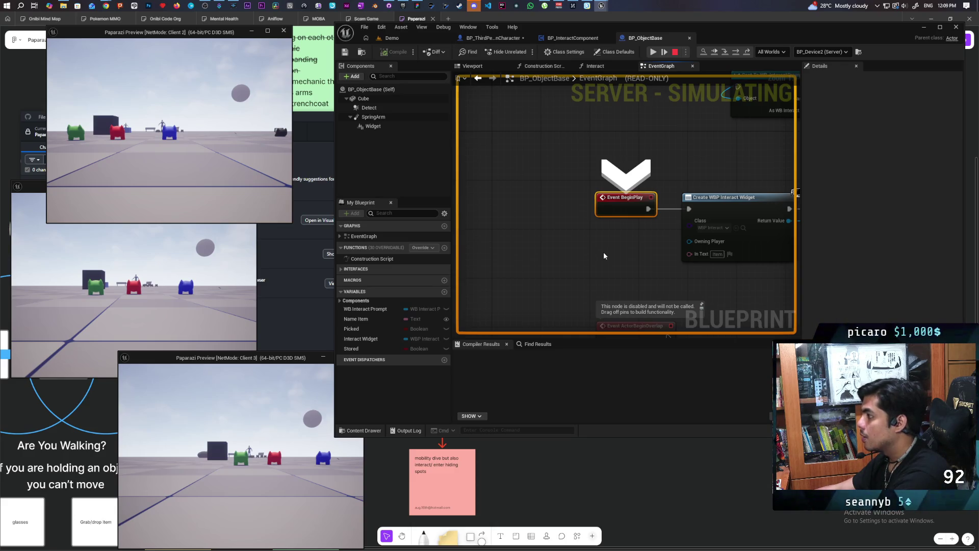
{"action": "key", "text": "F5"}
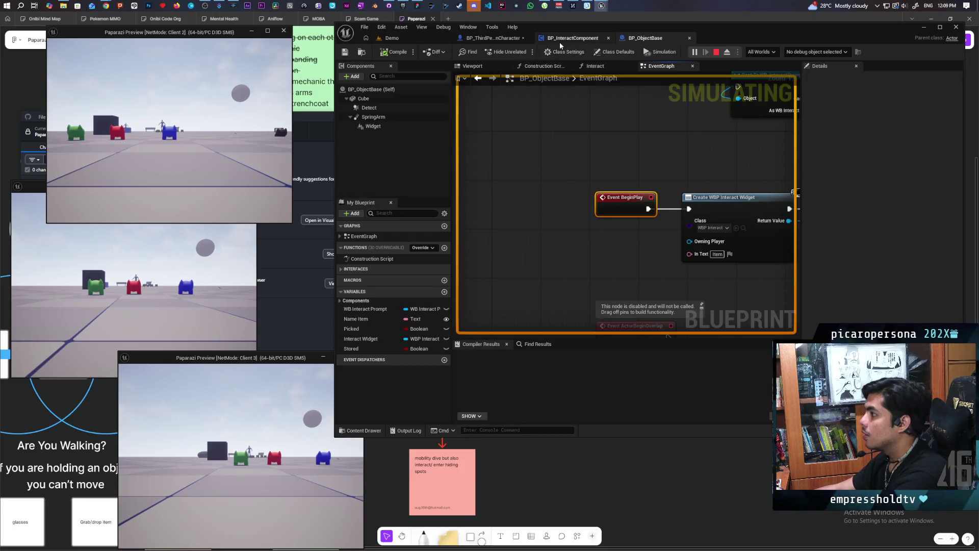
{"action": "left_click", "coordinate": [564, 41]}
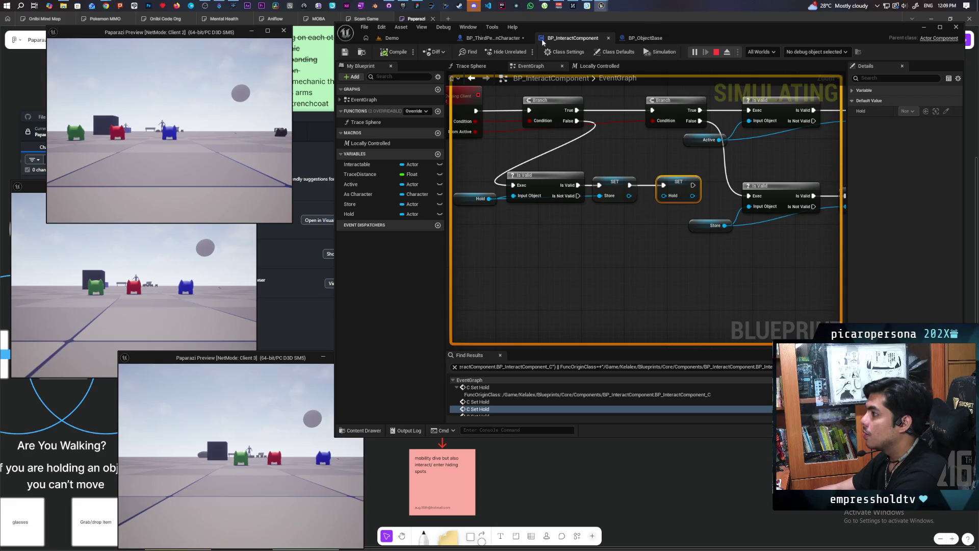
{"action": "left_click", "coordinate": [503, 39]}
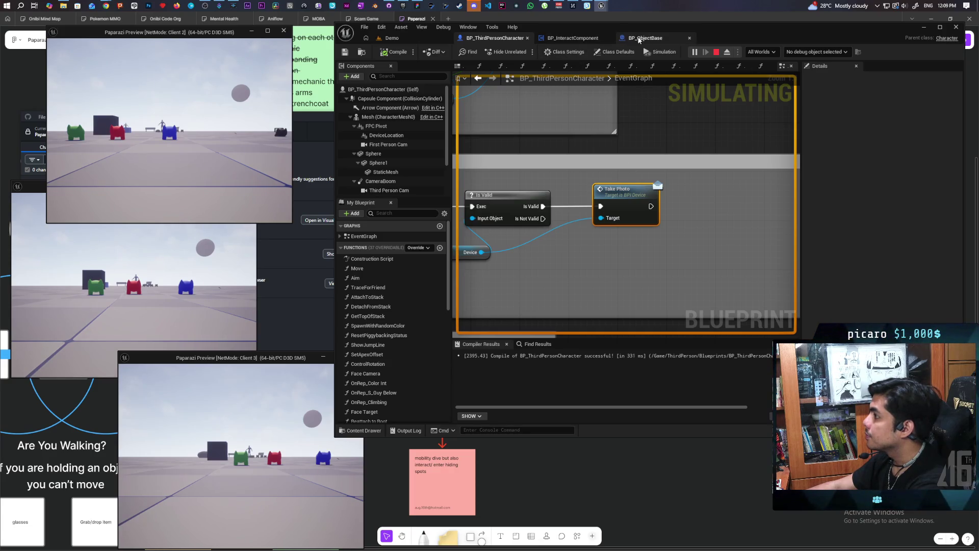
{"action": "left_click", "coordinate": [716, 51]}
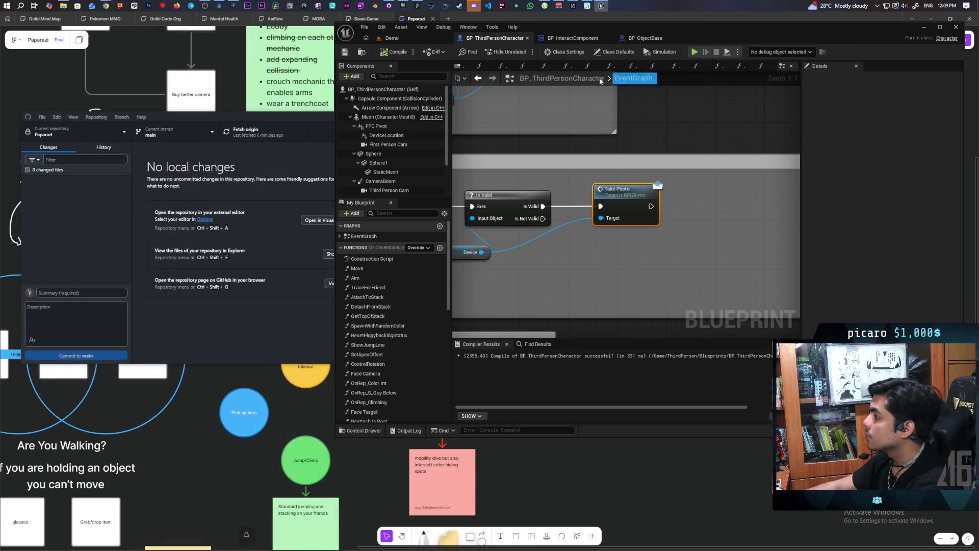
Select a camera device in the Demo level and open the BP_Device blueprint
{"action": "left_click", "coordinate": [408, 36]}
{"action": "left_click_drag", "start_coordinate": [540, 163], "coordinate": [540, 128]}
{"action": "left_click_drag", "start_coordinate": [673, 316], "coordinate": [673, 305]}
{"action": "left_click", "coordinate": [673, 305]}
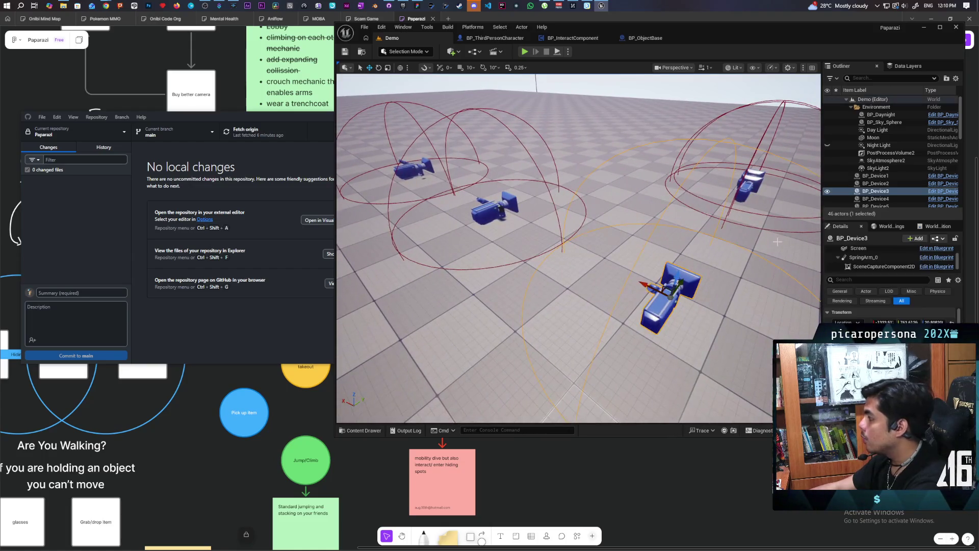
{"action": "left_click", "coordinate": [941, 193]}
Add Event ChangeZoom from the interface functions and wire it into the zoom SET node
{"action": "scroll", "coordinate": [585, 182], "scroll_direction": "down", "scroll_amount": 7}
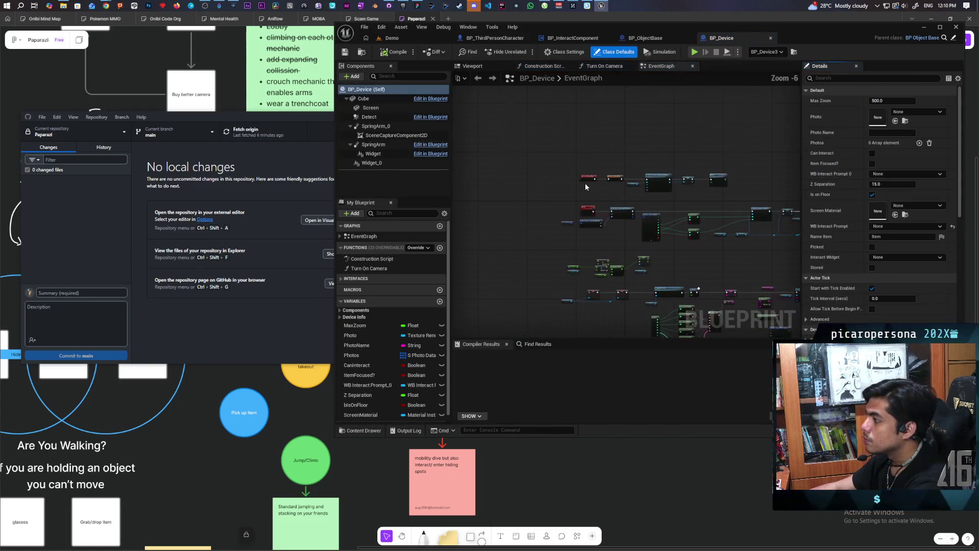
{"action": "scroll", "coordinate": [629, 216], "scroll_direction": "up", "scroll_amount": 3}
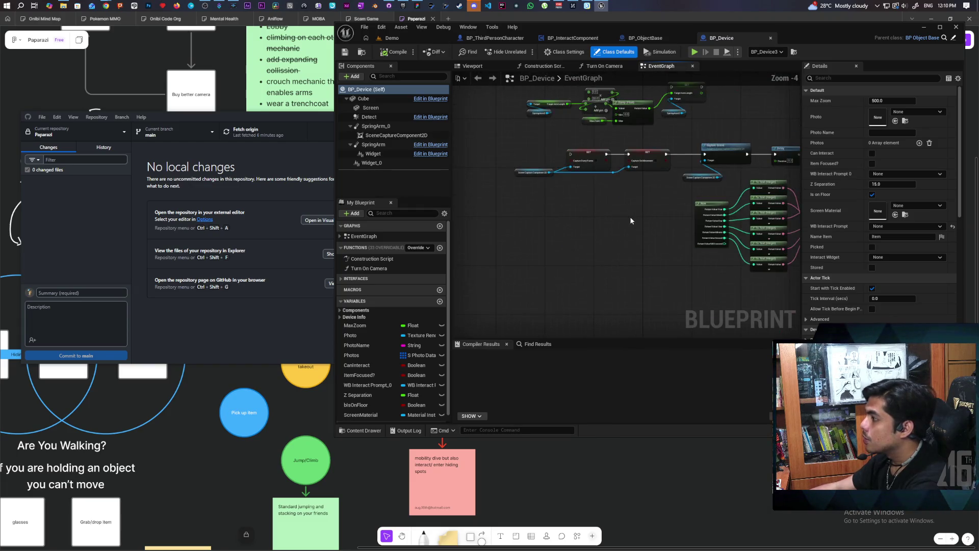
{"action": "scroll", "coordinate": [541, 213], "scroll_direction": "up", "scroll_amount": 2}
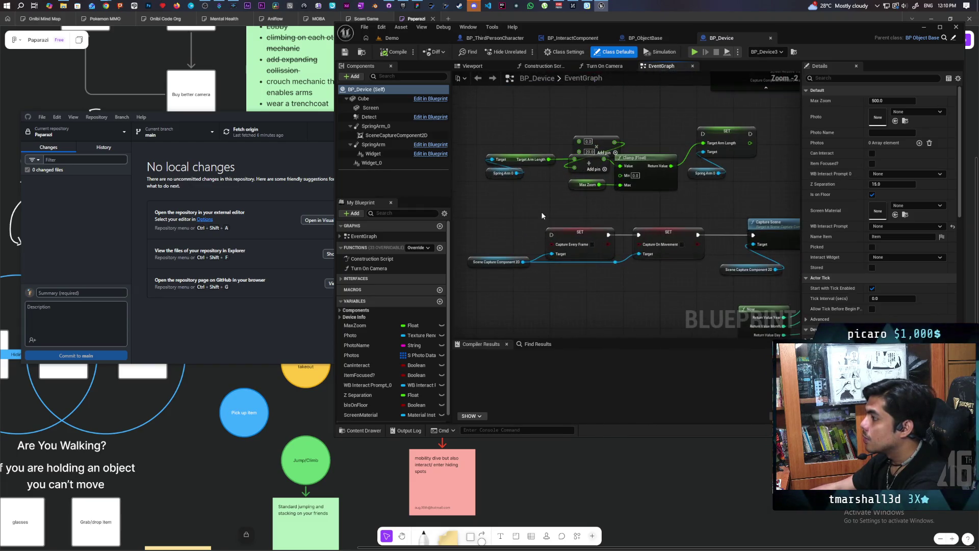
{"action": "left_click_drag", "start_coordinate": [547, 201], "coordinate": [600, 252]}
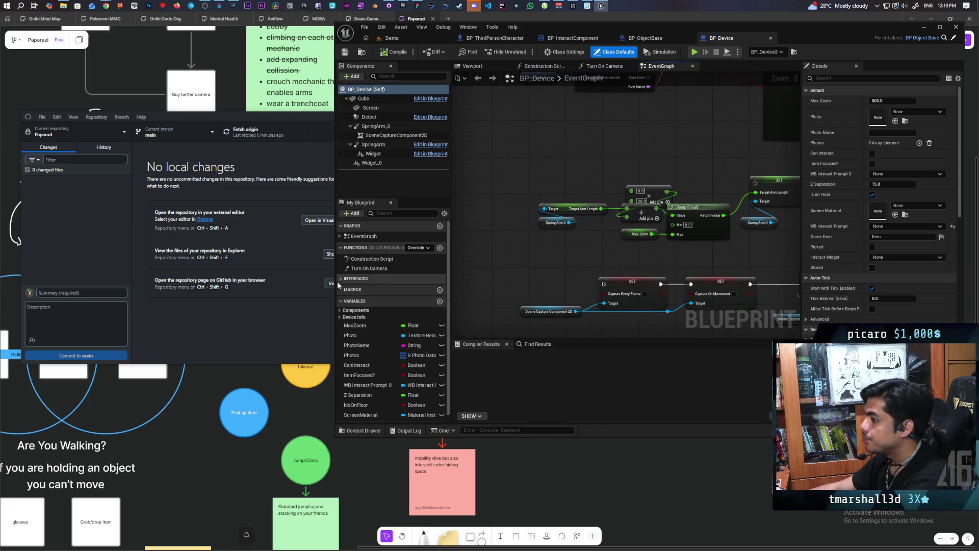
{"action": "left_click", "coordinate": [340, 279]}
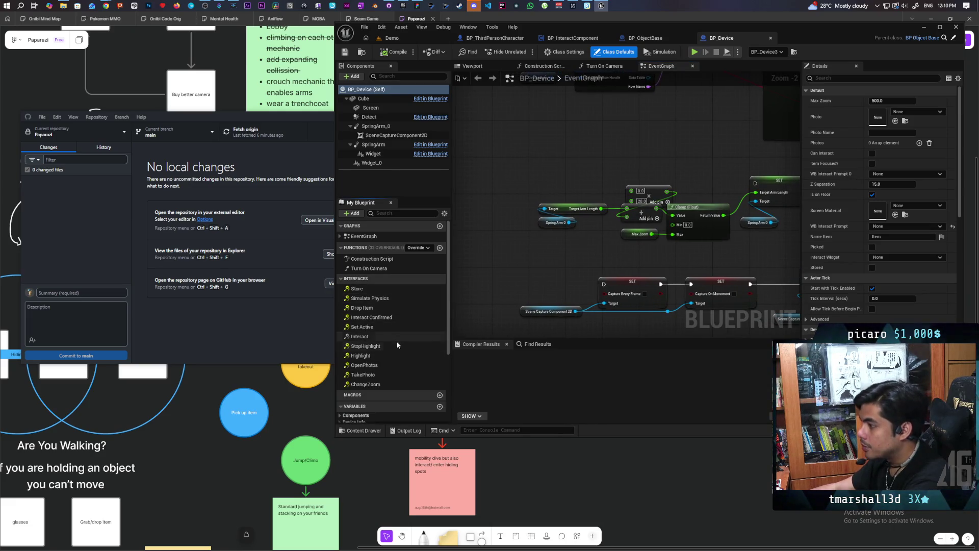
{"action": "double_click", "coordinate": [374, 384]}
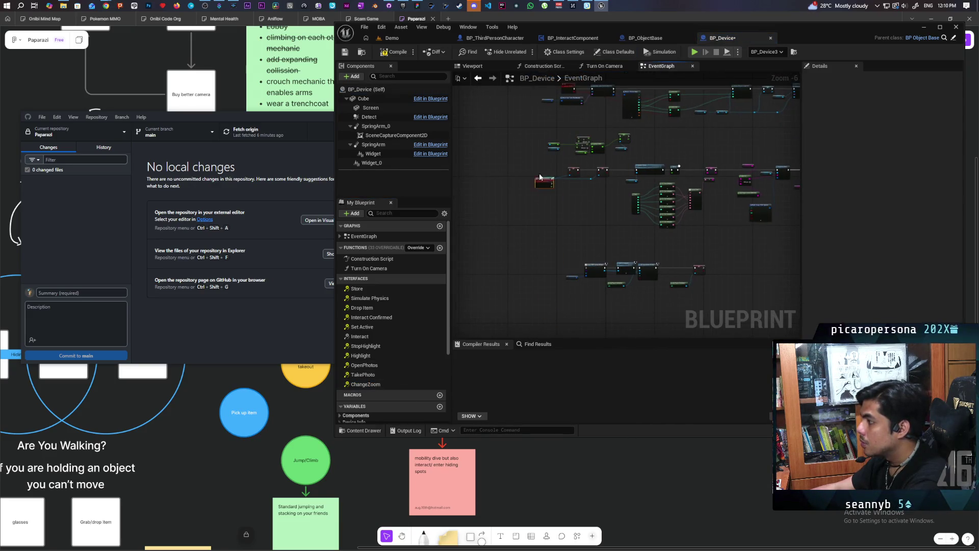
{"action": "left_click_drag", "start_coordinate": [517, 220], "coordinate": [551, 157]}
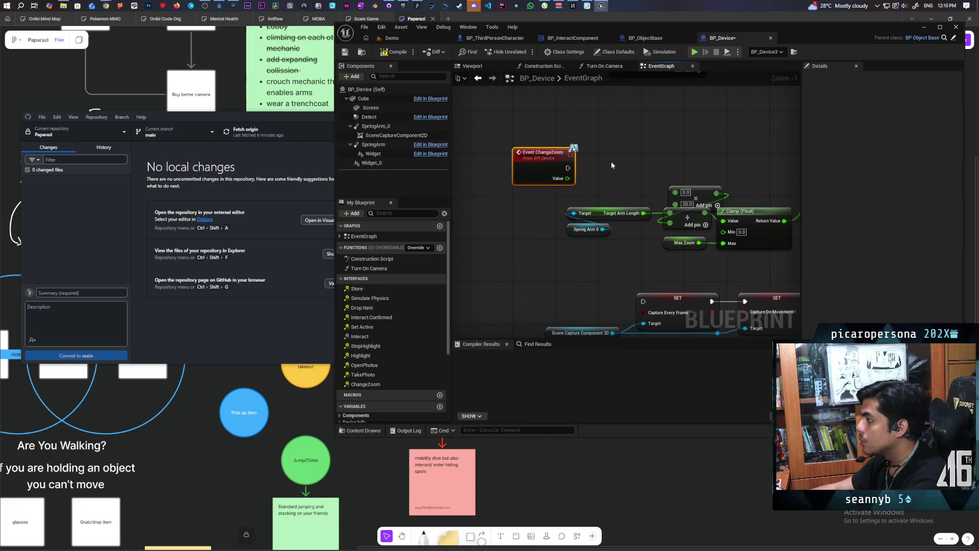
{"action": "left_click_drag", "start_coordinate": [519, 214], "coordinate": [628, 227]}
{"action": "left_click_drag", "start_coordinate": [555, 217], "coordinate": [772, 218]}
{"action": "left_click_drag", "start_coordinate": [707, 196], "coordinate": [688, 156]}
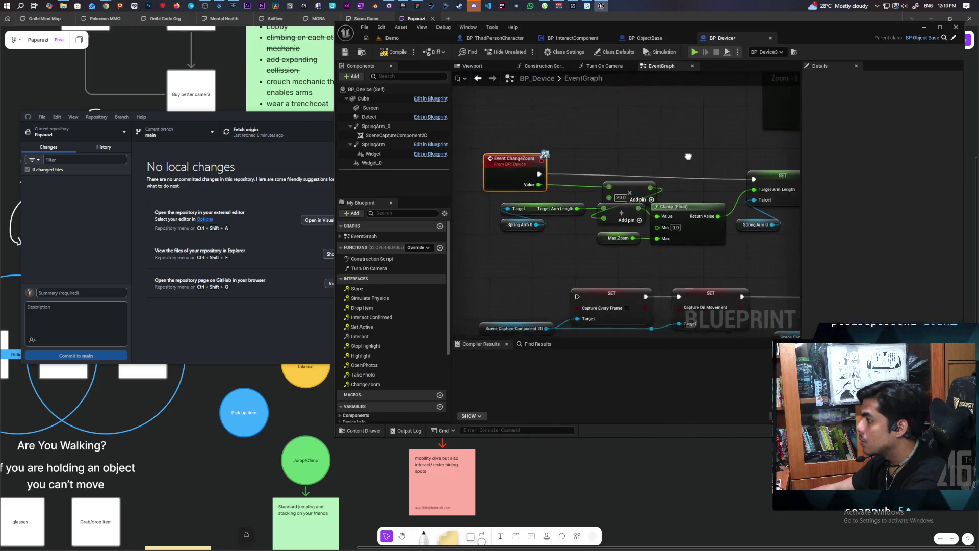
{"action": "mouse_move", "coordinate": [577, 334]}
{"action": "left_mouse_down"}
{"action": "mouse_move", "coordinate": [575, 229]}
{"action": "mouse_move", "coordinate": [552, 234]}
{"action": "mouse_move", "coordinate": [608, 260]}
{"action": "left_mouse_up"}
{"action": "scroll", "coordinate": [603, 218], "scroll_direction": "down", "scroll_amount": 2}
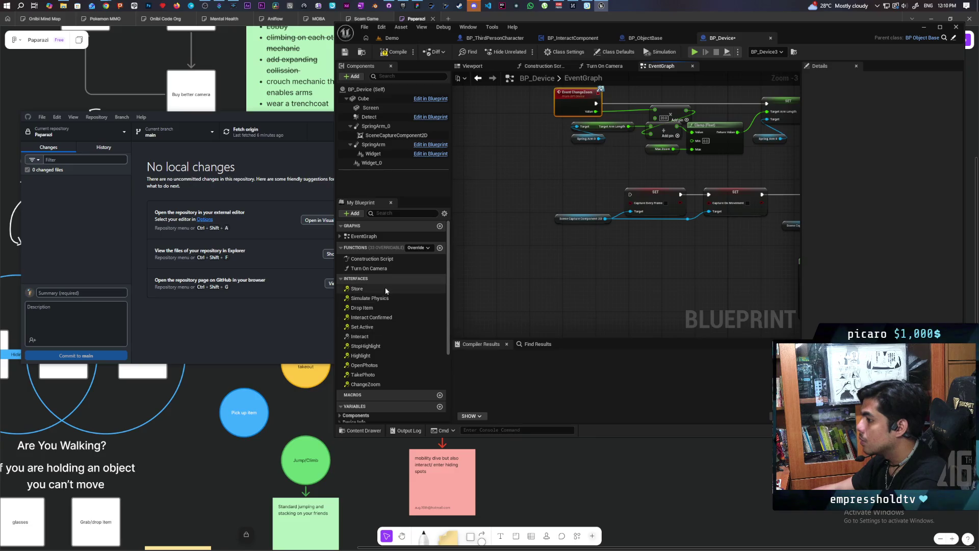
Add Event OpenPhotos and wire it into the gallery Create Widget node
{"action": "double_click", "coordinate": [363, 375]}
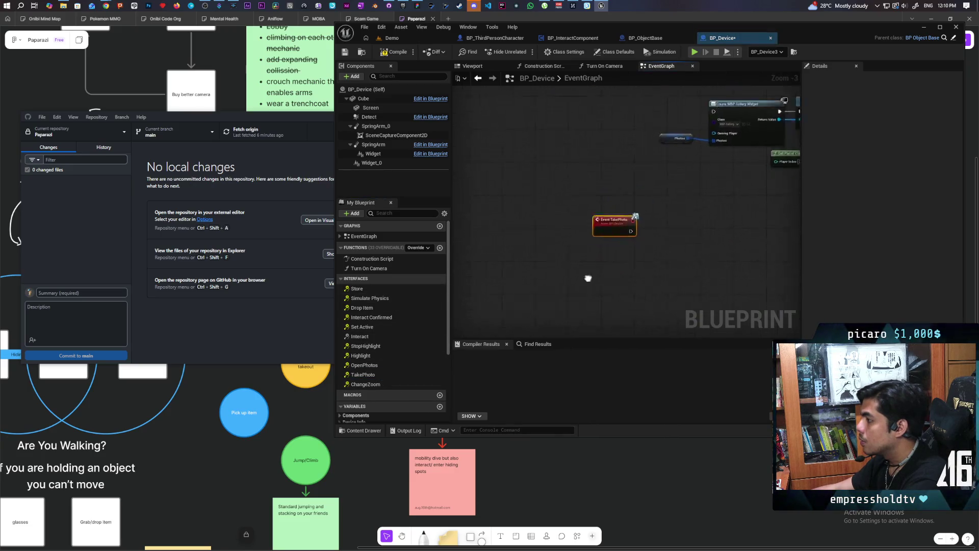
{"action": "key", "text": "alt+Left"}
{"action": "key", "text": "alt+Right"}
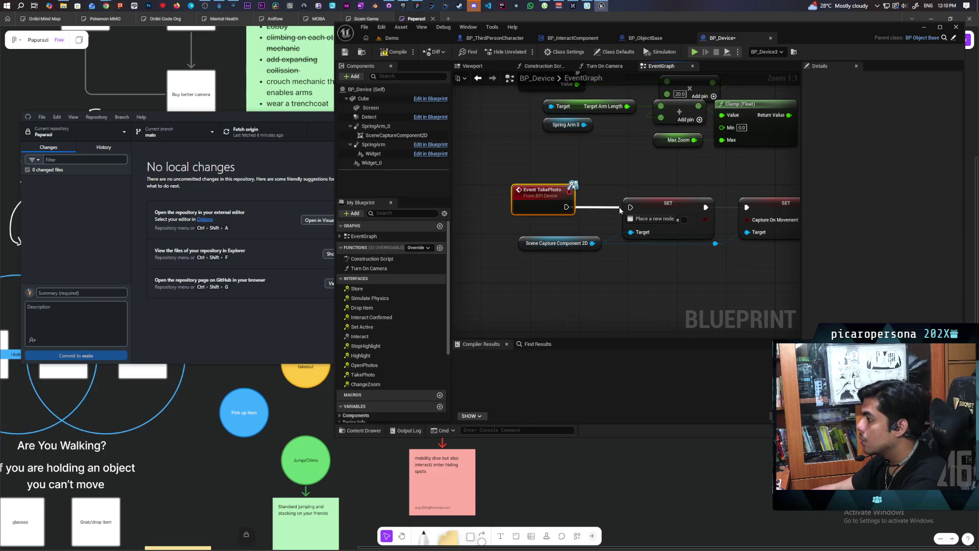
{"action": "scroll", "coordinate": [601, 222], "scroll_direction": "down", "scroll_amount": 3}
{"action": "key", "text": "alt+Left"}
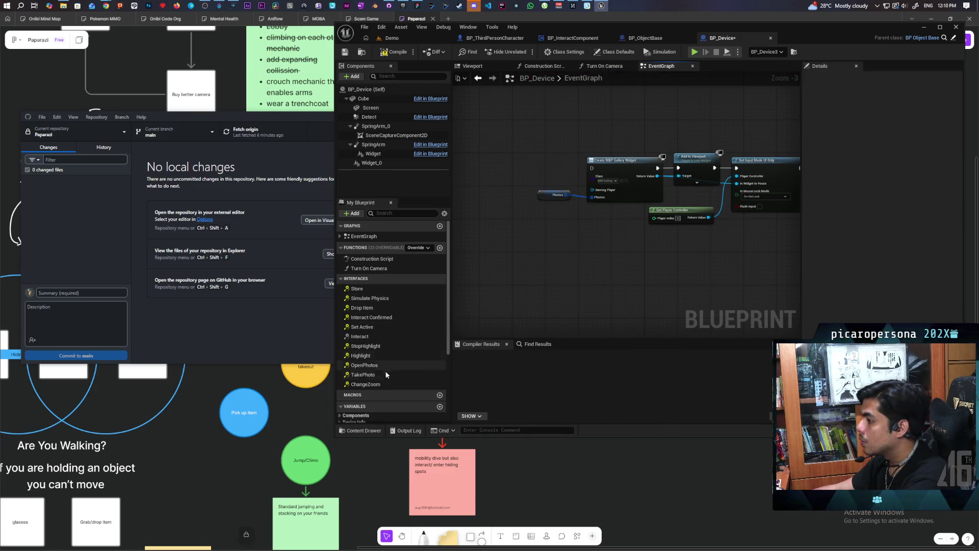
{"action": "left_click", "coordinate": [369, 366]}
{"action": "double_click", "coordinate": [369, 366]}
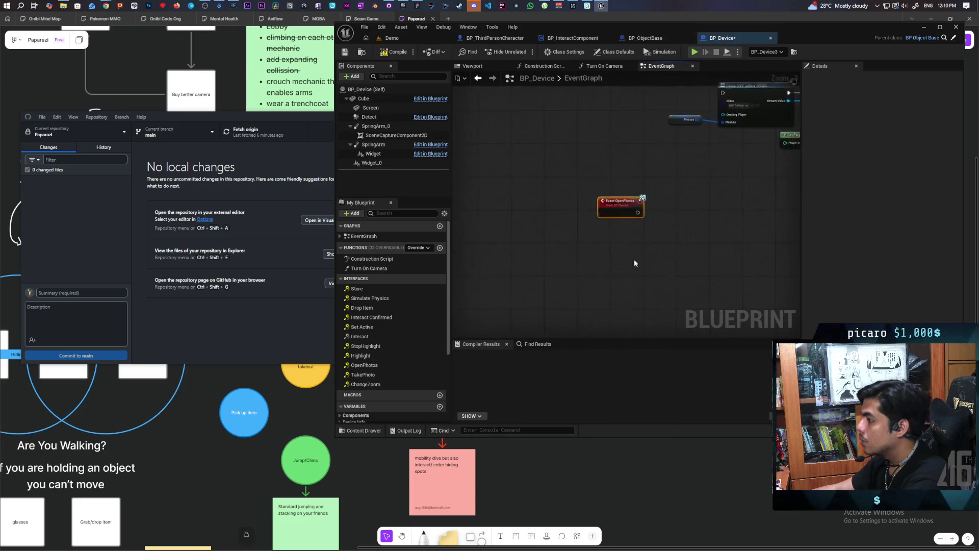
{"action": "left_click_drag", "start_coordinate": [541, 283], "coordinate": [567, 154]}
{"action": "left_click_drag", "start_coordinate": [558, 204], "coordinate": [618, 211]}
{"action": "left_click_drag", "start_coordinate": [540, 199], "coordinate": [559, 209]}
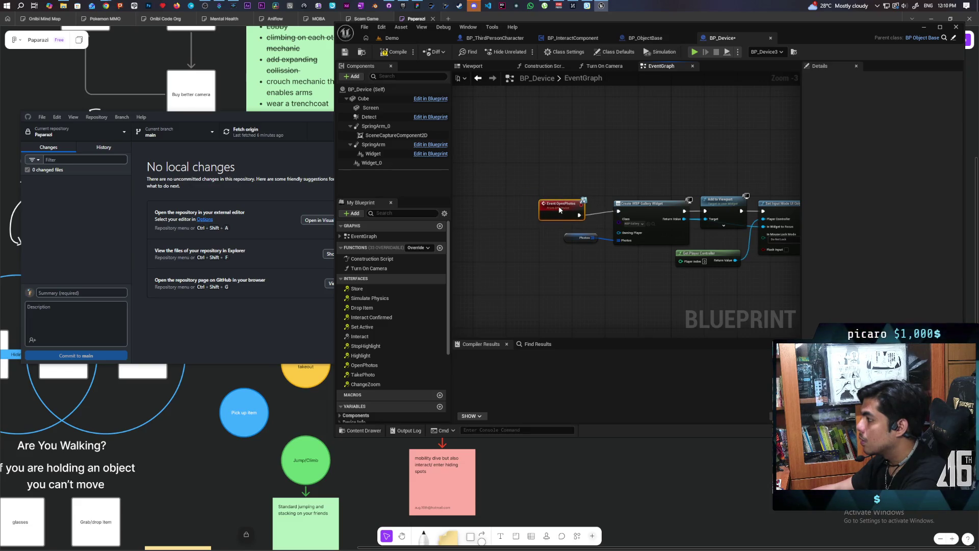
Return to the Demo level and launch a play-in-editor session with Alt+P
{"action": "scroll", "coordinate": [621, 172], "scroll_direction": "down", "scroll_amount": 2}
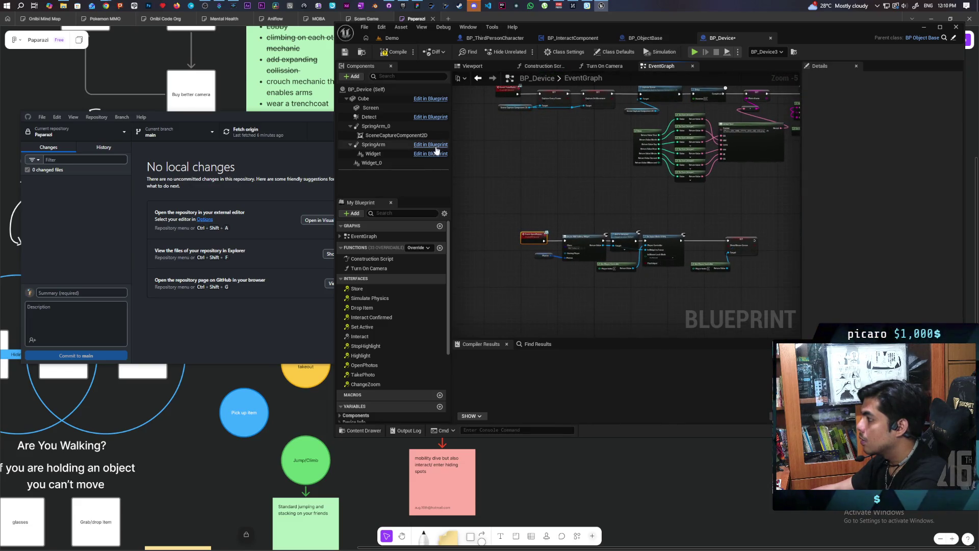
{"action": "left_click", "coordinate": [408, 39]}
{"action": "key", "text": "alt+p"}
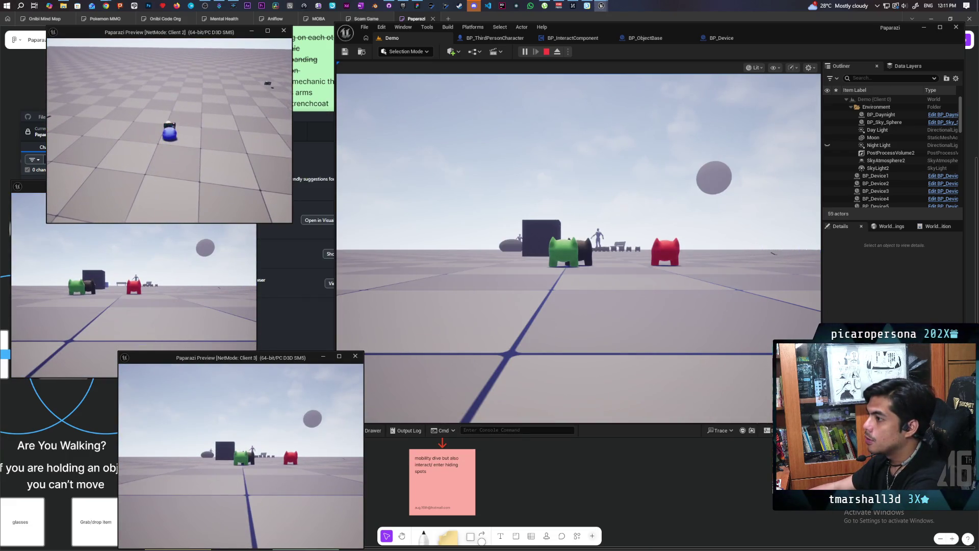
In Client 2, raise the handheld camera, take a photo and resume past the breakpoint
{"action": "key", "text": "e"}
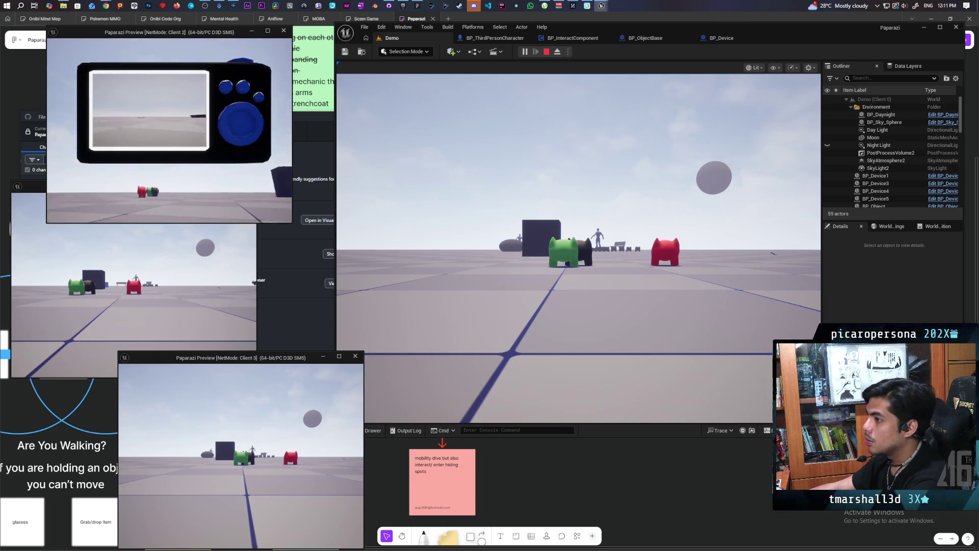
{"action": "left_click", "coordinate": [236, 81]}
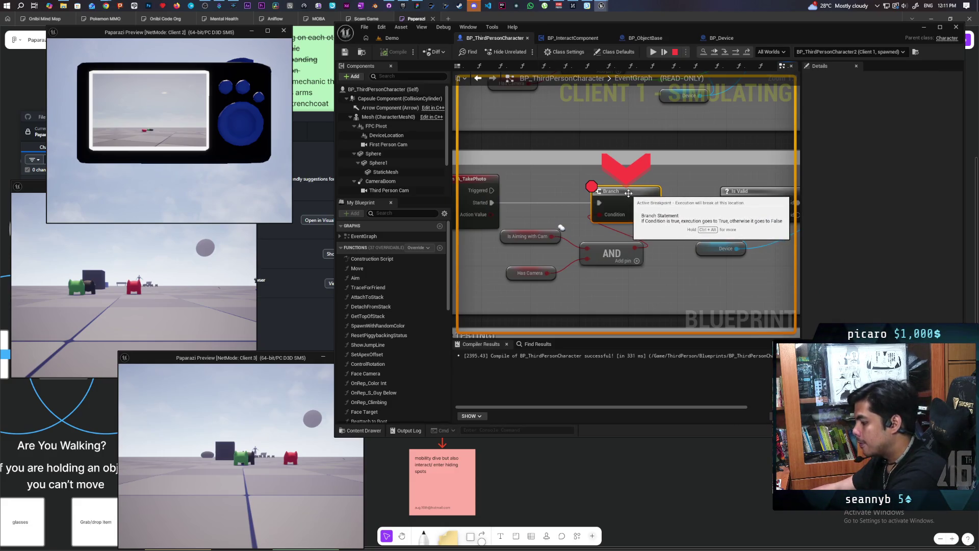
{"action": "left_click", "coordinate": [713, 53]}
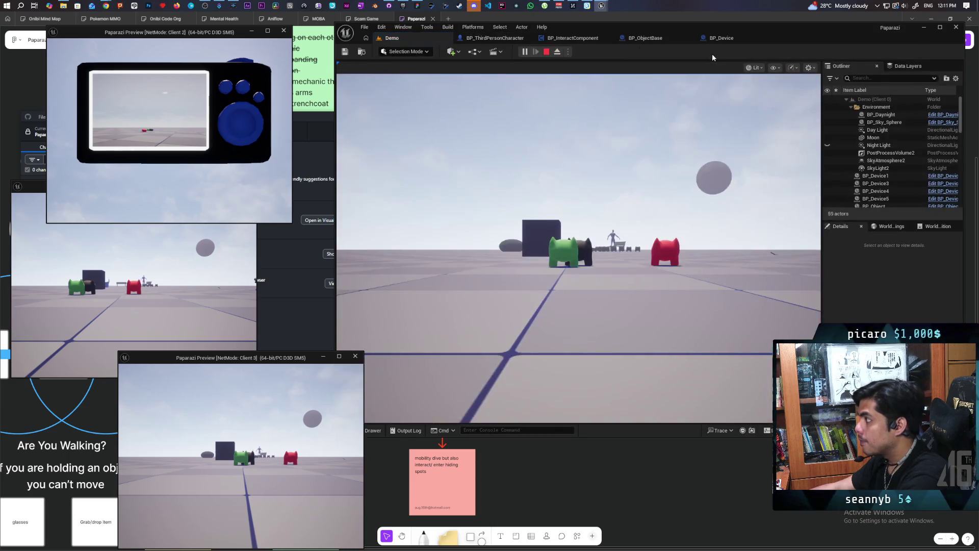
Open and close the photo gallery in Client 2, then end the play session
{"action": "left_click", "coordinate": [218, 152]}
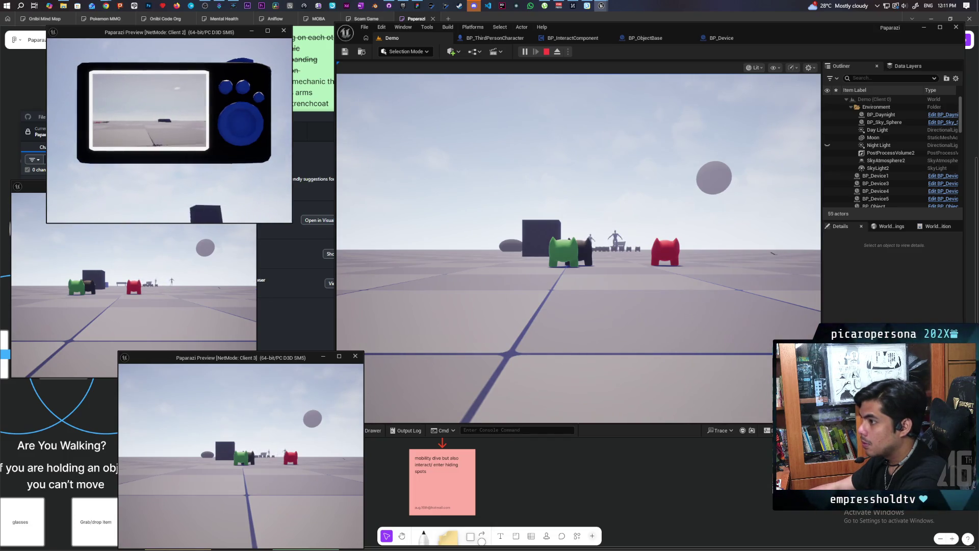
{"action": "key", "text": "Tab"}
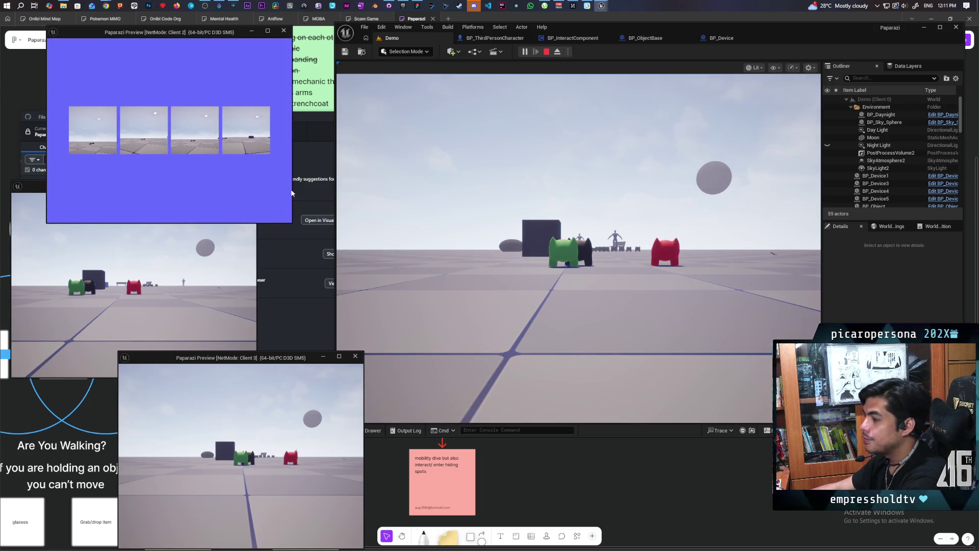
{"action": "key", "text": "Tab"}
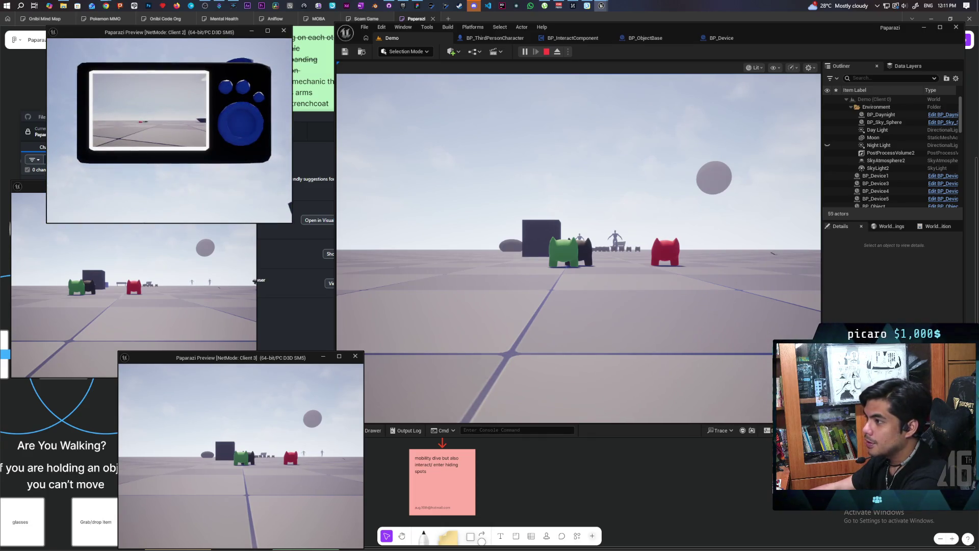
{"action": "key", "text": "Escape"}
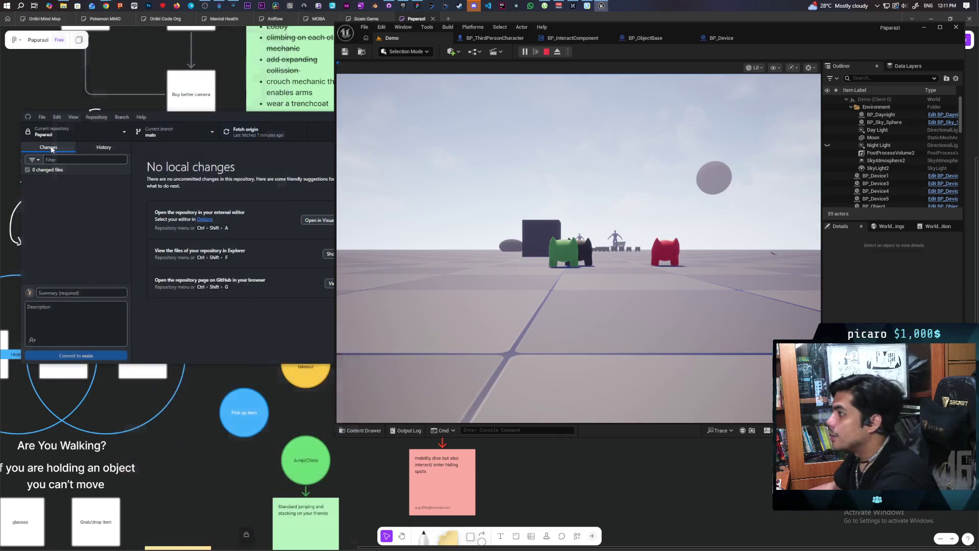
In GitHub Desktop, commit the two changed files to main with summary 'fixed camera functional'
{"action": "left_click", "coordinate": [389, 6]}
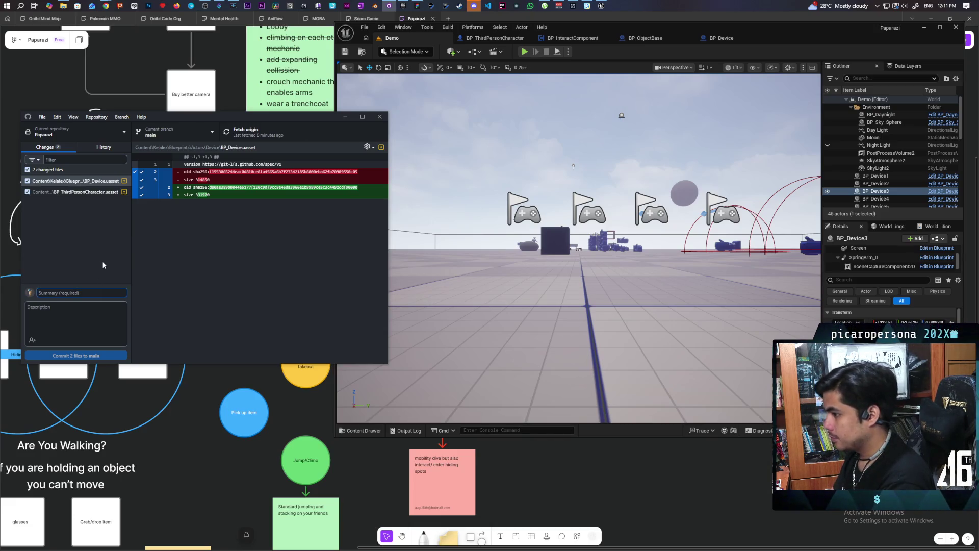
{"action": "type", "text": "fixed camera functionality"}
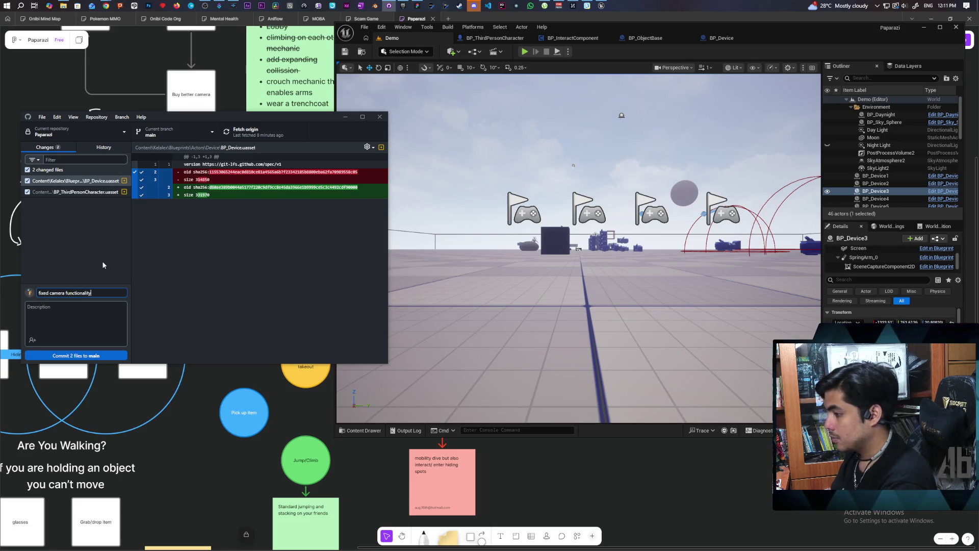
{"action": "left_click", "coordinate": [76, 355]}
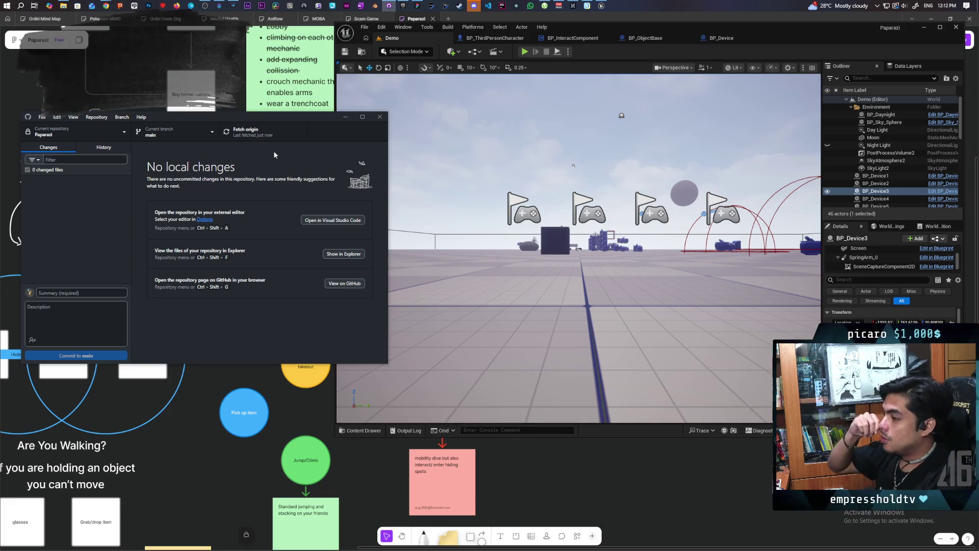
Delete the BP_Device5 and BP_Device4 actors from the level
{"action": "mouse_move", "coordinate": [566, 209]}
{"action": "left_mouse_down"}
{"action": "mouse_move", "coordinate": [535, 219]}
{"action": "mouse_move", "coordinate": [531, 260]}
{"action": "left_mouse_up"}
{"action": "left_click", "coordinate": [577, 312]}
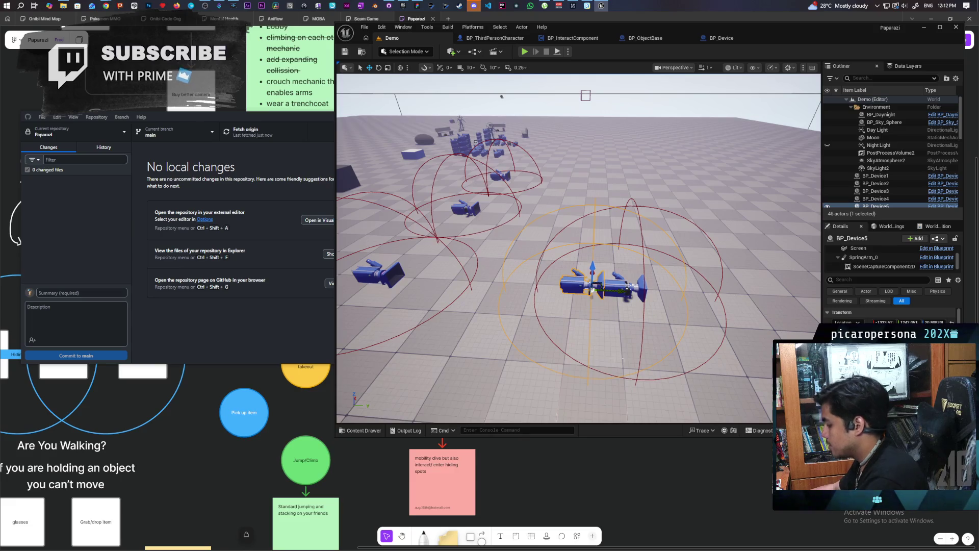
{"action": "key", "text": "Delete"}
{"action": "left_click", "coordinate": [629, 291]}
{"action": "key", "text": "Delete"}
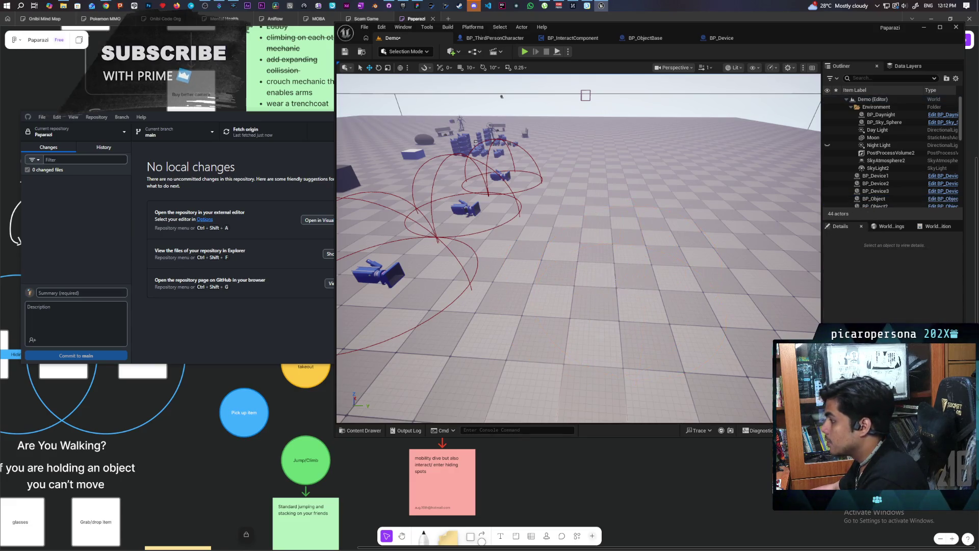
{"action": "left_click_drag", "start_coordinate": [629, 291], "coordinate": [628, 131]}
{"action": "left_click_drag", "start_coordinate": [627, 343], "coordinate": [627, 343]}
{"action": "left_click_drag", "start_coordinate": [551, 314], "coordinate": [552, 314]}
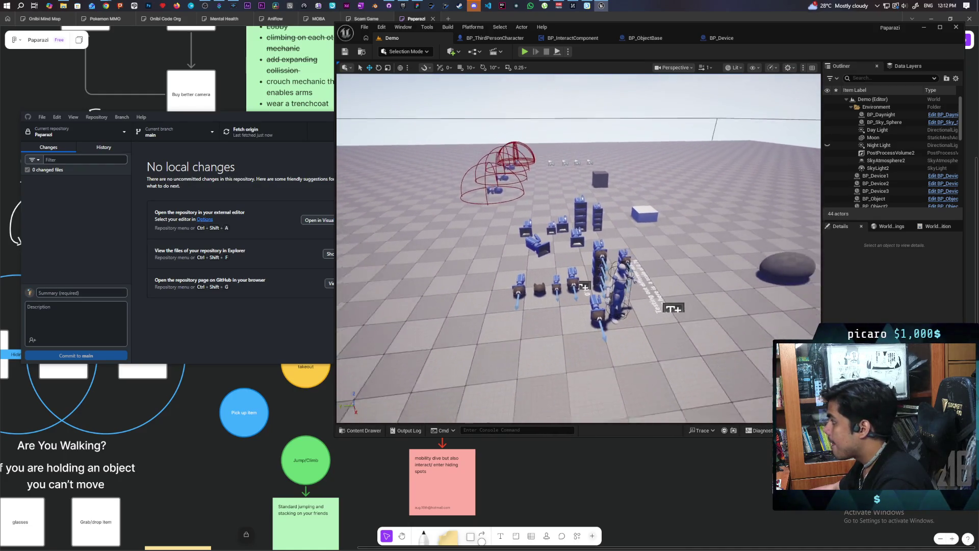
Look through the World Settings and World Partition panels, then return to actor Details
{"action": "left_click", "coordinate": [895, 226]}
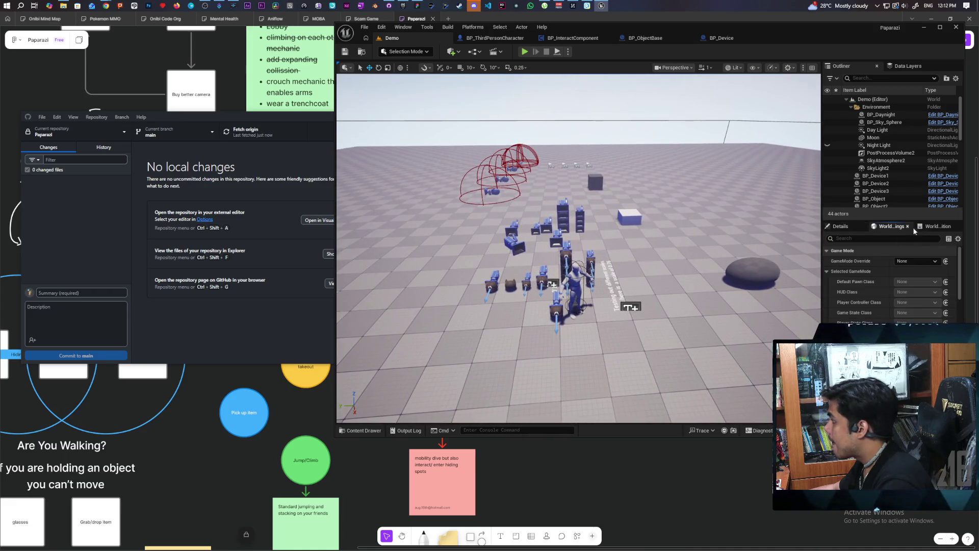
{"action": "left_click", "coordinate": [939, 227]}
{"action": "left_click", "coordinate": [891, 229]}
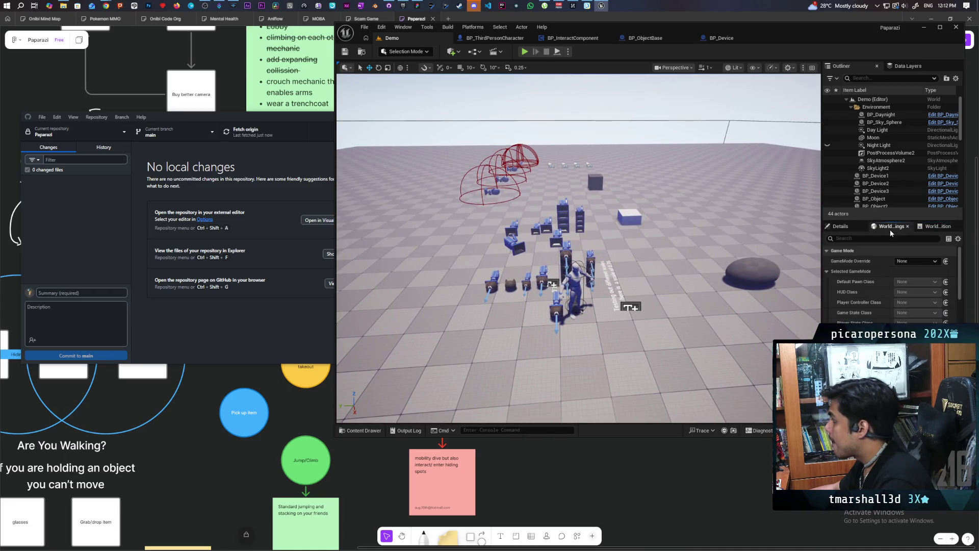
{"action": "left_click", "coordinate": [839, 226]}
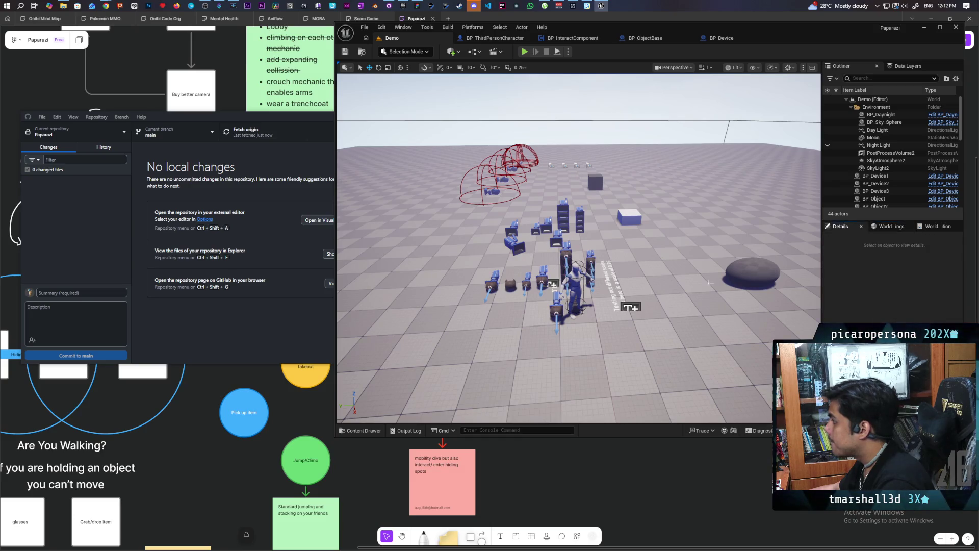
{"action": "scroll", "coordinate": [484, 310], "scroll_direction": "down", "scroll_amount": 5}
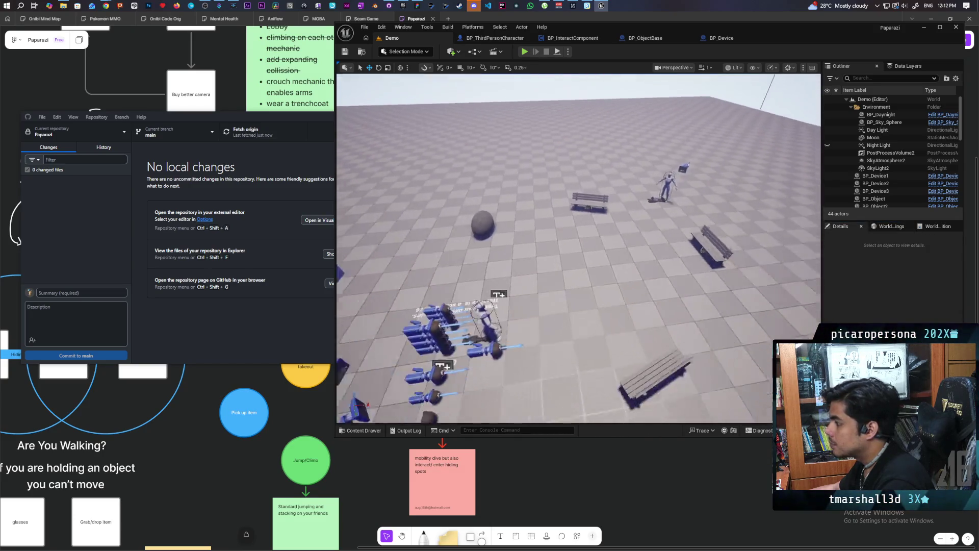
{"action": "scroll", "coordinate": [579, 248], "scroll_direction": "up", "scroll_amount": 6}
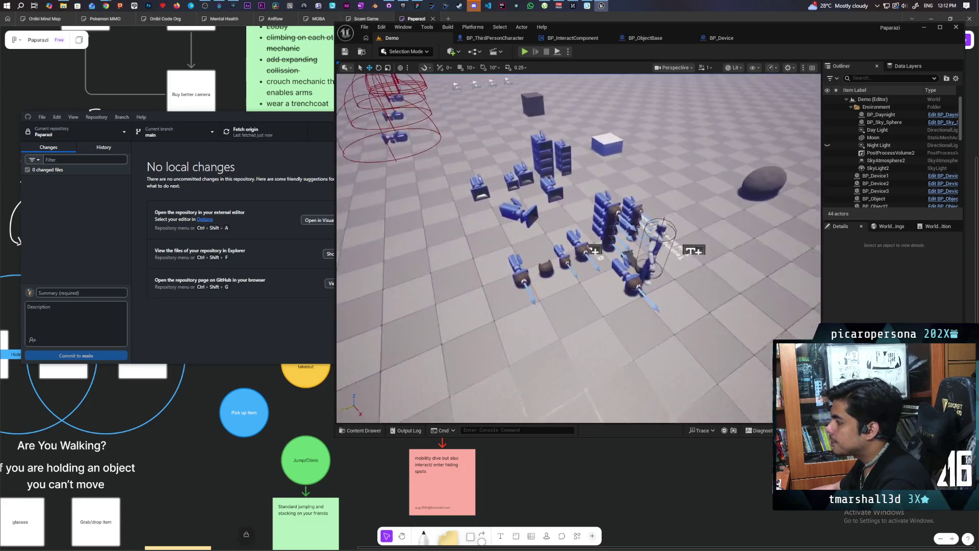
{"action": "scroll", "coordinate": [579, 249], "scroll_direction": "up", "scroll_amount": 1}
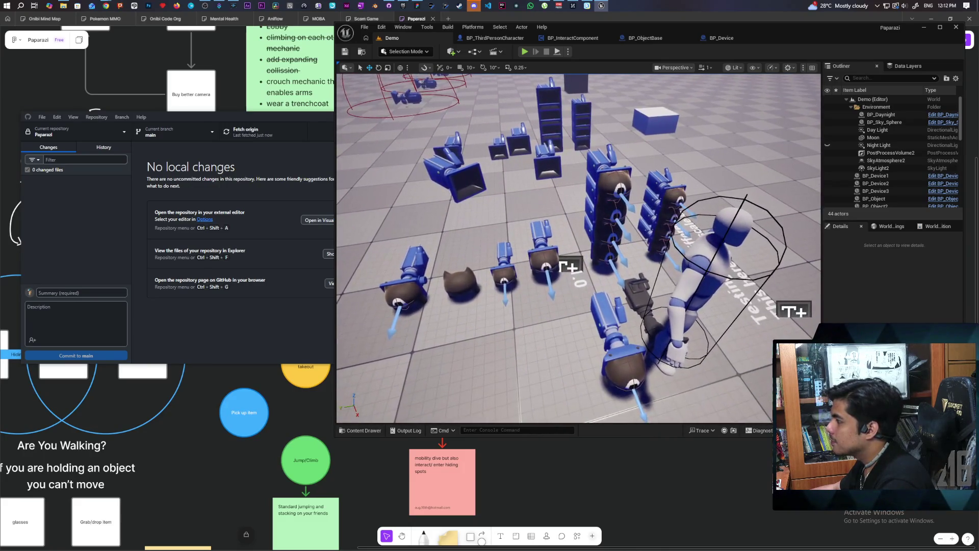
{"action": "scroll", "coordinate": [579, 249], "scroll_direction": "up", "scroll_amount": 5}
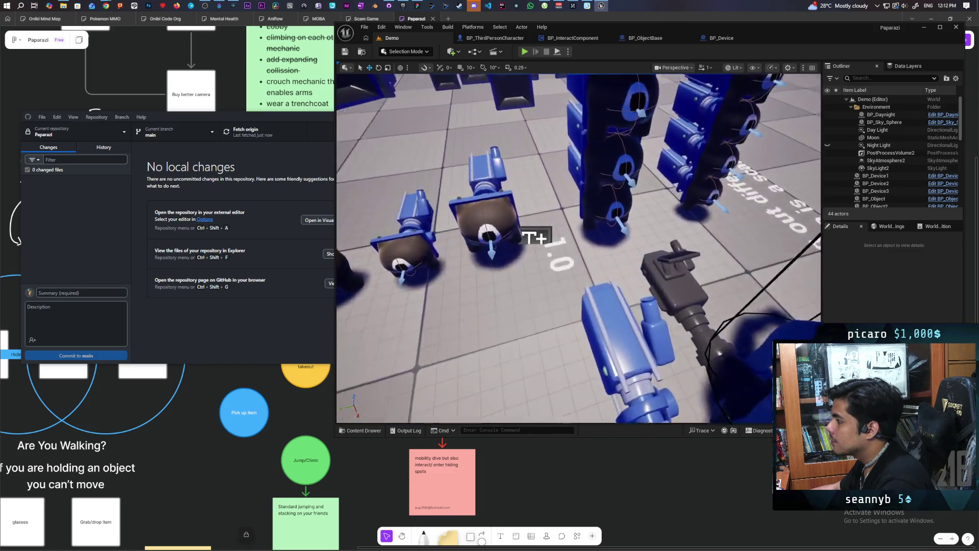
{"action": "scroll", "coordinate": [578, 248], "scroll_direction": "down", "scroll_amount": 6}
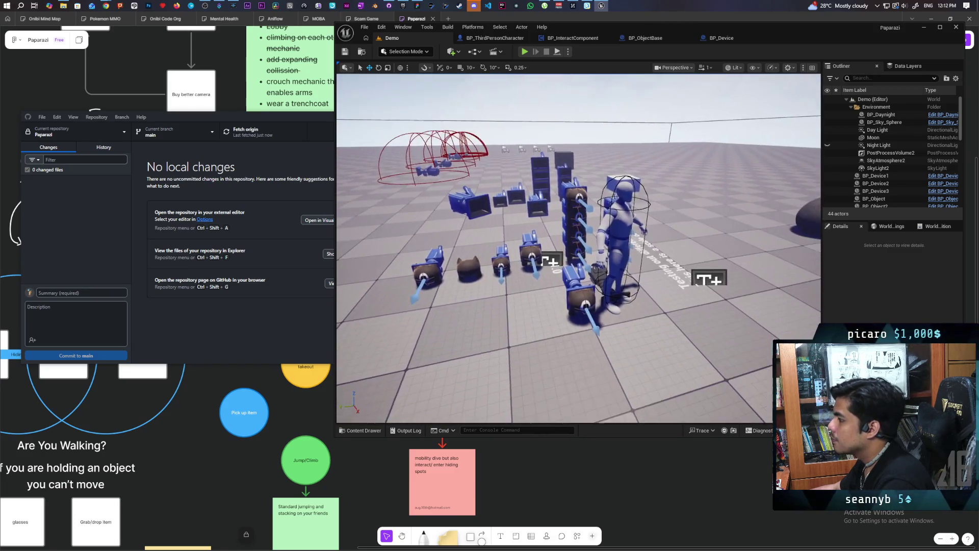
{"action": "scroll", "coordinate": [579, 248], "scroll_direction": "up", "scroll_amount": 5}
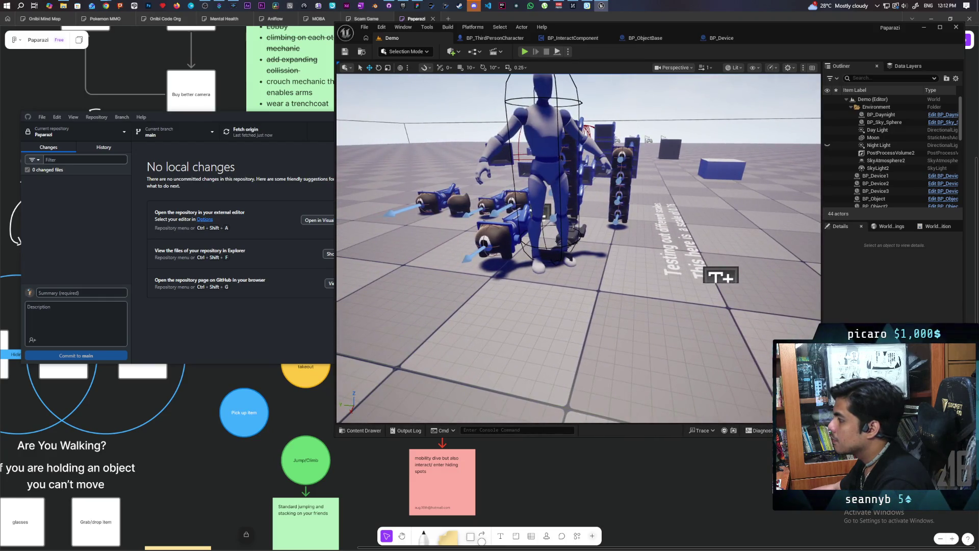
{"action": "scroll", "coordinate": [714, 273], "scroll_direction": "down", "scroll_amount": 8}
{"action": "scroll", "coordinate": [533, 239], "scroll_direction": "up", "scroll_amount": 1}
Select all BP_ThirdPersonCharacter actors, from BP_ThirdPersonCharacter to BP_ThirdPersonCharacter12
{"action": "left_click", "coordinate": [584, 300]}
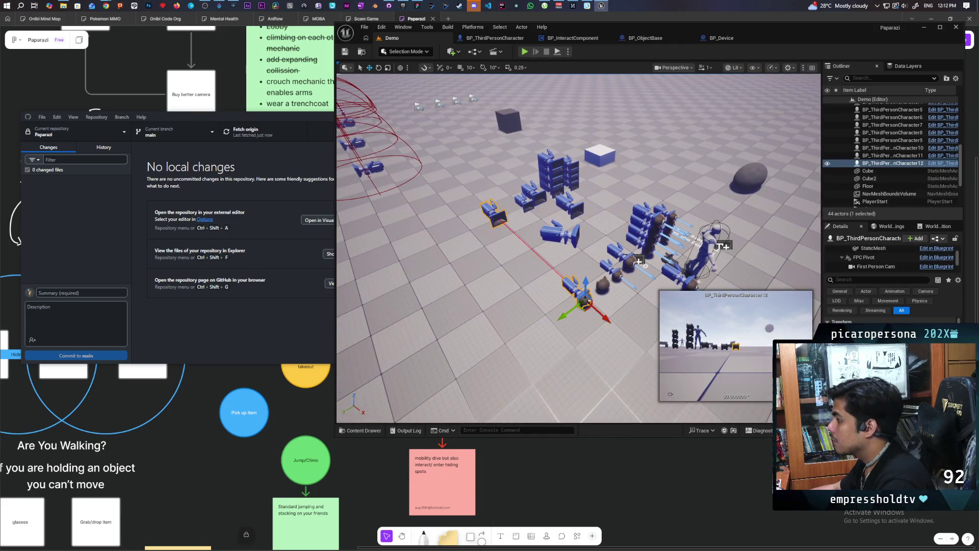
{"action": "left_click", "coordinate": [614, 288], "text": "ctrl"}
{"action": "left_click", "coordinate": [616, 276], "text": "ctrl"}
{"action": "left_click", "coordinate": [604, 267], "text": "ctrl"}
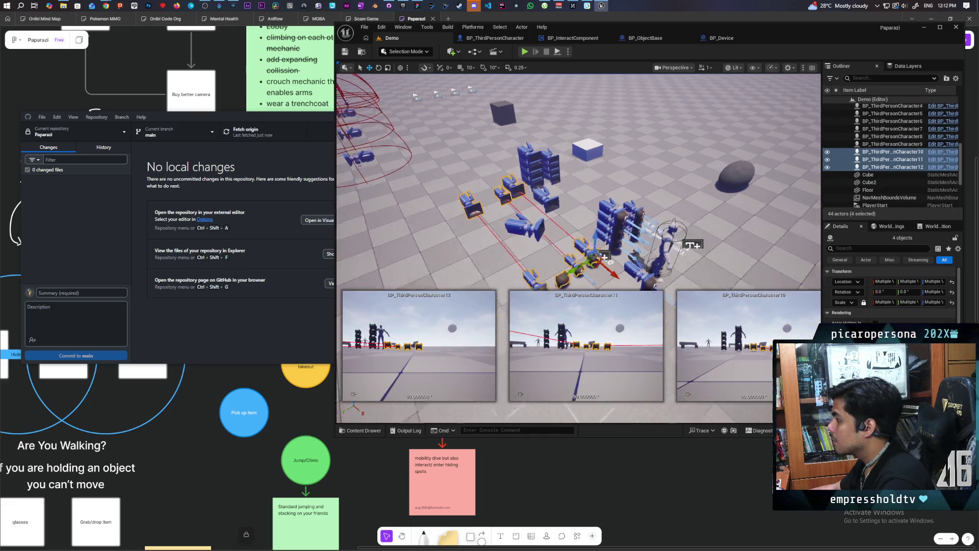
{"action": "left_click", "coordinate": [554, 159], "text": "ctrl"}
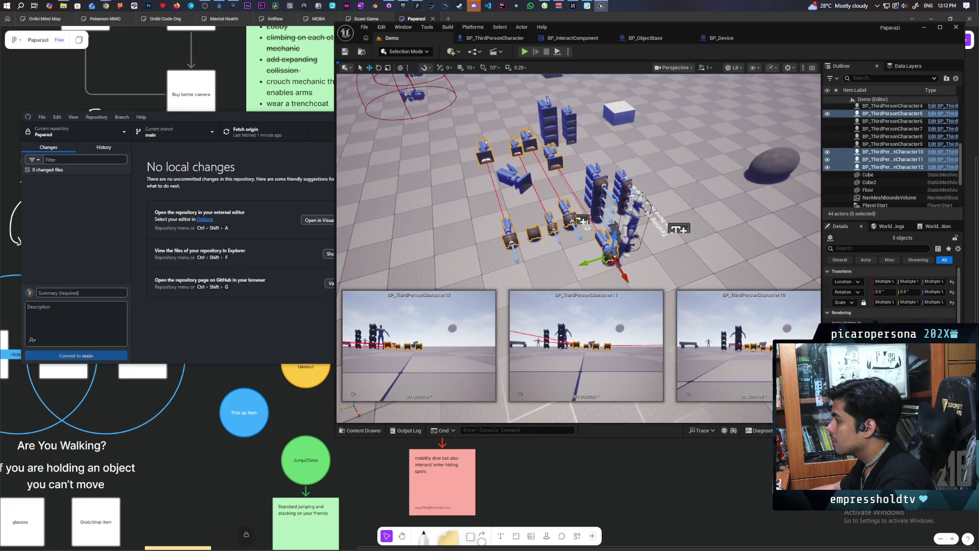
{"action": "left_click", "coordinate": [600, 192], "text": "ctrl"}
{"action": "left_click", "coordinate": [597, 183], "text": "ctrl"}
{"action": "left_click", "coordinate": [596, 204], "text": "ctrl"}
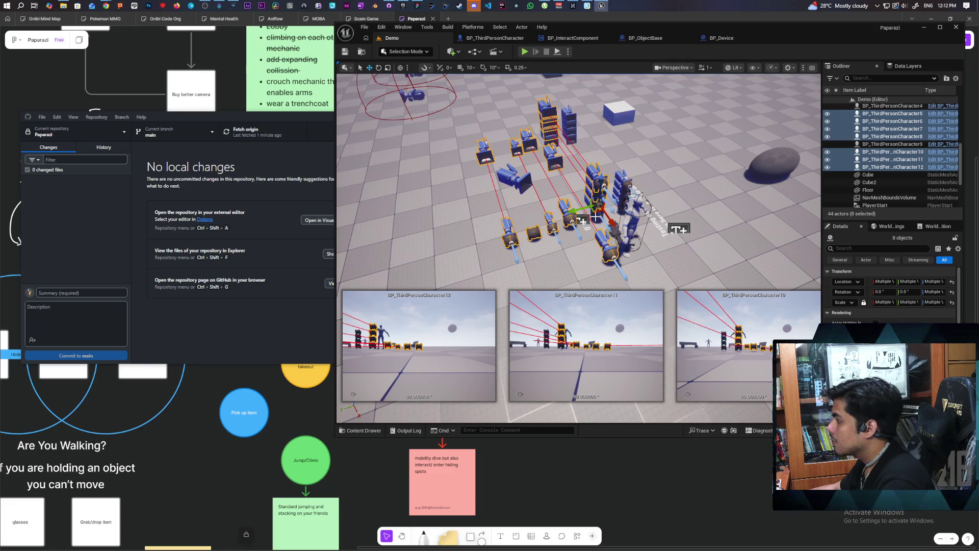
{"action": "left_click", "coordinate": [597, 220], "text": "ctrl"}
{"action": "left_click", "coordinate": [625, 192], "text": "ctrl"}
{"action": "left_click", "coordinate": [623, 200], "text": "ctrl"}
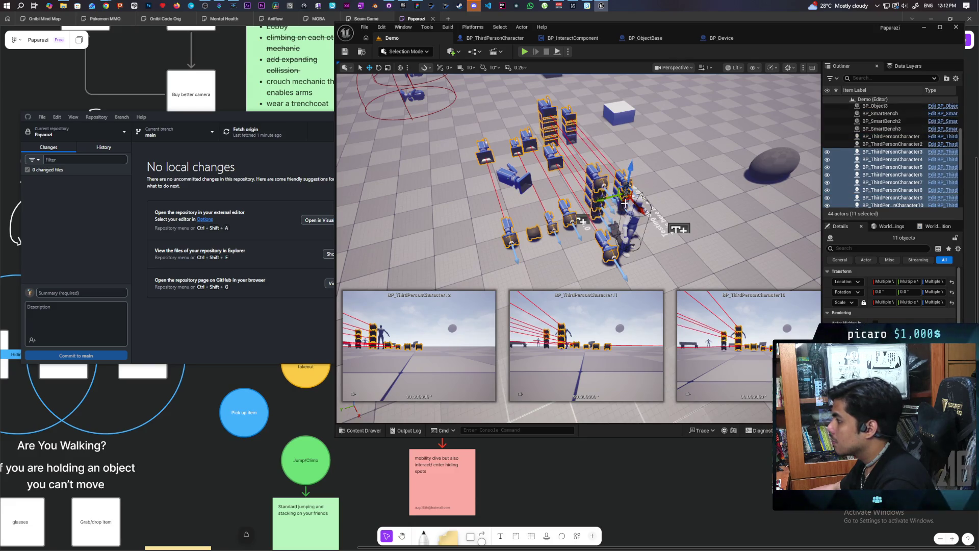
{"action": "left_click", "coordinate": [622, 211], "text": "ctrl"}
{"action": "left_click", "coordinate": [622, 213], "text": "ctrl"}
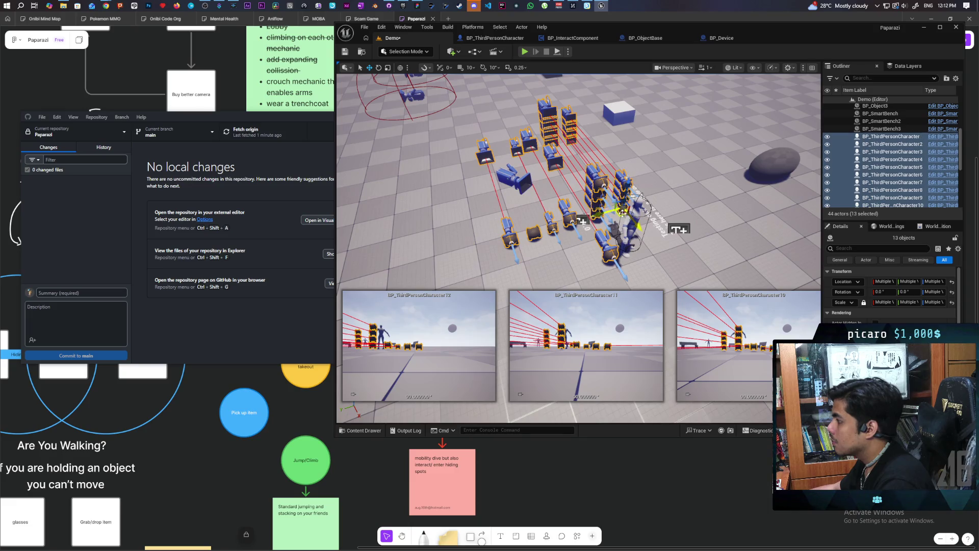
Delete the selected characters, confirming each referenced-actor prompt, and save the level
{"action": "key", "text": "Delete"}
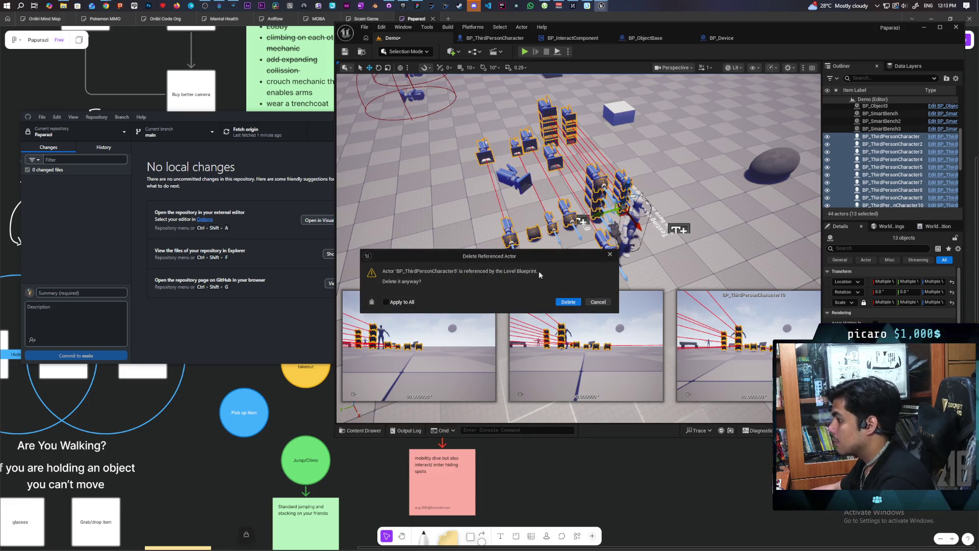
{"action": "left_click", "coordinate": [568, 302]}
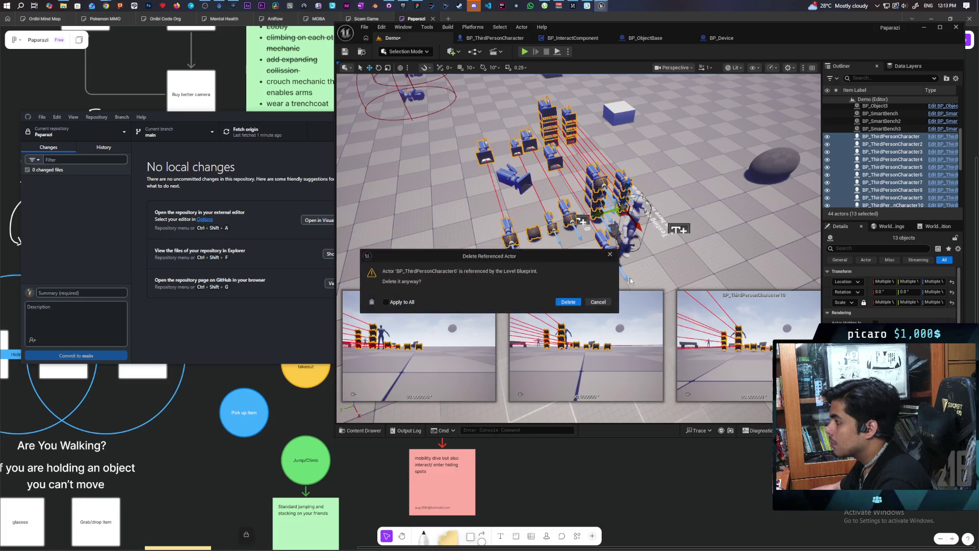
{"action": "left_click", "coordinate": [570, 302]}
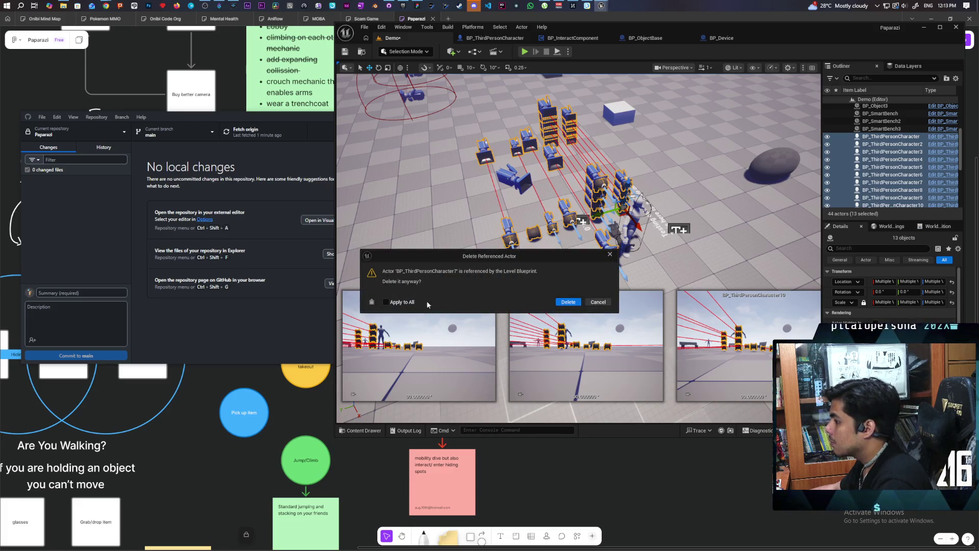
{"action": "left_click", "coordinate": [568, 302]}
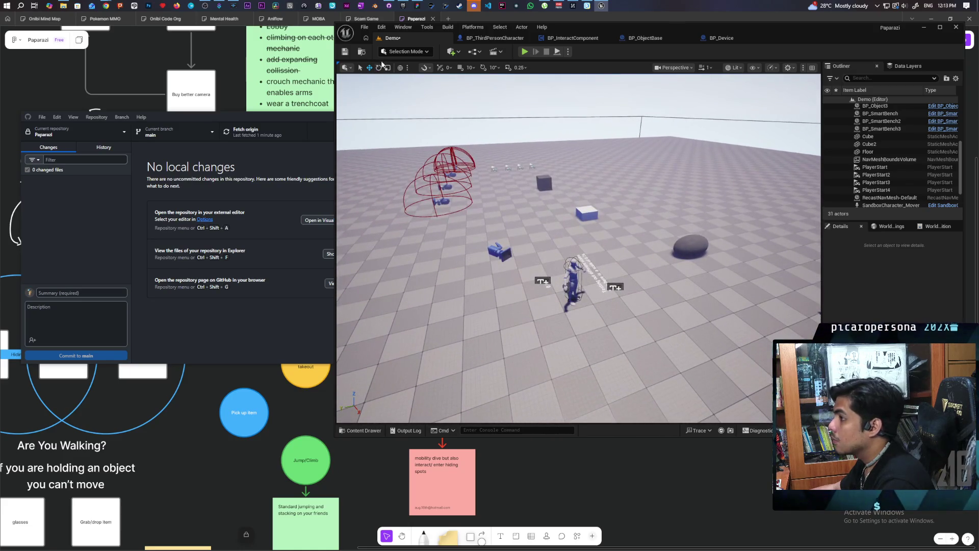
{"action": "key", "text": "ctrl+s"}
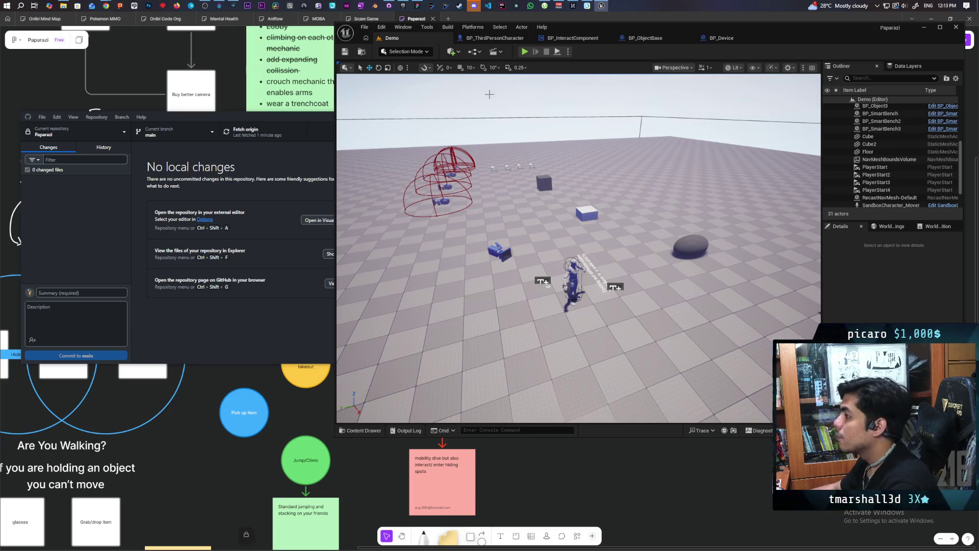
Play the level, walk around with the handheld camera raised, then stop and return to BP_Device's EventGraph
{"action": "key", "text": "alt+p"}
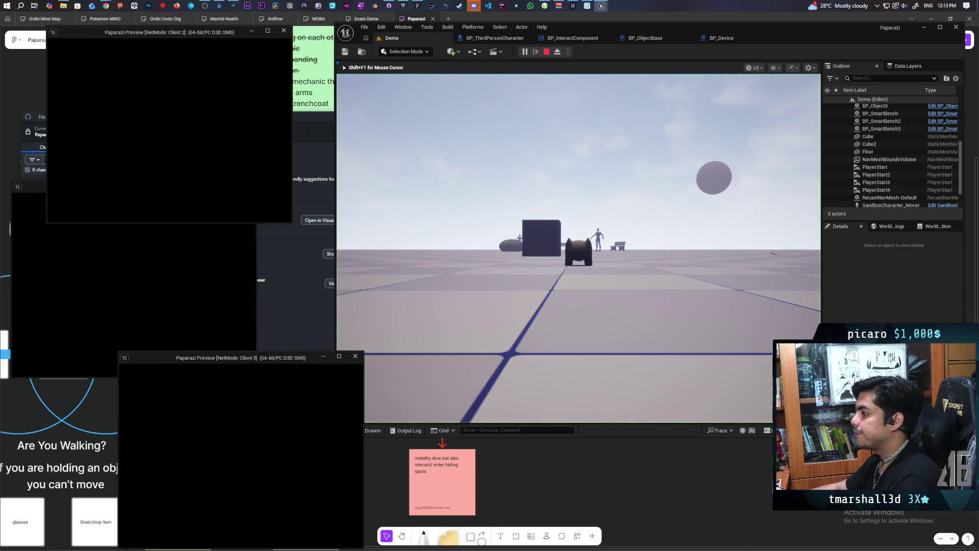
{"action": "key", "text": "alt+Tab"}
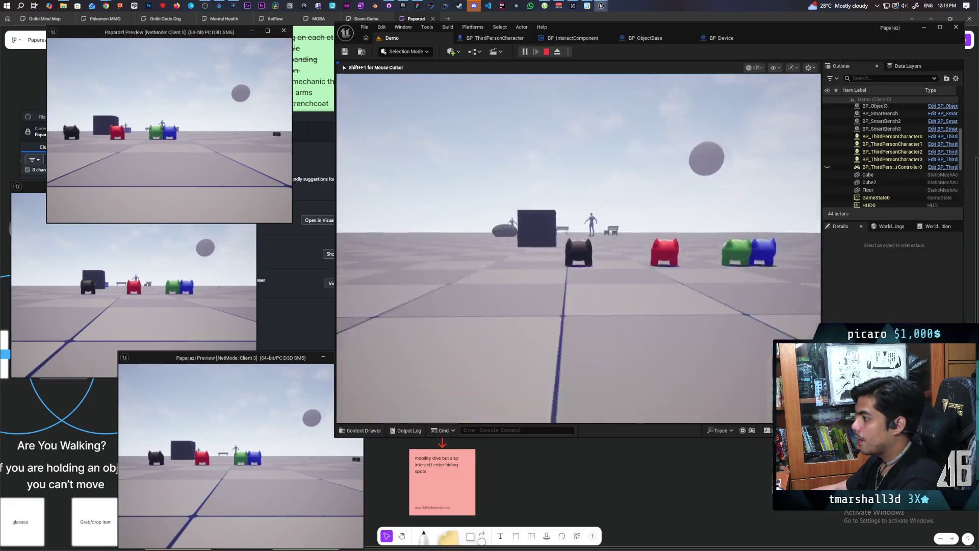
{"action": "key", "text": "w"}
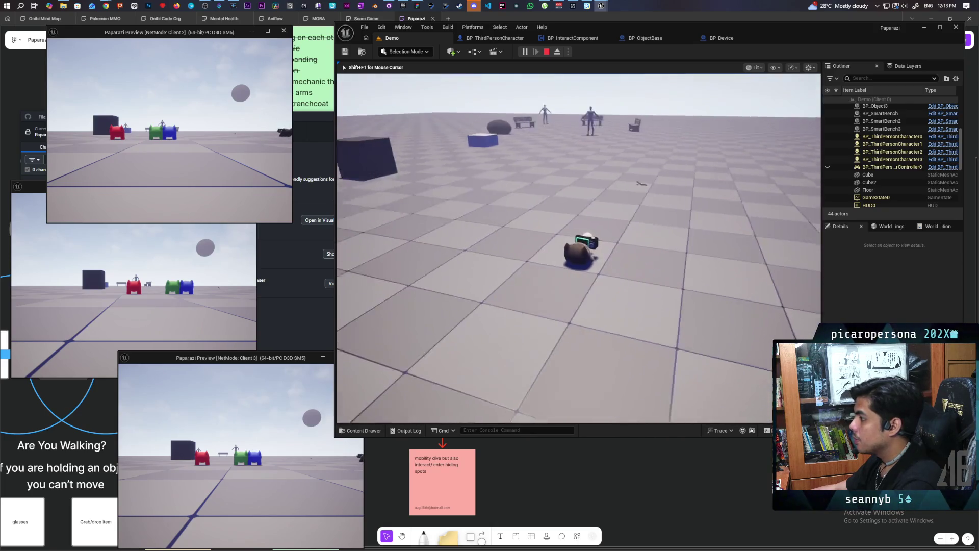
{"action": "key", "text": "e"}
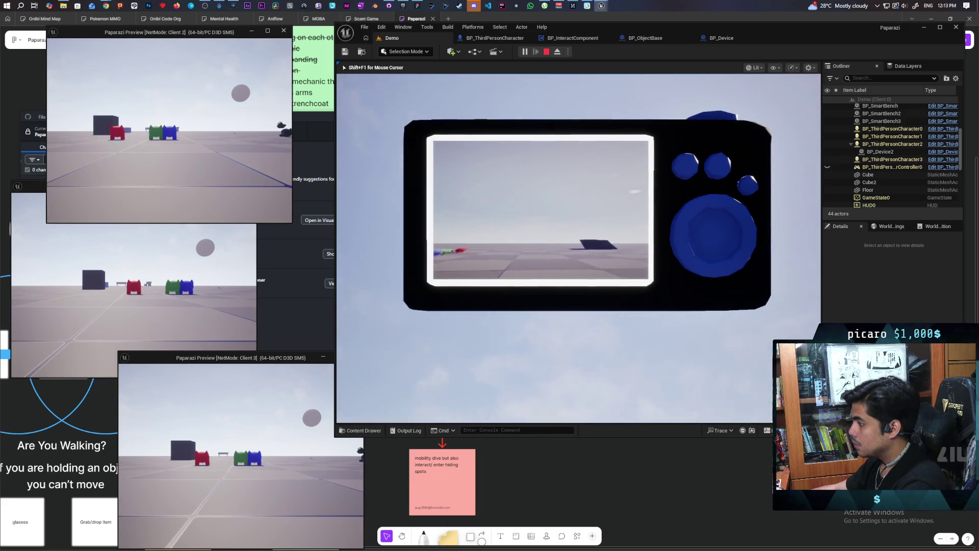
{"action": "key", "text": "Escape"}
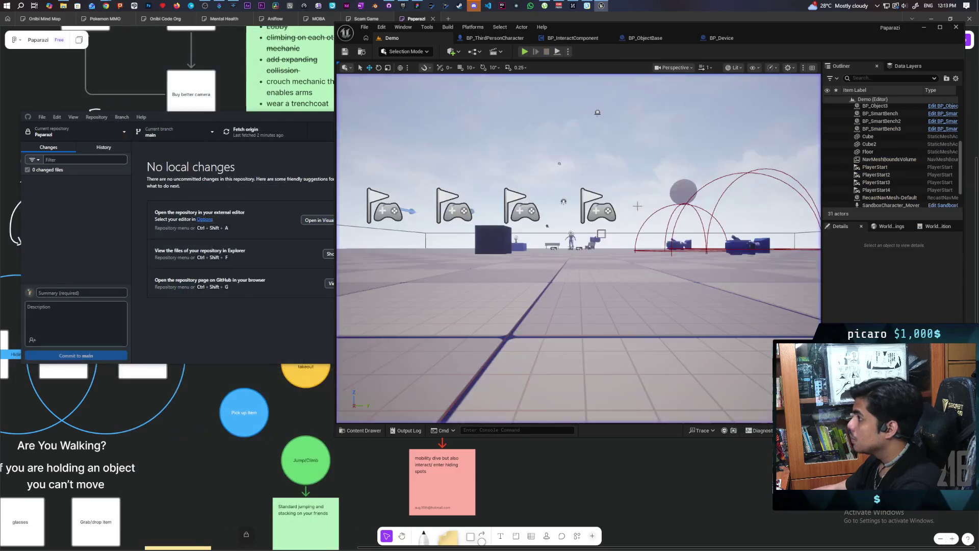
{"action": "left_click", "coordinate": [720, 40]}
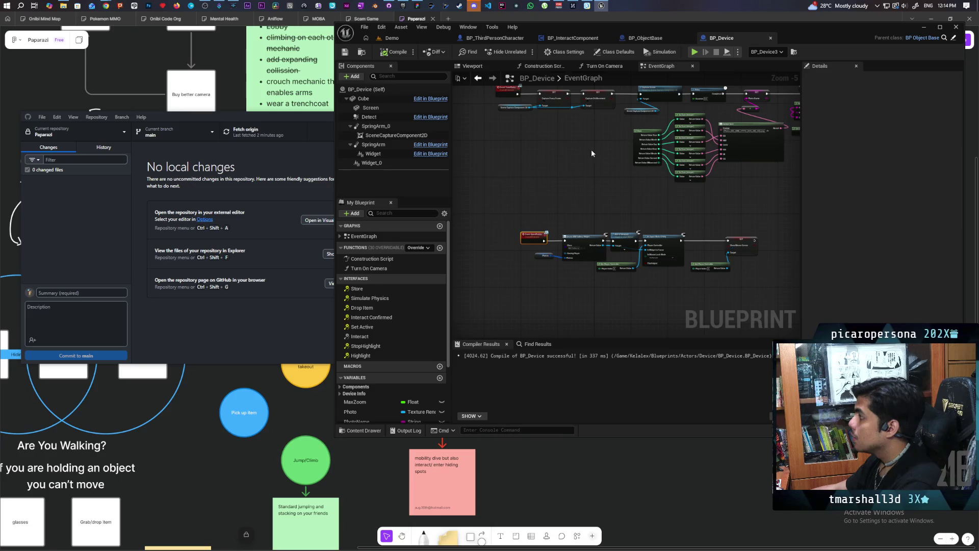
Zoom out of BP_Device's EventGraph and maximize the editor window to full screen
{"action": "scroll", "coordinate": [598, 162], "scroll_direction": "down", "scroll_amount": 4}
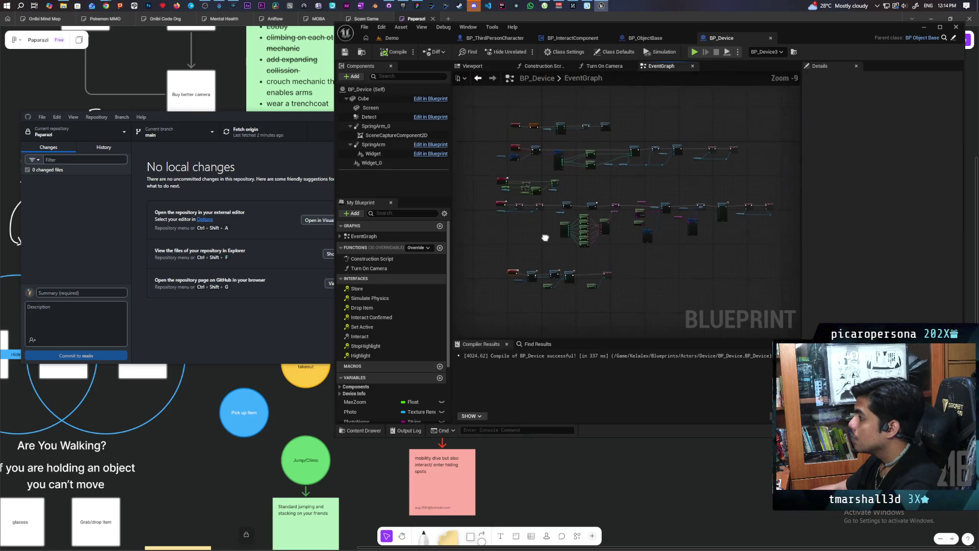
{"action": "left_click_drag", "start_coordinate": [558, 223], "coordinate": [559, 234]}
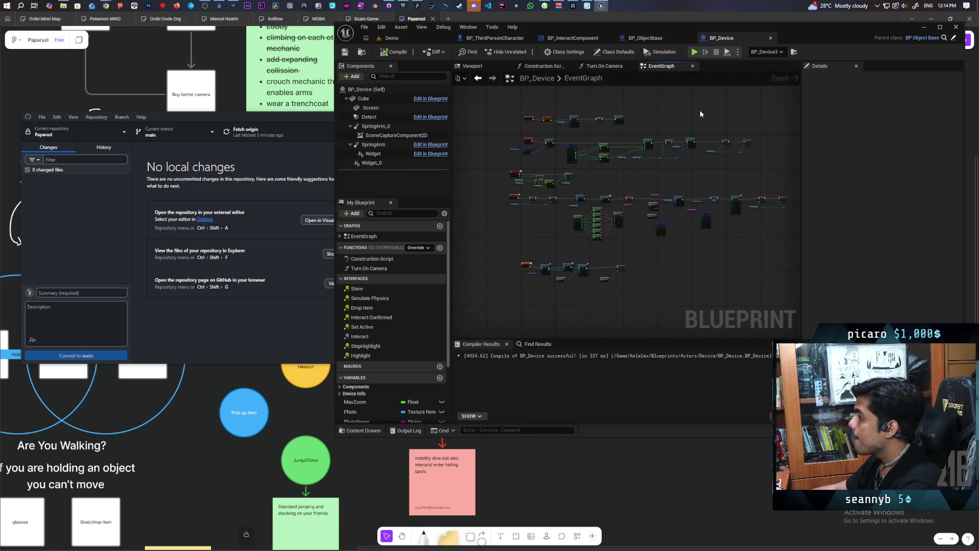
{"action": "double_click", "coordinate": [813, 31]}
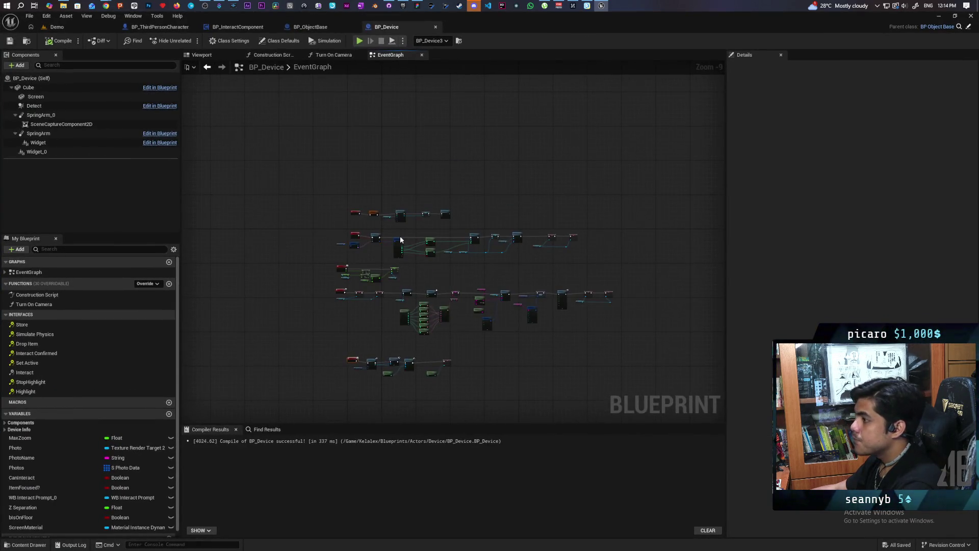
Frame the BeginPlay chain and select the Parent: BeginPlay node
{"action": "scroll", "coordinate": [372, 236], "scroll_direction": "up", "scroll_amount": 8}
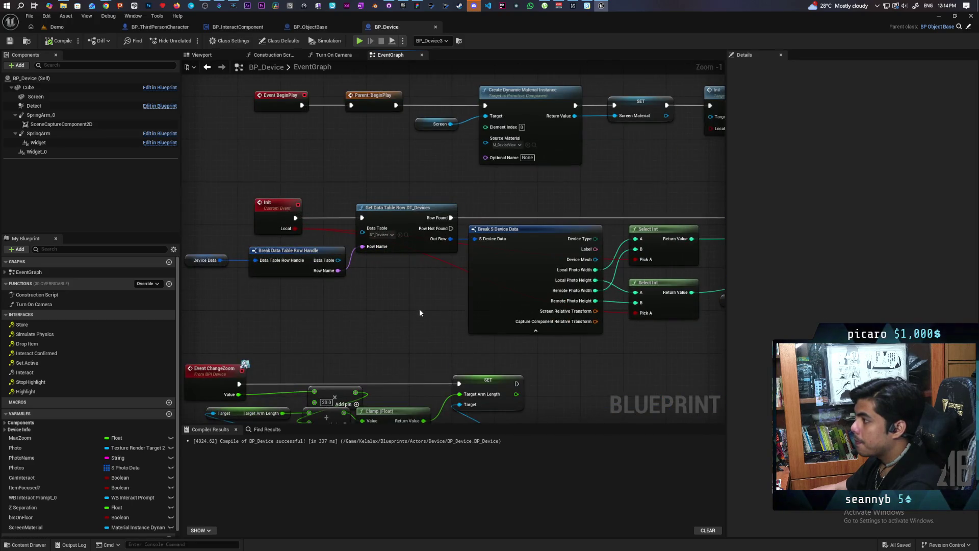
{"action": "mouse_move", "coordinate": [481, 227]}
{"action": "left_mouse_down"}
{"action": "mouse_move", "coordinate": [492, 263]}
{"action": "mouse_move", "coordinate": [426, 286]}
{"action": "left_mouse_up"}
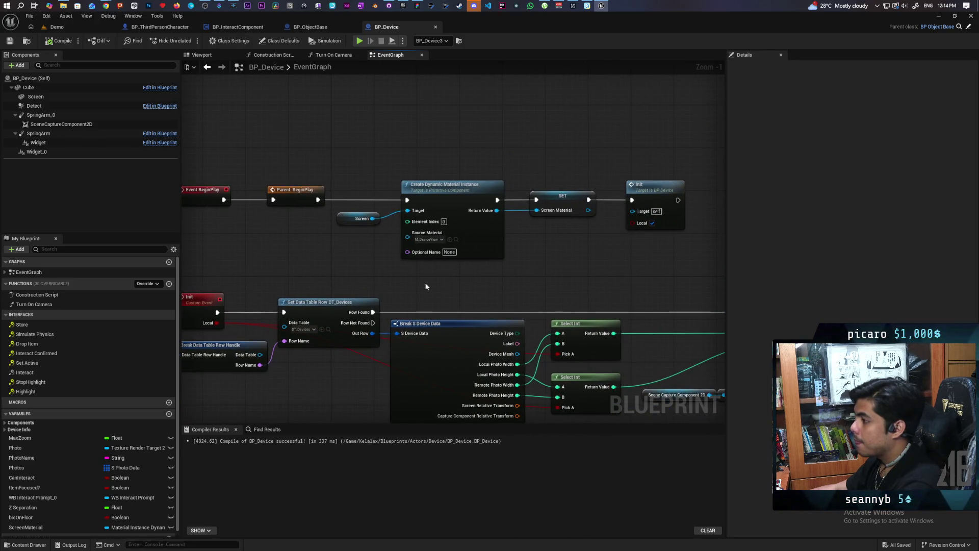
{"action": "scroll", "coordinate": [426, 280], "scroll_direction": "down", "scroll_amount": 2}
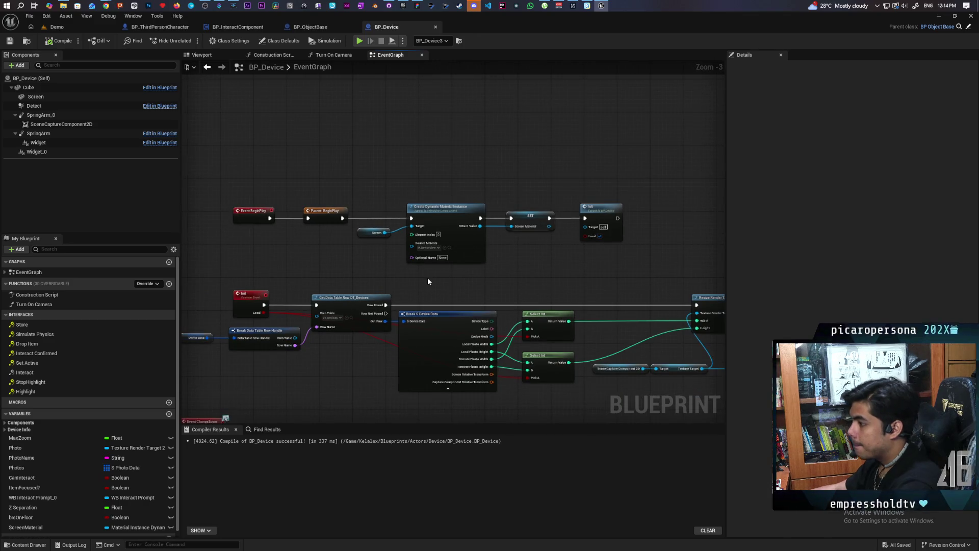
{"action": "mouse_move", "coordinate": [427, 285]}
{"action": "left_mouse_down"}
{"action": "mouse_move", "coordinate": [464, 280]}
{"action": "mouse_move", "coordinate": [459, 269]}
{"action": "left_mouse_up"}
{"action": "scroll", "coordinate": [466, 265], "scroll_direction": "up", "scroll_amount": 3}
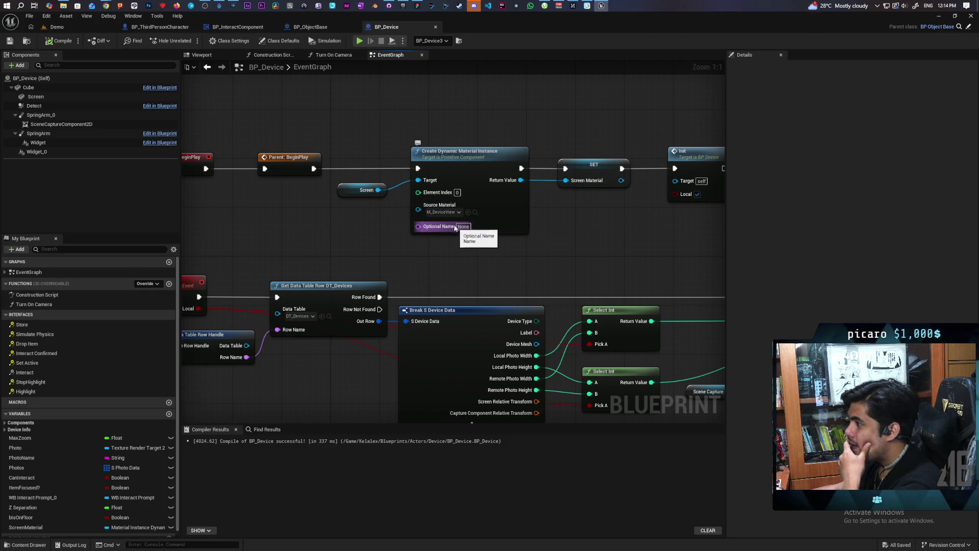
{"action": "mouse_move", "coordinate": [394, 243]}
{"action": "left_mouse_down"}
{"action": "mouse_move", "coordinate": [491, 215]}
{"action": "mouse_move", "coordinate": [281, 235]}
{"action": "left_mouse_up"}
{"action": "left_click", "coordinate": [421, 160]}
{"action": "left_click", "coordinate": [437, 213]}
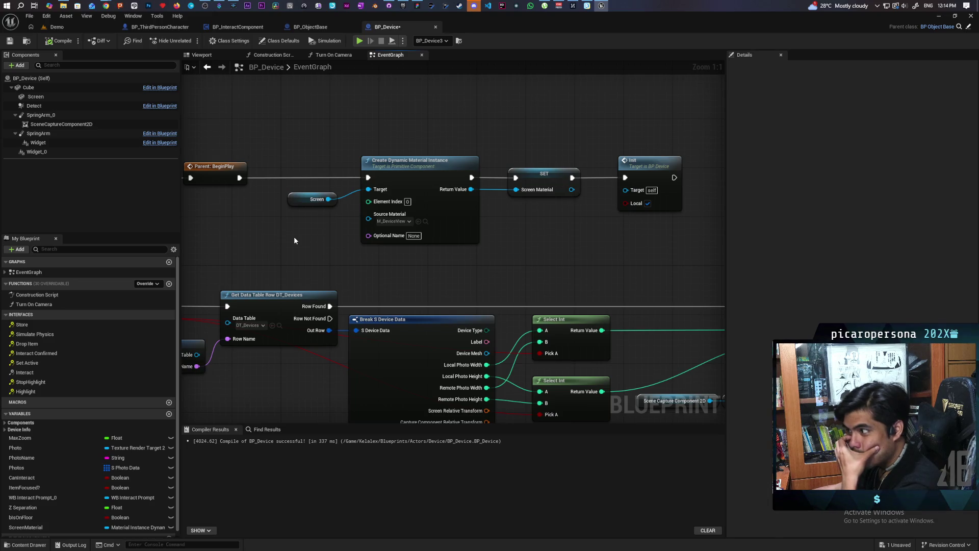
{"action": "mouse_move", "coordinate": [317, 246]}
{"action": "left_mouse_down"}
{"action": "mouse_move", "coordinate": [376, 245]}
{"action": "mouse_move", "coordinate": [391, 238]}
{"action": "mouse_move", "coordinate": [328, 241]}
{"action": "mouse_move", "coordinate": [415, 225]}
{"action": "mouse_move", "coordinate": [320, 246]}
{"action": "left_mouse_up"}
Marquee-select the BeginPlay nodes, then narrow the selection to the SET Screen Material node
{"action": "left_click_drag", "start_coordinate": [404, 194], "coordinate": [659, 216]}
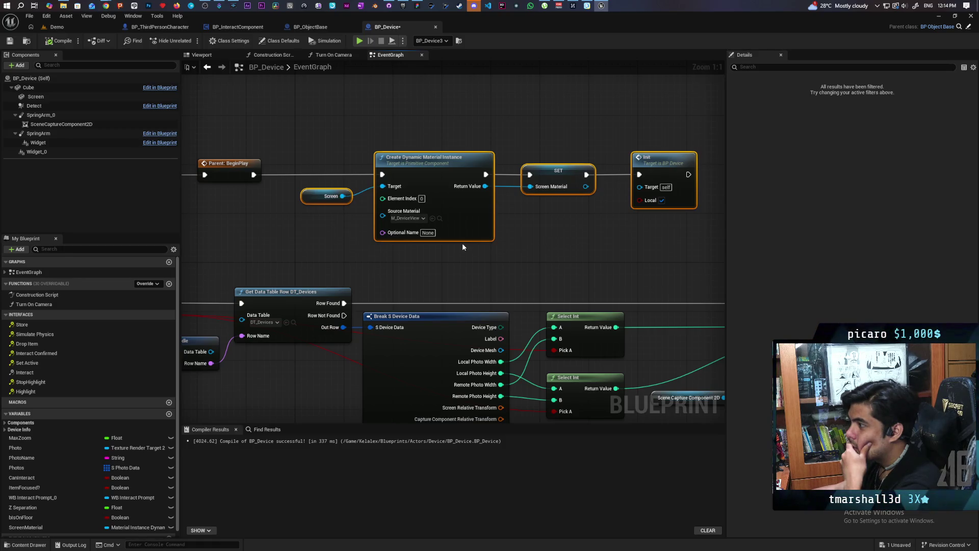
{"action": "left_click_drag", "start_coordinate": [541, 144], "coordinate": [561, 232]}
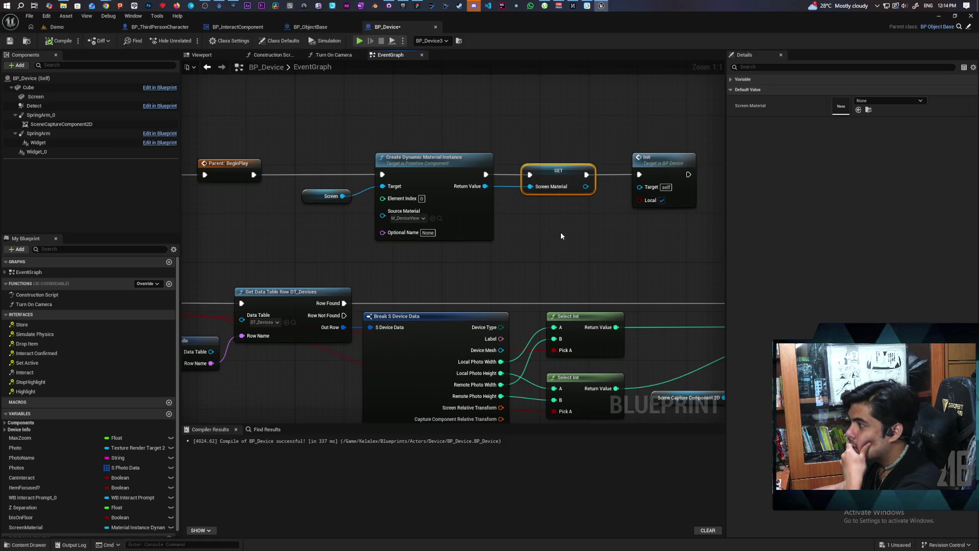
{"action": "scroll", "coordinate": [571, 234], "scroll_direction": "down", "scroll_amount": 2}
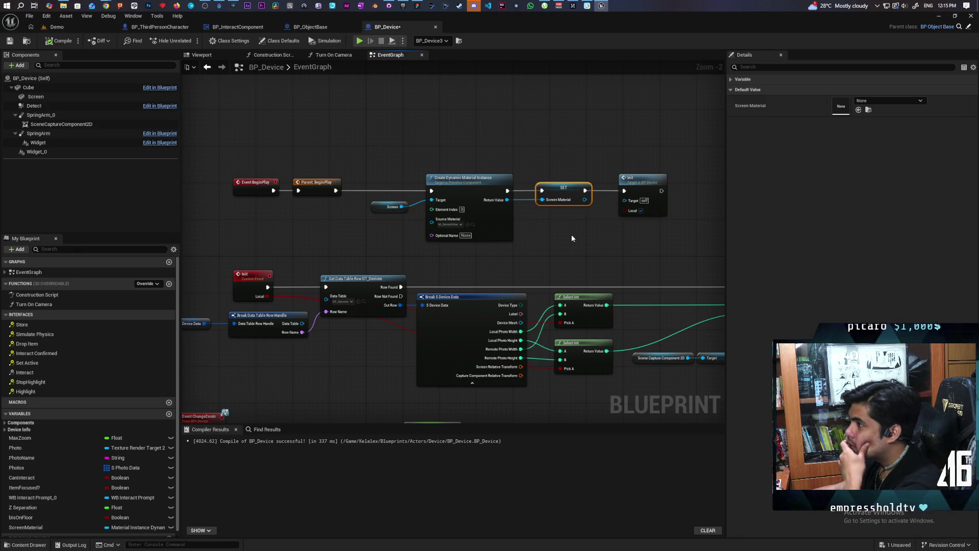
Switch briefly to the Demo level, then review the Get Data Table Row, Select Int and Resize nodes
{"action": "left_click", "coordinate": [57, 26]}
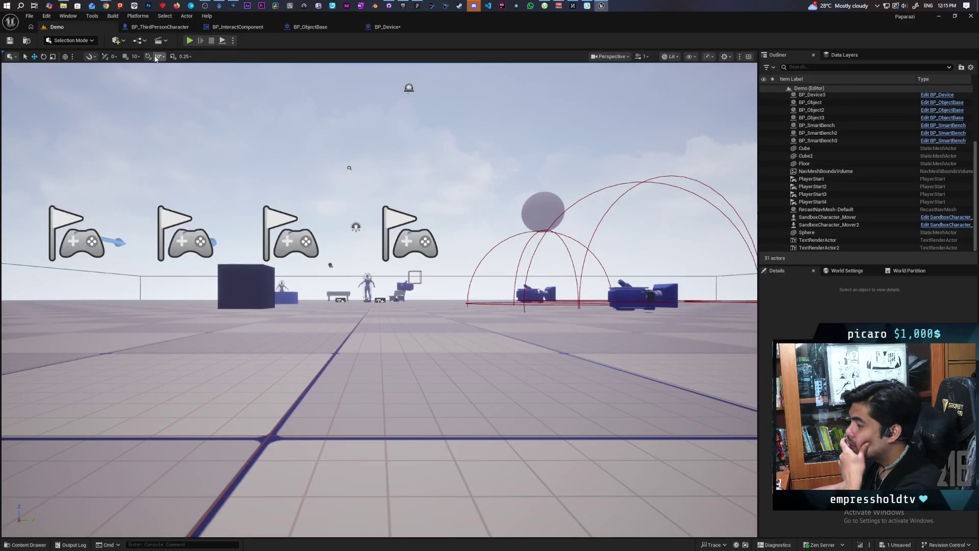
{"action": "left_click", "coordinate": [390, 28]}
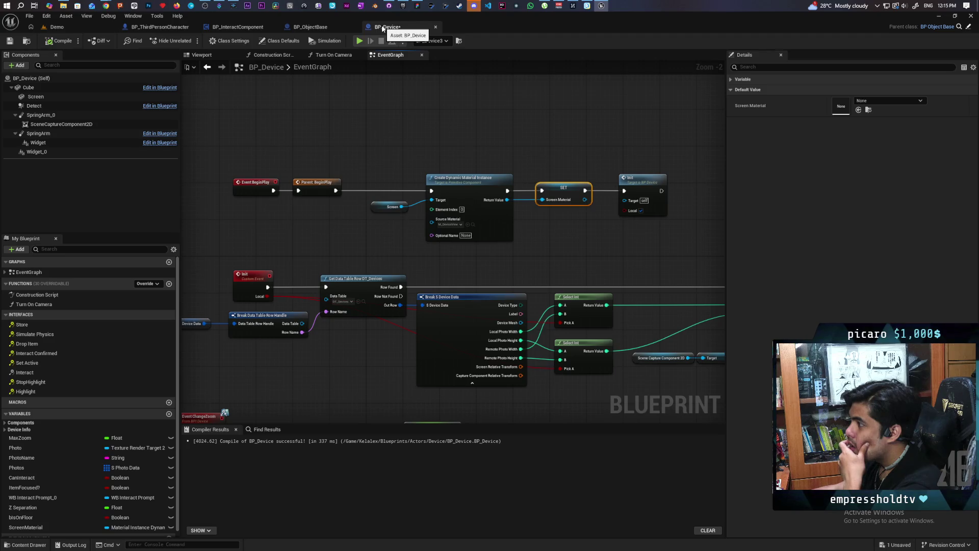
{"action": "left_click_drag", "start_coordinate": [450, 155], "coordinate": [371, 145]}
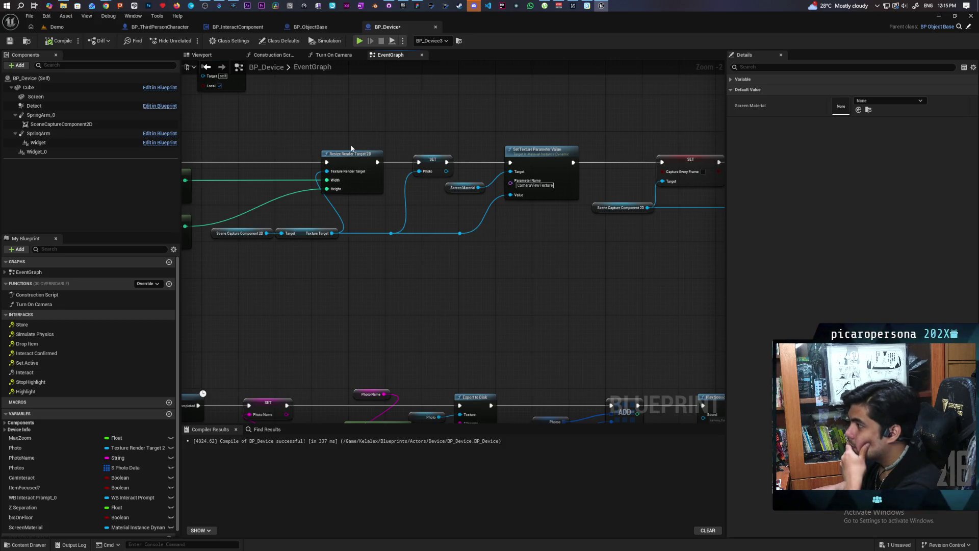
{"action": "key", "text": "alt+Left"}
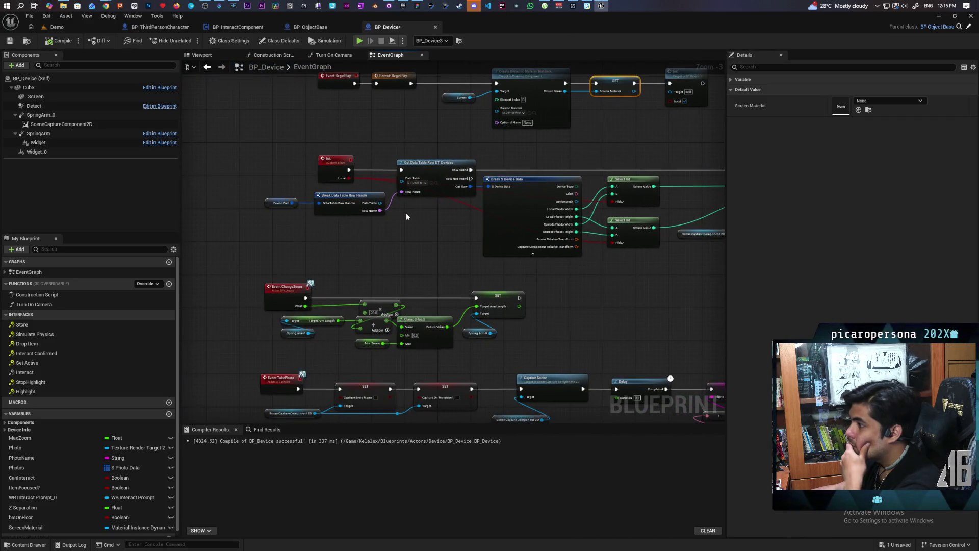
{"action": "scroll", "coordinate": [402, 214], "scroll_direction": "up", "scroll_amount": 2}
{"action": "left_click", "coordinate": [326, 194]}
{"action": "left_click_drag", "start_coordinate": [326, 194], "coordinate": [247, 217]}
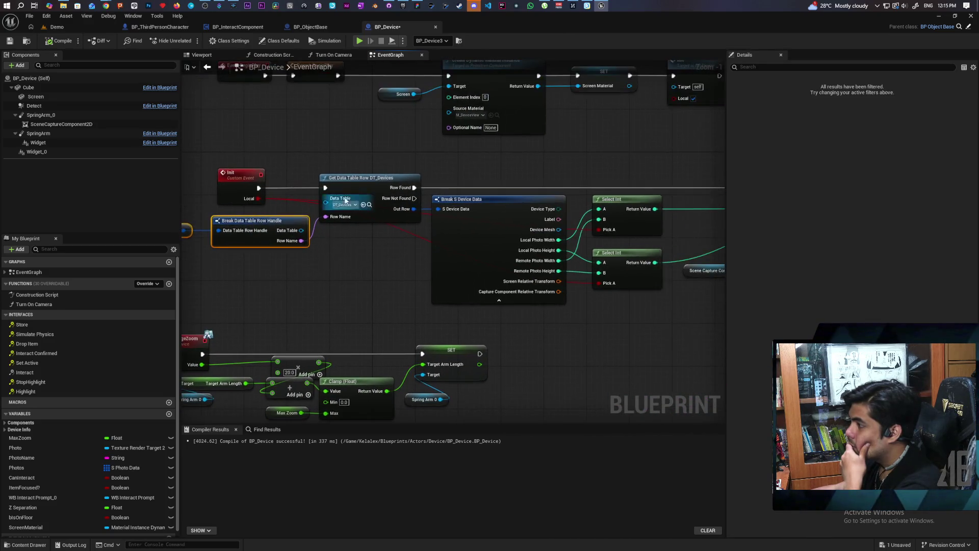
{"action": "left_click", "coordinate": [381, 250]}
{"action": "left_click_drag", "start_coordinate": [381, 250], "coordinate": [297, 254]}
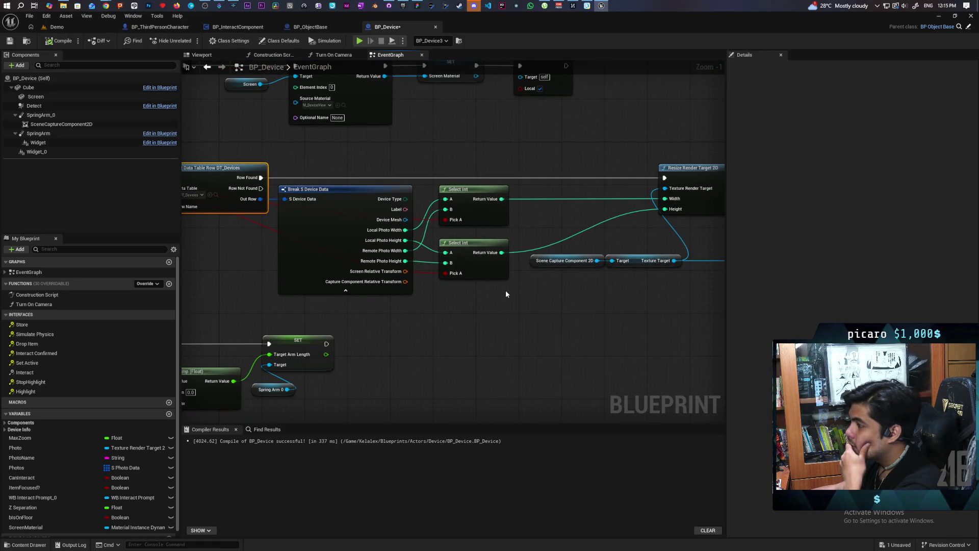
Pan through the SET Photo and scene capture SET nodes, then select the Scene Capture Component 2D getter
{"action": "left_click_drag", "start_coordinate": [543, 289], "coordinate": [440, 284]}
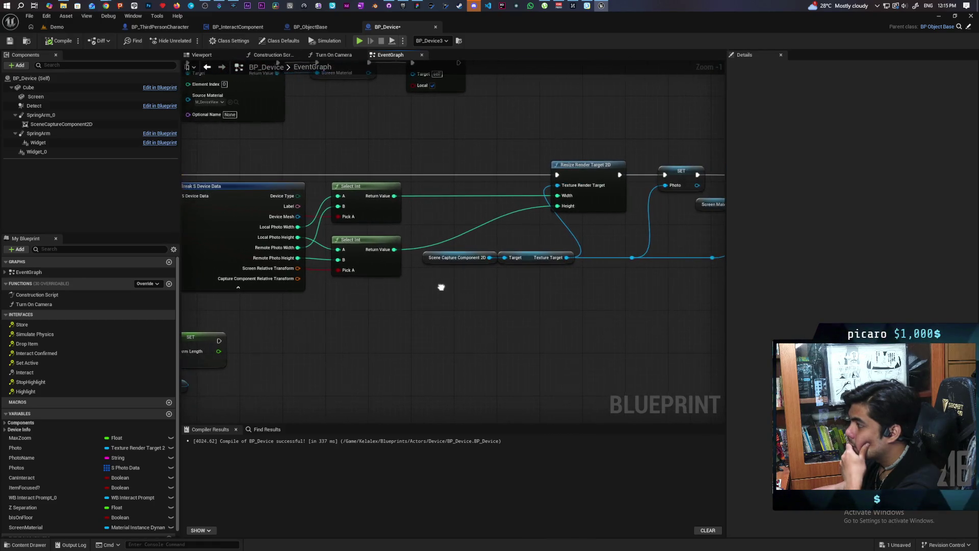
{"action": "left_click_drag", "start_coordinate": [560, 286], "coordinate": [443, 277]}
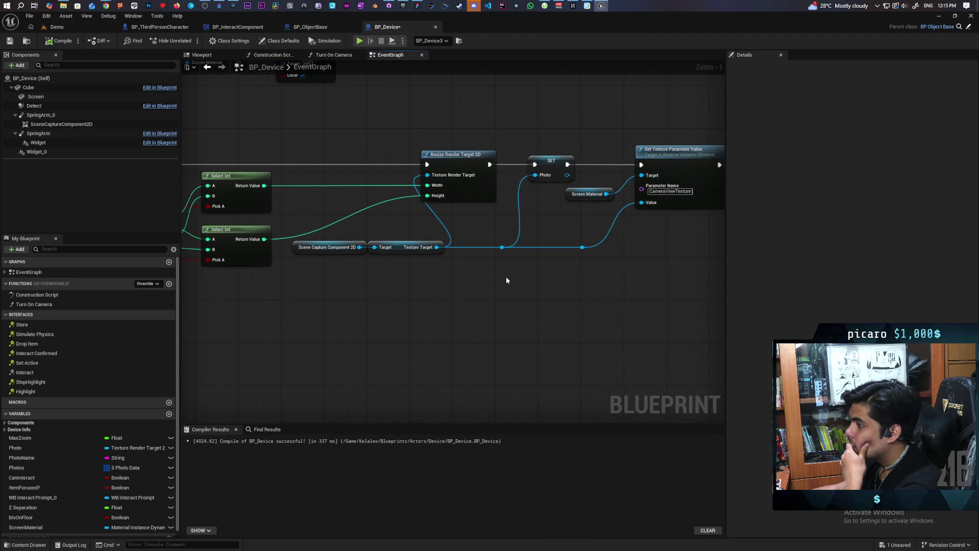
{"action": "left_click_drag", "start_coordinate": [554, 277], "coordinate": [384, 277]}
{"action": "left_click_drag", "start_coordinate": [522, 270], "coordinate": [448, 264]}
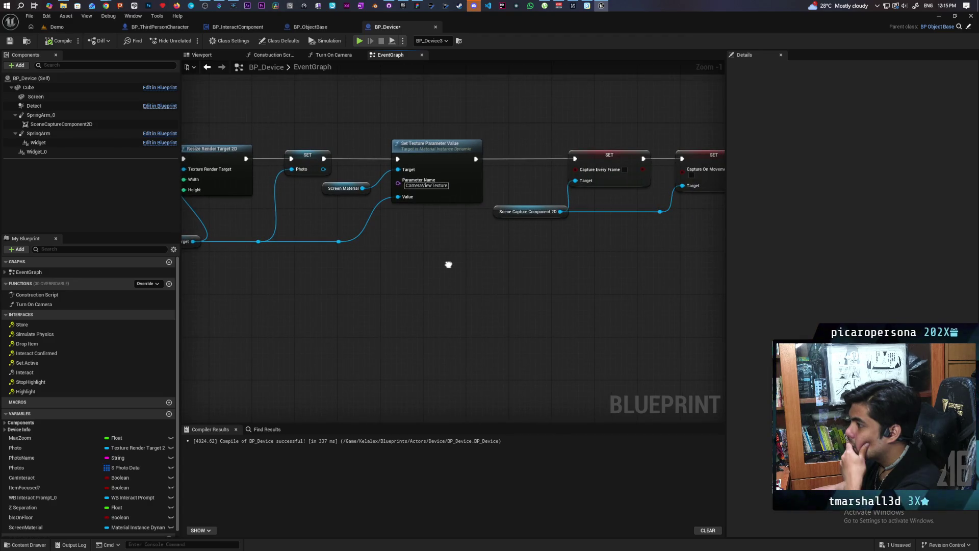
{"action": "scroll", "coordinate": [415, 251], "scroll_direction": "down", "scroll_amount": 3}
{"action": "scroll", "coordinate": [573, 320], "scroll_direction": "up", "scroll_amount": 4}
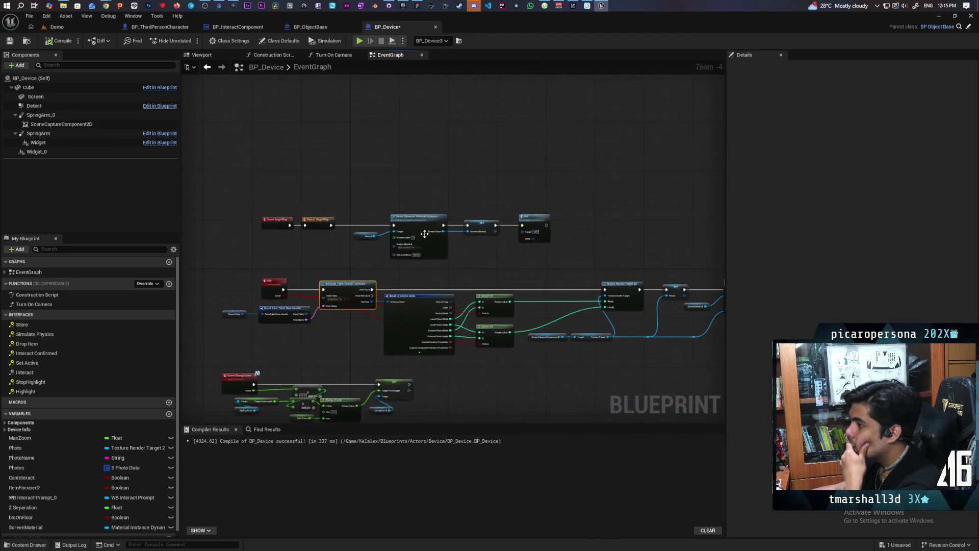
{"action": "left_click_drag", "start_coordinate": [385, 225], "coordinate": [223, 184]}
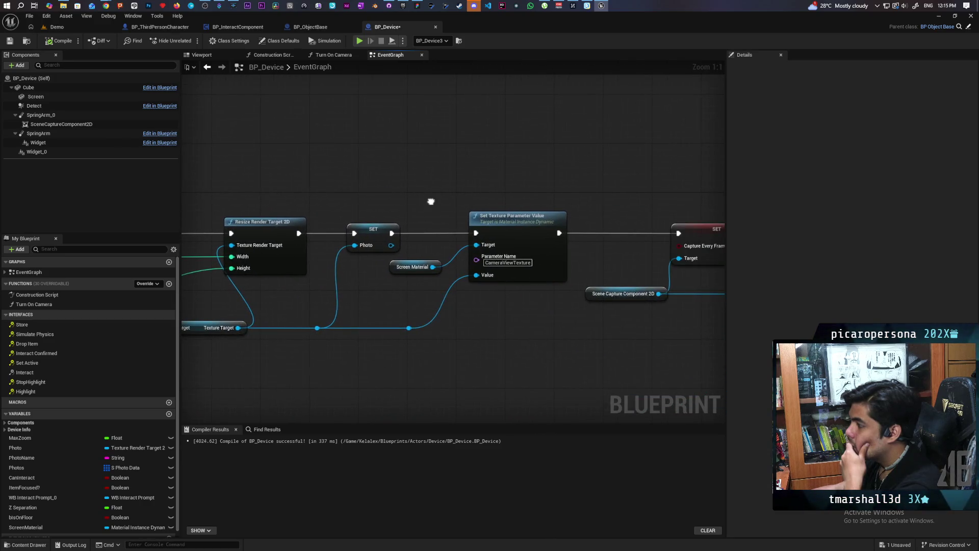
{"action": "left_click_drag", "start_coordinate": [431, 203], "coordinate": [318, 204]}
{"action": "mouse_move", "coordinate": [496, 175]}
{"action": "left_mouse_down"}
{"action": "mouse_move", "coordinate": [368, 163]}
{"action": "mouse_move", "coordinate": [510, 167]}
{"action": "left_mouse_up"}
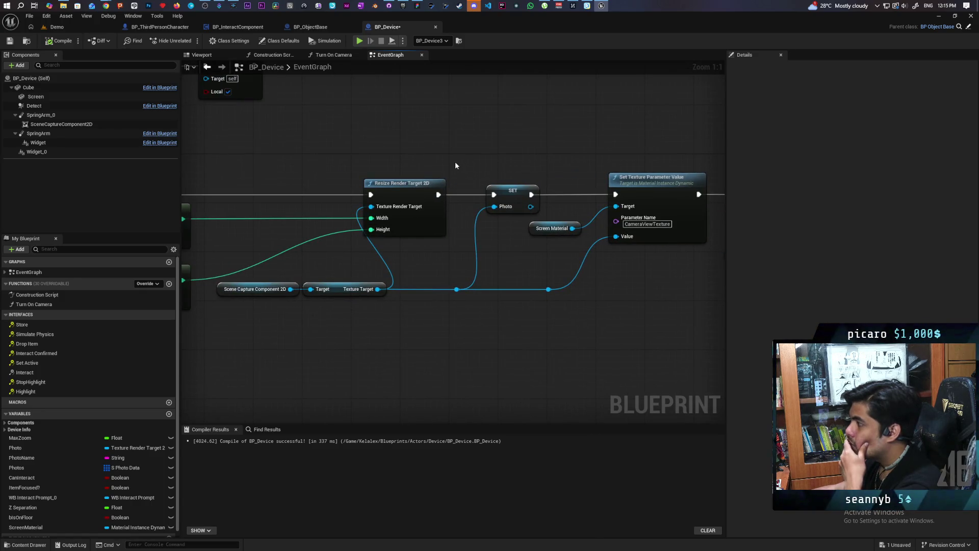
{"action": "mouse_move", "coordinate": [420, 156]}
{"action": "left_mouse_down"}
{"action": "mouse_move", "coordinate": [534, 158]}
{"action": "mouse_move", "coordinate": [563, 251]}
{"action": "mouse_move", "coordinate": [501, 257]}
{"action": "mouse_move", "coordinate": [560, 254]}
{"action": "left_mouse_up"}
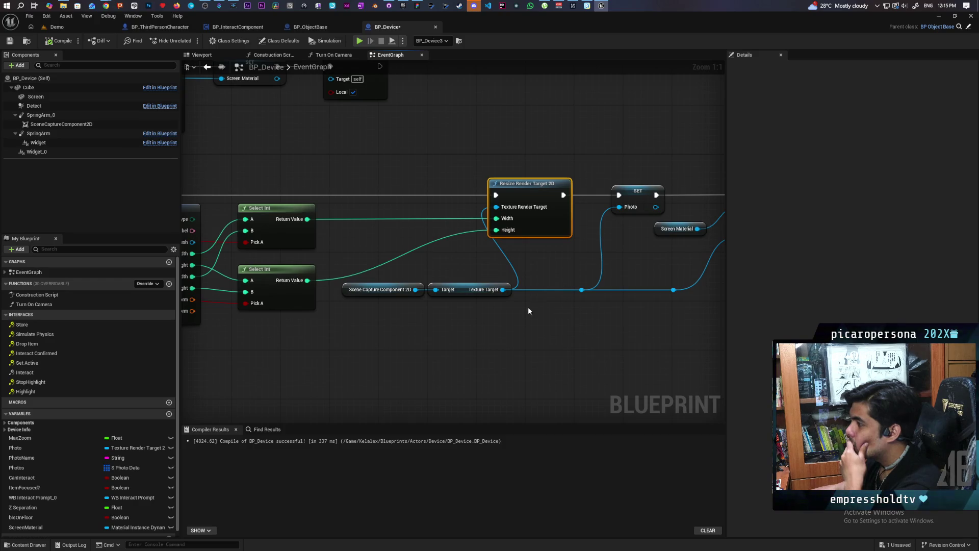
{"action": "left_click_drag", "start_coordinate": [468, 285], "coordinate": [498, 335]}
{"action": "mouse_move", "coordinate": [427, 330]}
{"action": "left_mouse_down"}
{"action": "mouse_move", "coordinate": [455, 329]}
{"action": "mouse_move", "coordinate": [468, 293]}
{"action": "mouse_move", "coordinate": [472, 301]}
{"action": "left_mouse_up"}
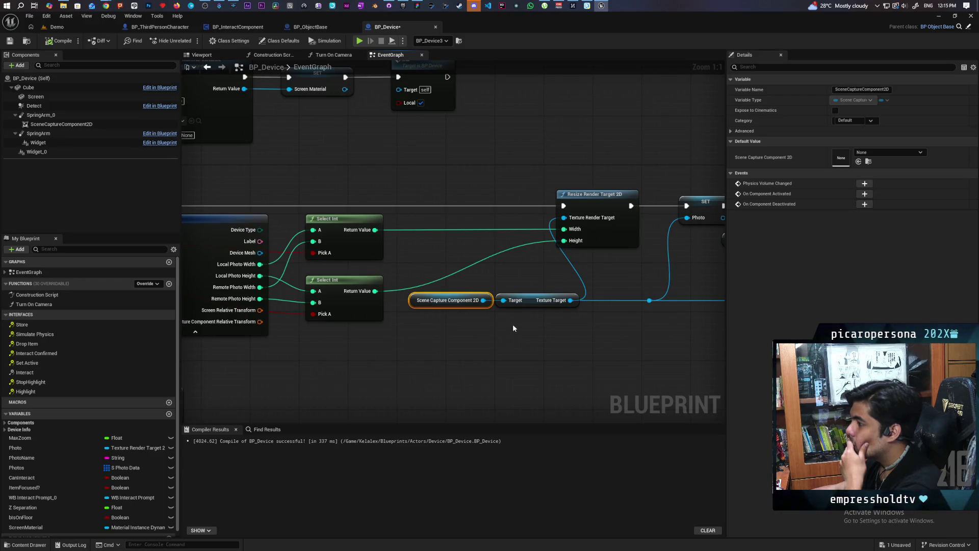
Pan across the Init, Get Data Table Row, Break and Resize Render Target 2D nodes
{"action": "mouse_move", "coordinate": [492, 280]}
{"action": "left_mouse_down"}
{"action": "mouse_move", "coordinate": [505, 340]}
{"action": "mouse_move", "coordinate": [637, 339]}
{"action": "mouse_move", "coordinate": [664, 330]}
{"action": "mouse_move", "coordinate": [509, 284]}
{"action": "mouse_move", "coordinate": [690, 271]}
{"action": "mouse_move", "coordinate": [609, 269]}
{"action": "mouse_move", "coordinate": [716, 273]}
{"action": "left_mouse_up"}
{"action": "mouse_move", "coordinate": [461, 360]}
{"action": "left_mouse_down"}
{"action": "mouse_move", "coordinate": [561, 343]}
{"action": "mouse_move", "coordinate": [384, 385]}
{"action": "left_mouse_up"}
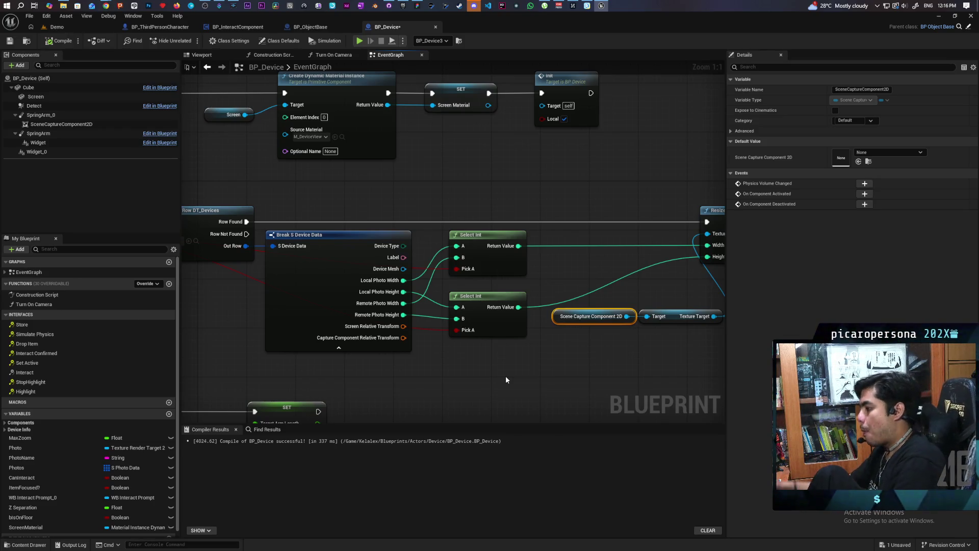
{"action": "left_click_drag", "start_coordinate": [547, 367], "coordinate": [441, 341]}
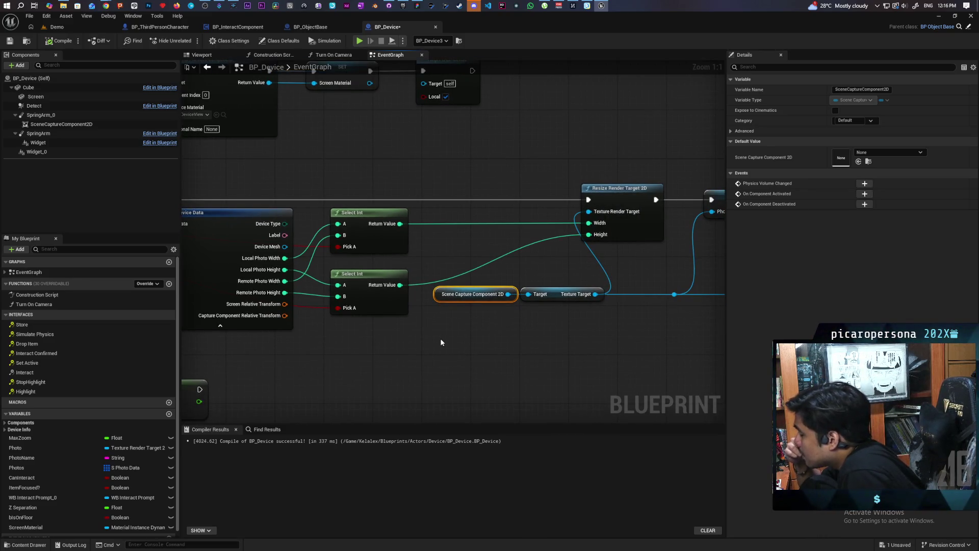
{"action": "left_click_drag", "start_coordinate": [413, 327], "coordinate": [593, 331]}
{"action": "mouse_move", "coordinate": [460, 346]}
{"action": "left_mouse_down"}
{"action": "mouse_move", "coordinate": [649, 345]}
{"action": "mouse_move", "coordinate": [344, 338]}
{"action": "left_mouse_up"}
{"action": "left_click_drag", "start_coordinate": [555, 339], "coordinate": [500, 341]}
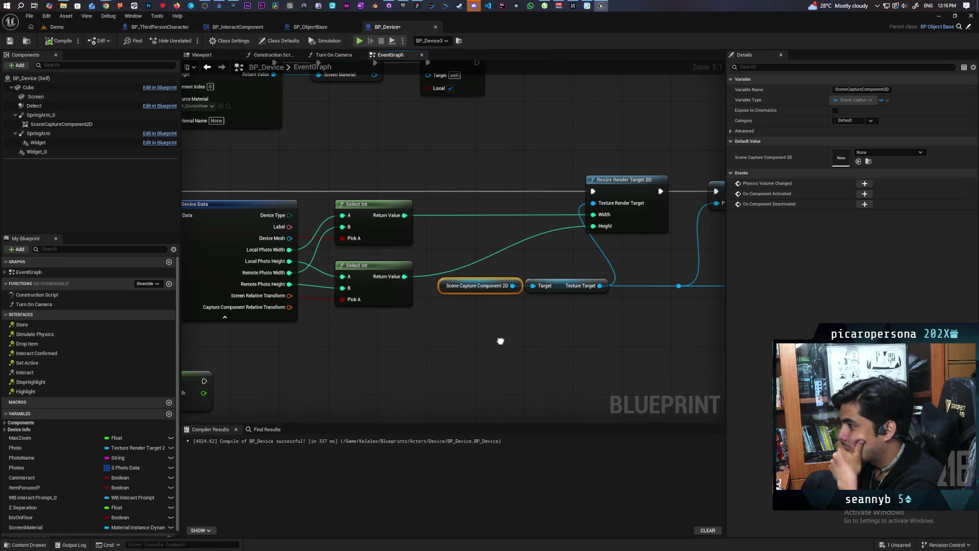
{"action": "mouse_move", "coordinate": [500, 341]}
{"action": "left_mouse_down"}
{"action": "mouse_move", "coordinate": [395, 361]}
{"action": "mouse_move", "coordinate": [601, 378]}
{"action": "left_mouse_up"}
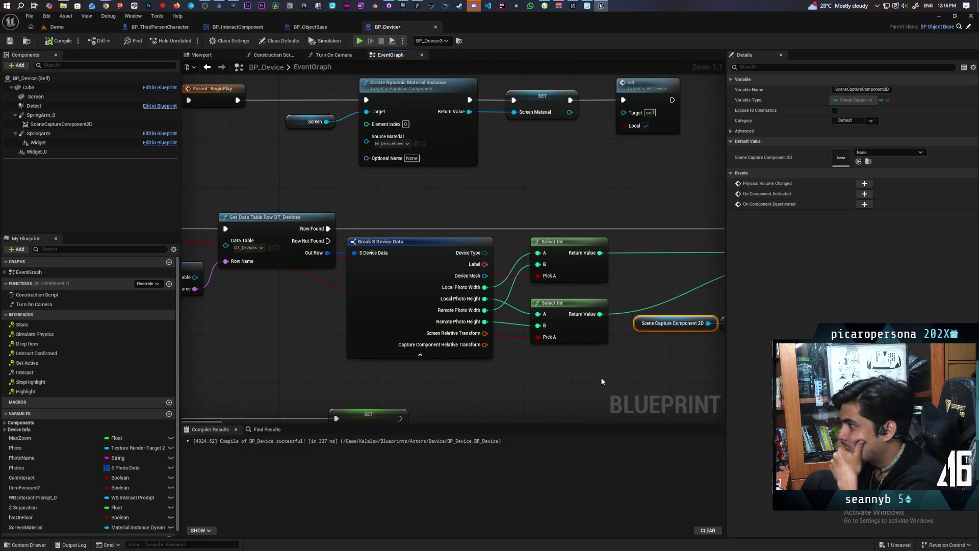
{"action": "mouse_move", "coordinate": [516, 378]}
{"action": "left_mouse_down"}
{"action": "mouse_move", "coordinate": [618, 378]}
{"action": "mouse_move", "coordinate": [345, 377]}
{"action": "left_mouse_up"}
Review the SET Photo and Set Texture Parameter nodes, inspect Texture Target, then select SceneCaptureComponent2D
{"action": "mouse_move", "coordinate": [542, 378]}
{"action": "left_mouse_down"}
{"action": "mouse_move", "coordinate": [445, 378]}
{"action": "mouse_move", "coordinate": [402, 330]}
{"action": "left_mouse_up"}
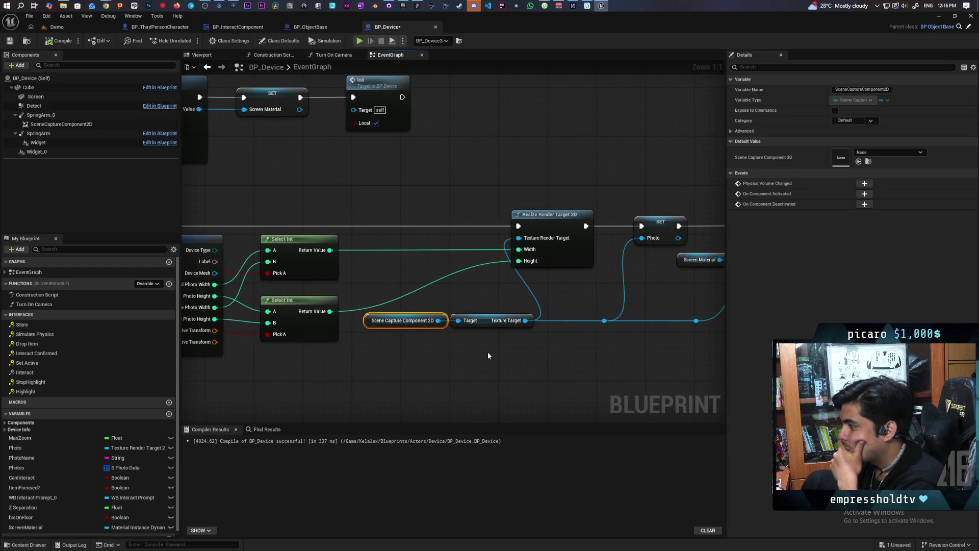
{"action": "left_click_drag", "start_coordinate": [525, 351], "coordinate": [362, 353]}
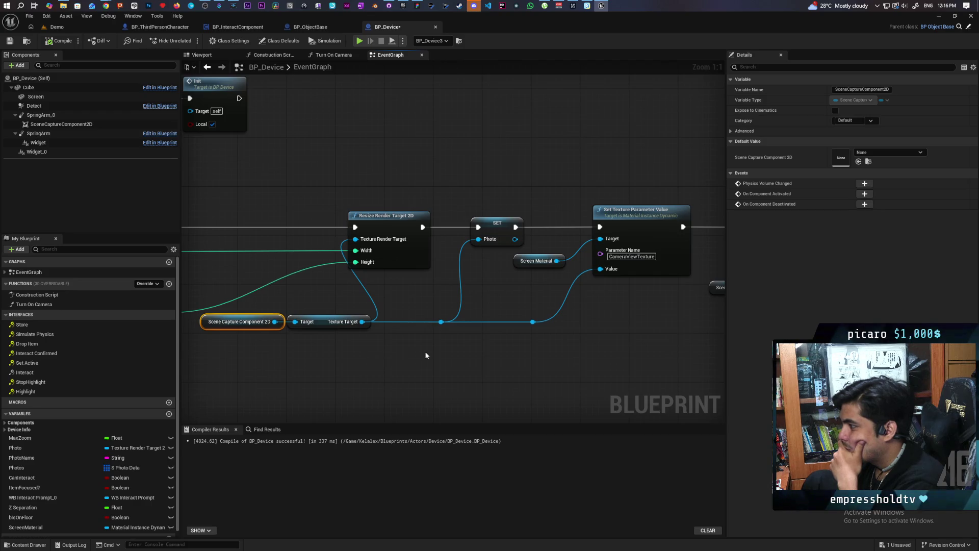
{"action": "left_click_drag", "start_coordinate": [574, 350], "coordinate": [405, 351]}
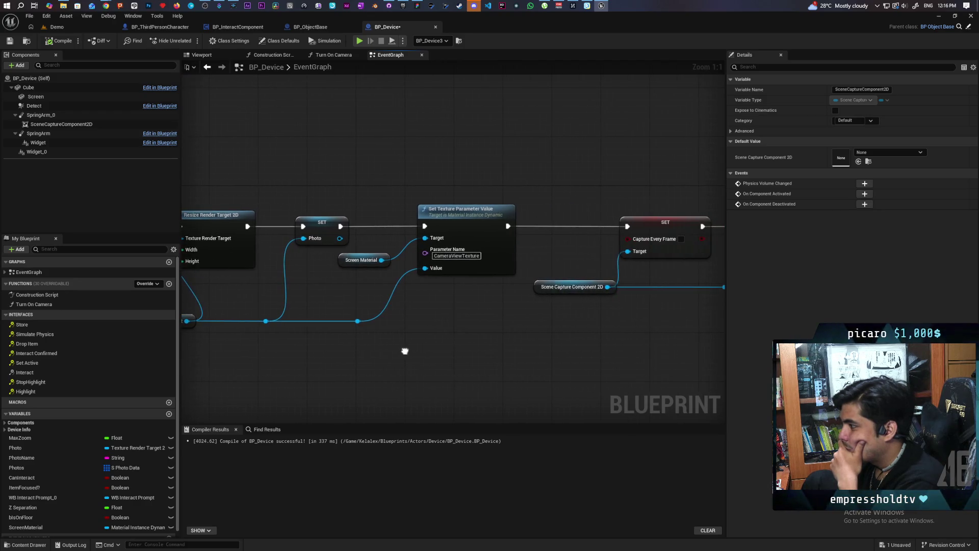
{"action": "mouse_move", "coordinate": [515, 355]}
{"action": "left_mouse_down"}
{"action": "mouse_move", "coordinate": [313, 352]}
{"action": "mouse_move", "coordinate": [594, 354]}
{"action": "left_mouse_up"}
{"action": "left_click_drag", "start_coordinate": [399, 354], "coordinate": [572, 355]}
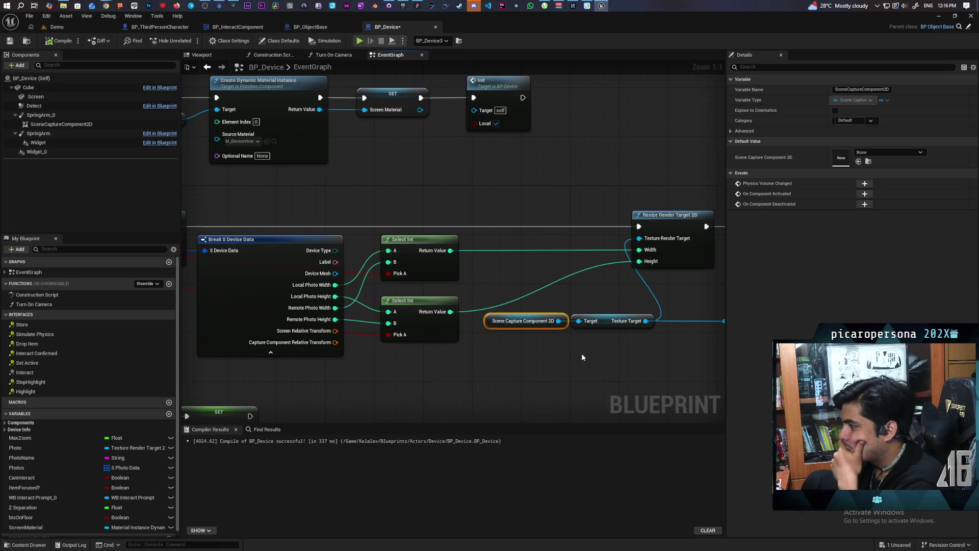
{"action": "left_click_drag", "start_coordinate": [599, 353], "coordinate": [488, 354]}
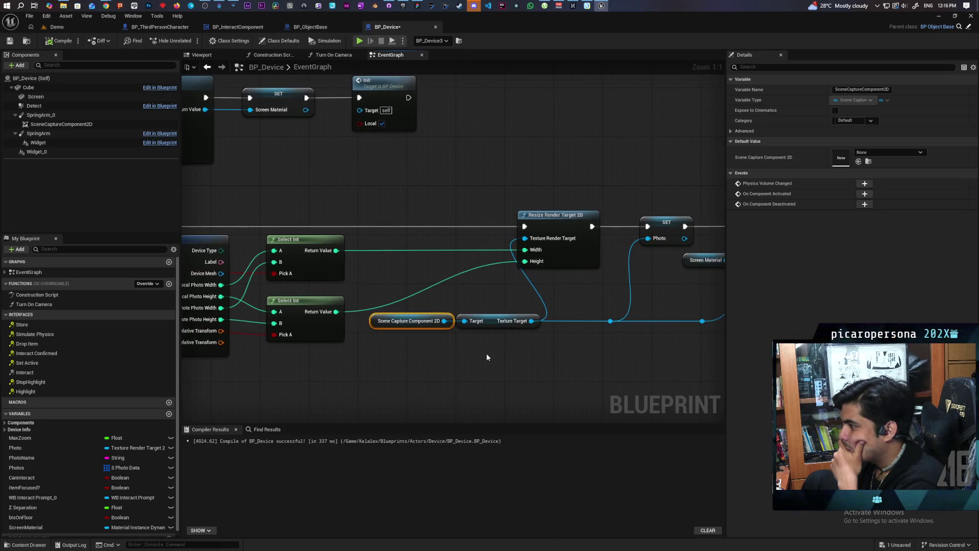
{"action": "left_click", "coordinate": [498, 323]}
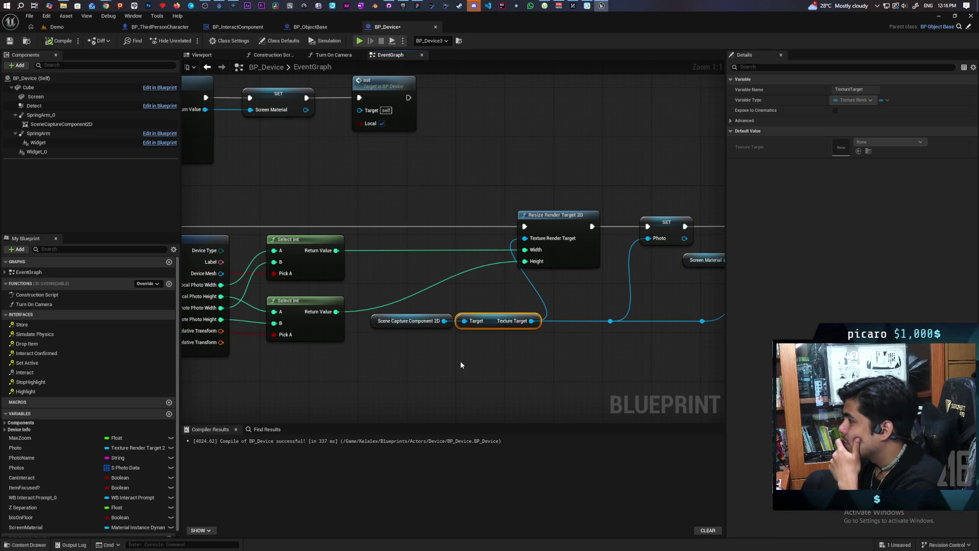
{"action": "left_click", "coordinate": [55, 126]}
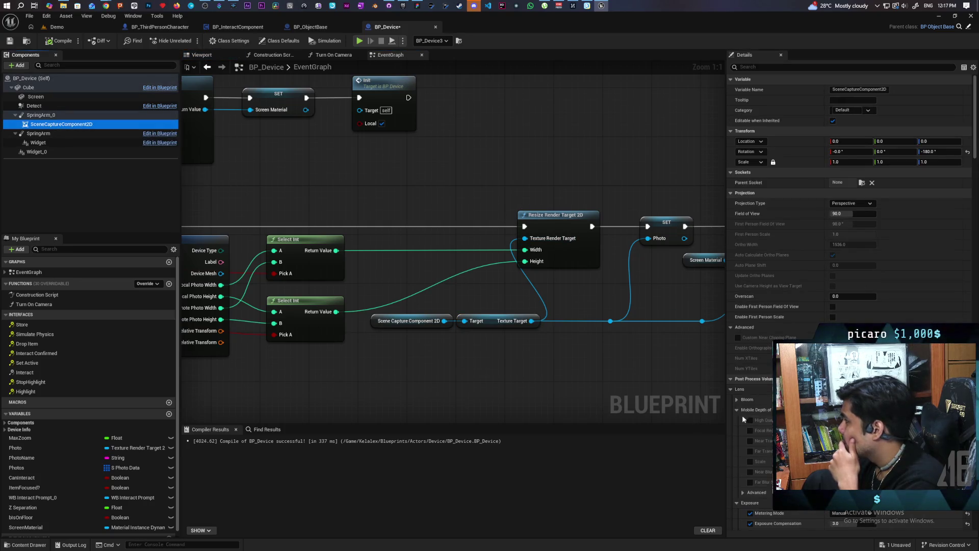
Filter the scene capture's Details by 'extu' and browse to its Texture Target asset RT_DeviceView
{"action": "left_click", "coordinate": [758, 67]}
{"action": "type", "text": "ext"}
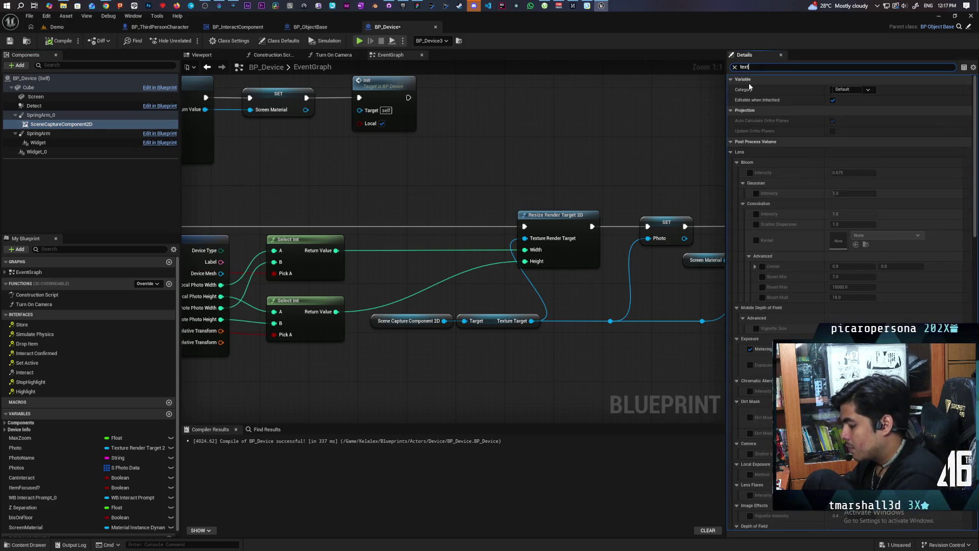
{"action": "type", "text": "u"}
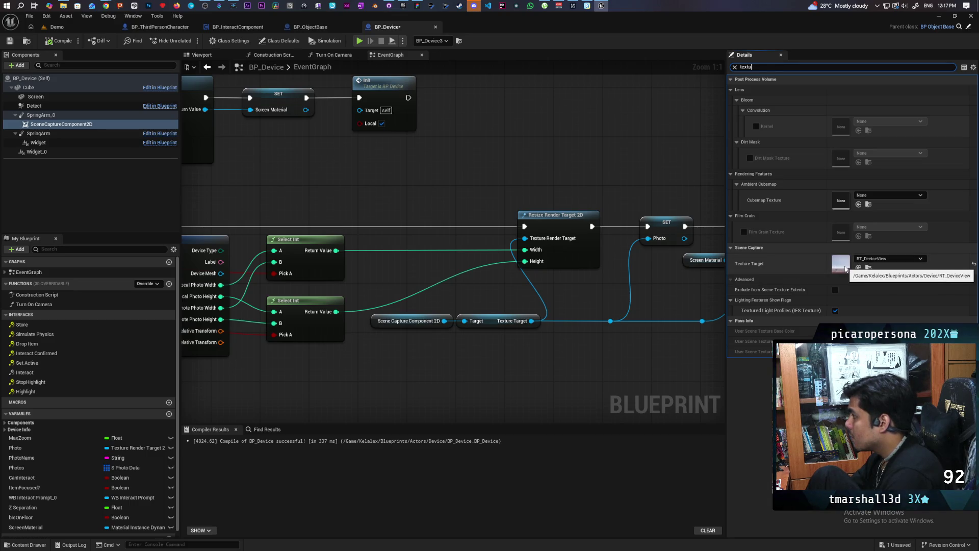
{"action": "left_click", "coordinate": [869, 268]}
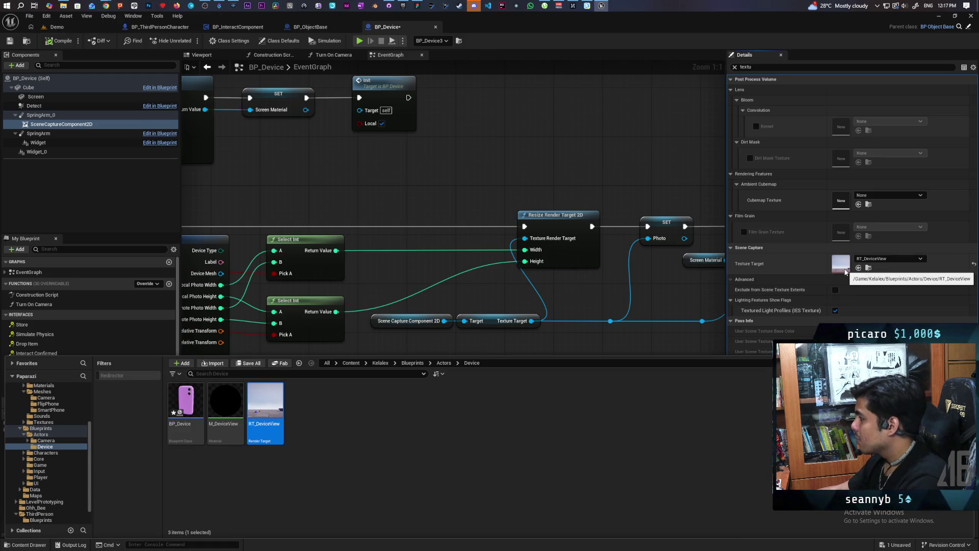
Add a 256×256 RTF RGBA16F Create Render Target 2D node and place it up and left
{"action": "right_click", "coordinate": [399, 189]}
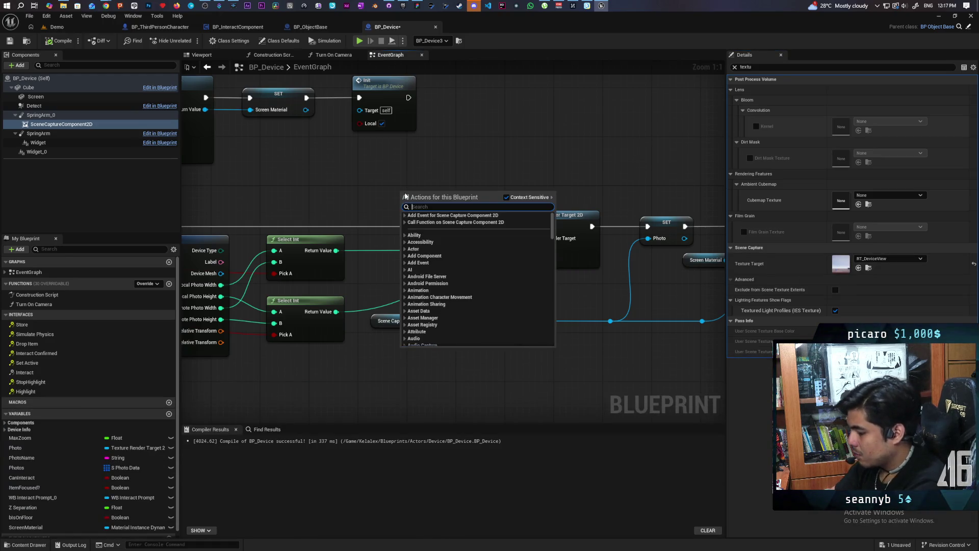
{"action": "type", "text": "create render"}
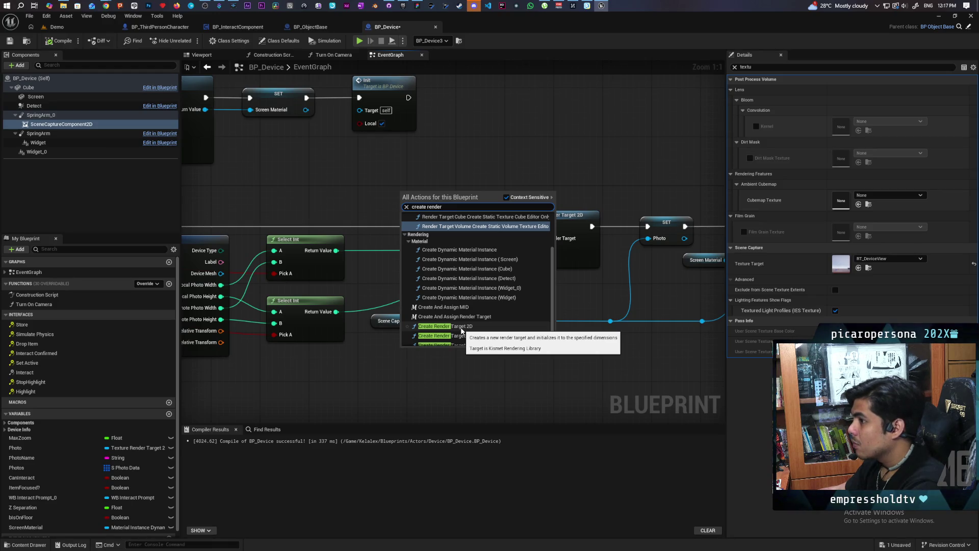
{"action": "left_click", "coordinate": [461, 329]}
{"action": "mouse_move", "coordinate": [463, 212]}
{"action": "left_mouse_down"}
{"action": "mouse_move", "coordinate": [427, 177]}
{"action": "mouse_move", "coordinate": [452, 158]}
{"action": "mouse_move", "coordinate": [427, 146]}
{"action": "mouse_move", "coordinate": [374, 156]}
{"action": "left_mouse_up"}
Shift the downstream nodes and reroute points right to make room
{"action": "scroll", "coordinate": [374, 156], "scroll_direction": "down", "scroll_amount": 3}
{"action": "mouse_move", "coordinate": [686, 149]}
{"action": "left_mouse_down"}
{"action": "mouse_move", "coordinate": [461, 259]}
{"action": "mouse_move", "coordinate": [262, 273]}
{"action": "left_mouse_up"}
{"action": "left_click_drag", "start_coordinate": [305, 192], "coordinate": [355, 190]}
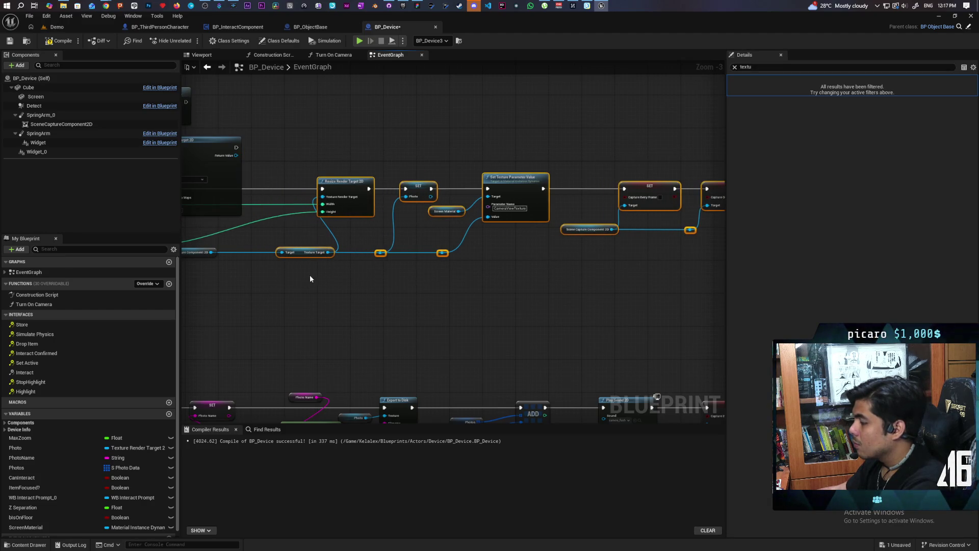
Place Create Render Target 2D before the resize node and move the width and height wires onto it
{"action": "left_click", "coordinate": [310, 275]}
{"action": "left_click_drag", "start_coordinate": [310, 274], "coordinate": [506, 299]}
{"action": "scroll", "coordinate": [482, 280], "scroll_direction": "up", "scroll_amount": 3}
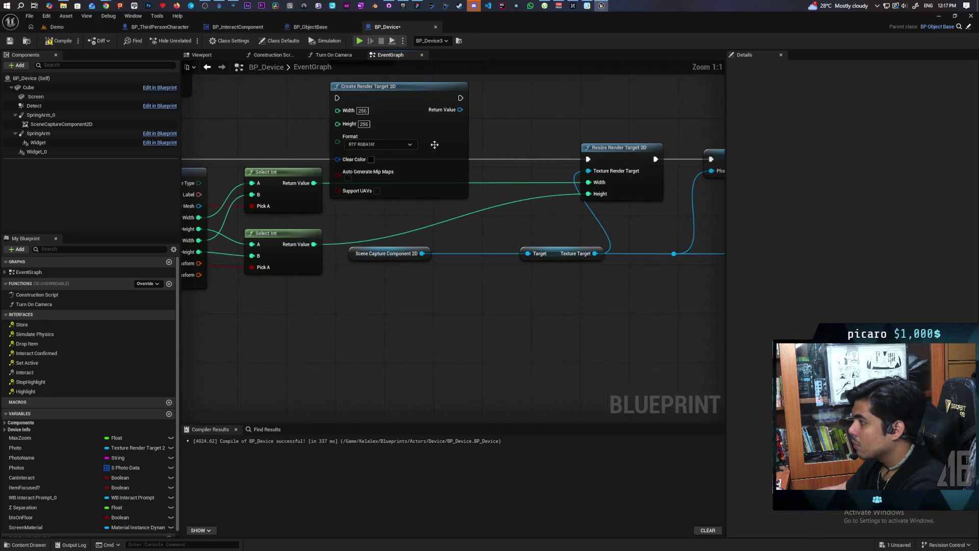
{"action": "mouse_move", "coordinate": [410, 120]}
{"action": "left_mouse_down"}
{"action": "mouse_move", "coordinate": [479, 132]}
{"action": "mouse_move", "coordinate": [476, 122]}
{"action": "left_mouse_up"}
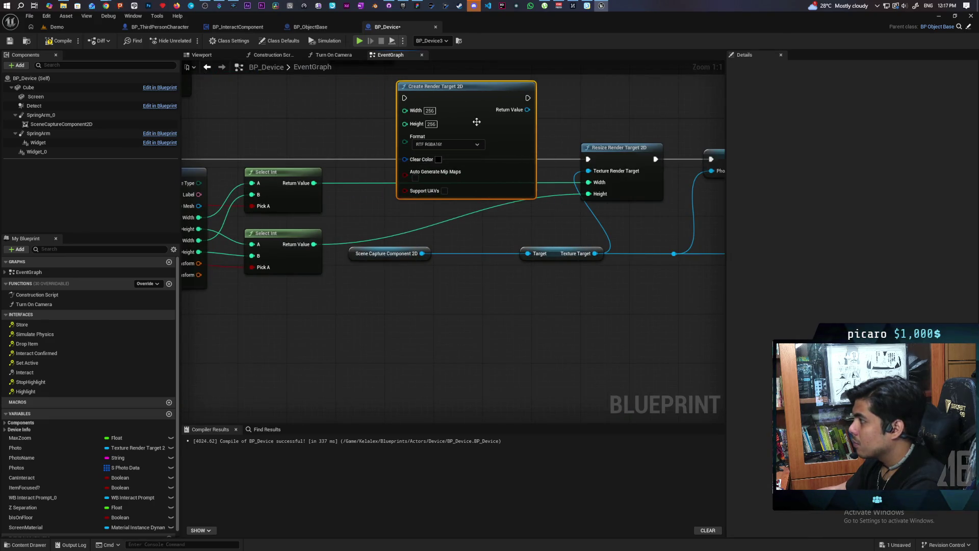
{"action": "mouse_move", "coordinate": [588, 182]}
{"action": "left_mouse_down"}
{"action": "mouse_move", "coordinate": [395, 108]}
{"action": "mouse_move", "coordinate": [408, 112]}
{"action": "left_mouse_up"}
{"action": "mouse_move", "coordinate": [588, 195]}
{"action": "left_mouse_down"}
{"action": "mouse_move", "coordinate": [405, 158]}
{"action": "mouse_move", "coordinate": [412, 122]}
{"action": "left_mouse_up"}
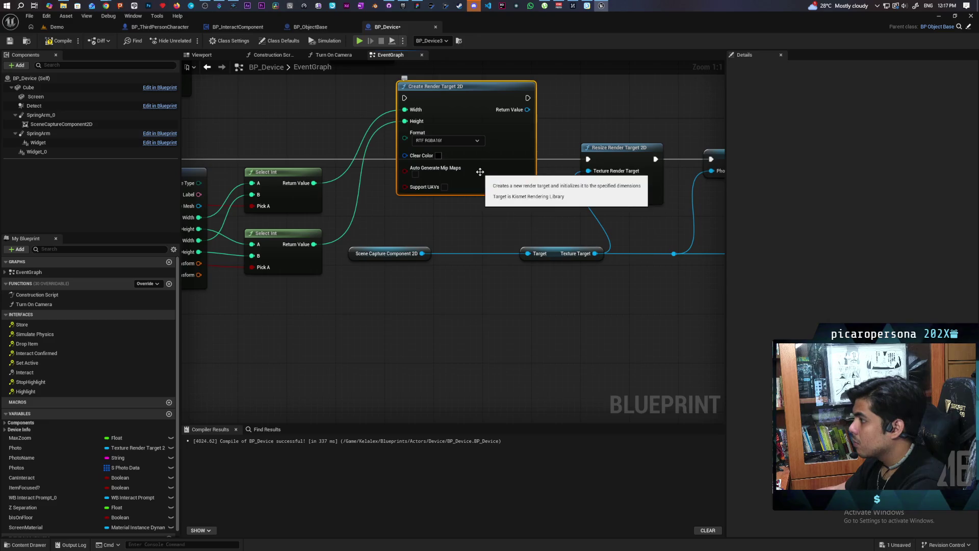
{"action": "mouse_move", "coordinate": [486, 175]}
{"action": "left_mouse_down"}
{"action": "mouse_move", "coordinate": [484, 218]}
{"action": "mouse_move", "coordinate": [453, 210]}
{"action": "left_mouse_up"}
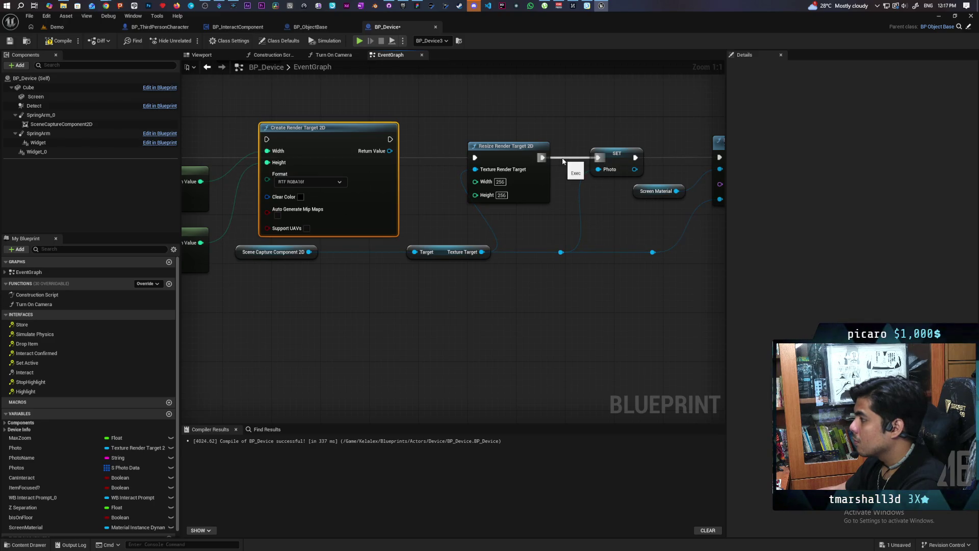
Wire its Return Value into SET Photo and run it from the Found branch
{"action": "mouse_move", "coordinate": [391, 151]}
{"action": "left_mouse_down"}
{"action": "mouse_move", "coordinate": [607, 171]}
{"action": "mouse_move", "coordinate": [598, 168]}
{"action": "left_mouse_up"}
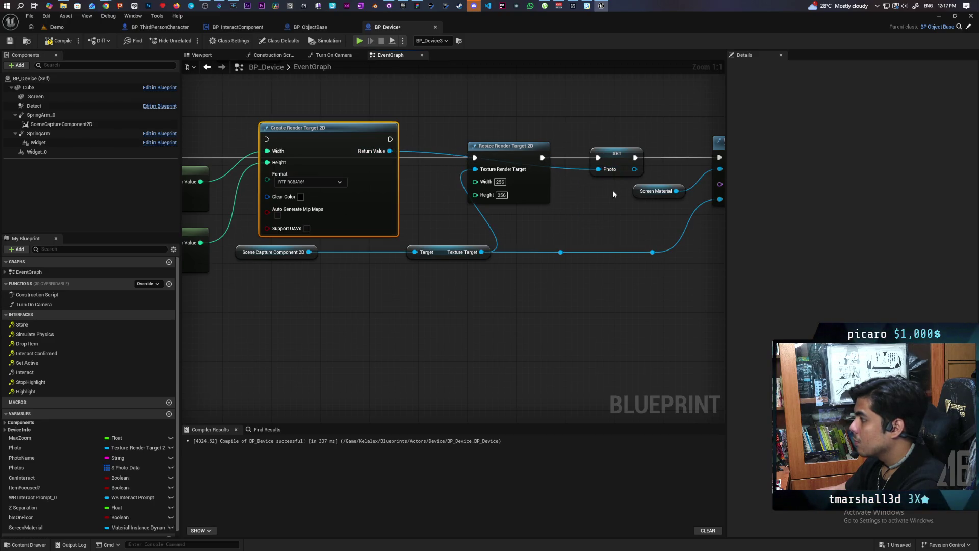
{"action": "left_click_drag", "start_coordinate": [388, 140], "coordinate": [599, 158]}
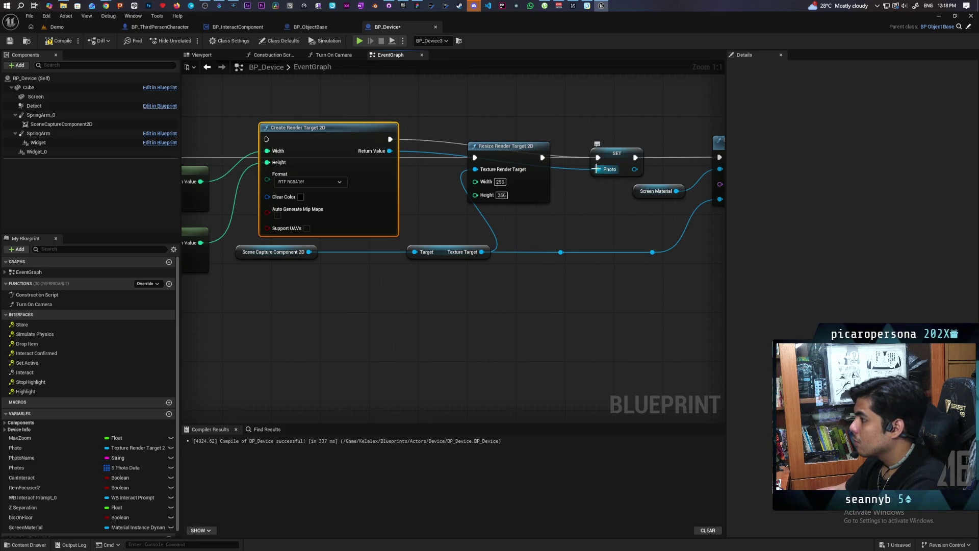
{"action": "left_click_drag", "start_coordinate": [536, 189], "coordinate": [540, 220]}
{"action": "mouse_move", "coordinate": [429, 197]}
{"action": "left_mouse_down"}
{"action": "mouse_move", "coordinate": [501, 218]}
{"action": "mouse_move", "coordinate": [708, 214]}
{"action": "left_mouse_up"}
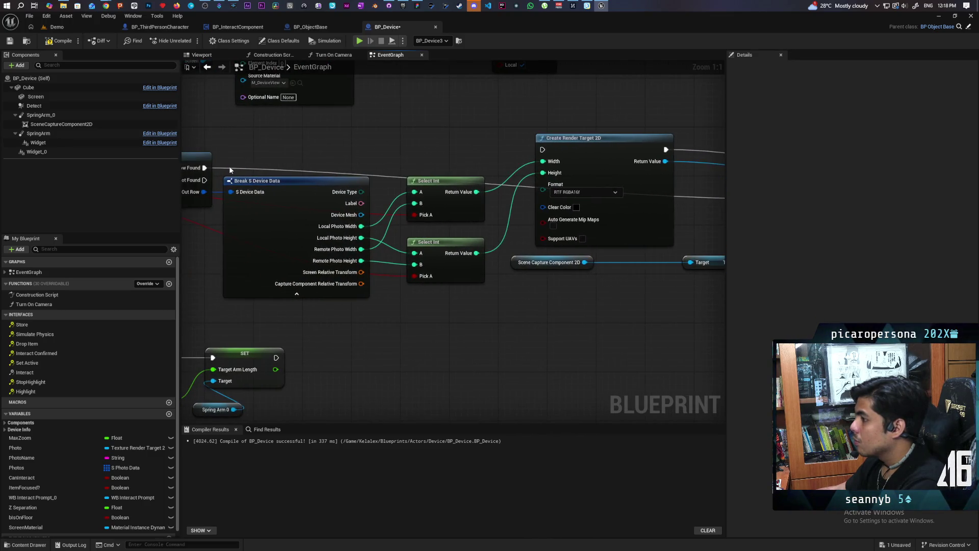
{"action": "left_click_drag", "start_coordinate": [204, 168], "coordinate": [542, 149]}
{"action": "left_click_drag", "start_coordinate": [610, 154], "coordinate": [503, 124]}
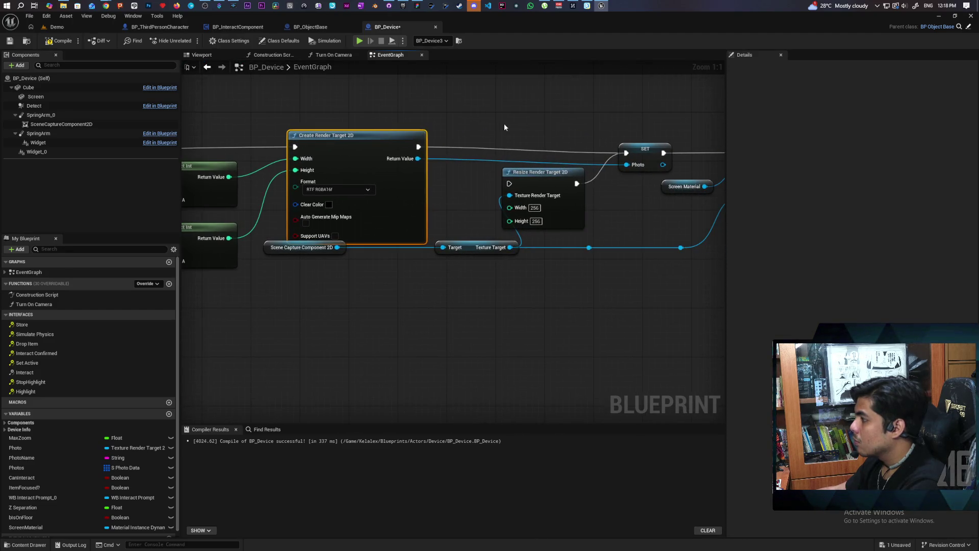
Add a Set Texture Target node from the Scene Capture Component 2D
{"action": "left_click_drag", "start_coordinate": [337, 248], "coordinate": [383, 329]}
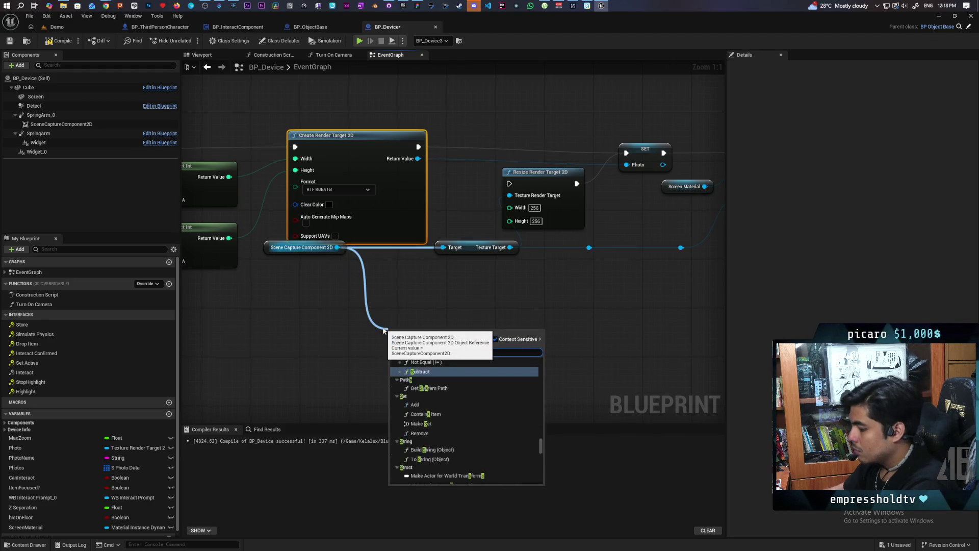
{"action": "type", "text": "set texture targ"}
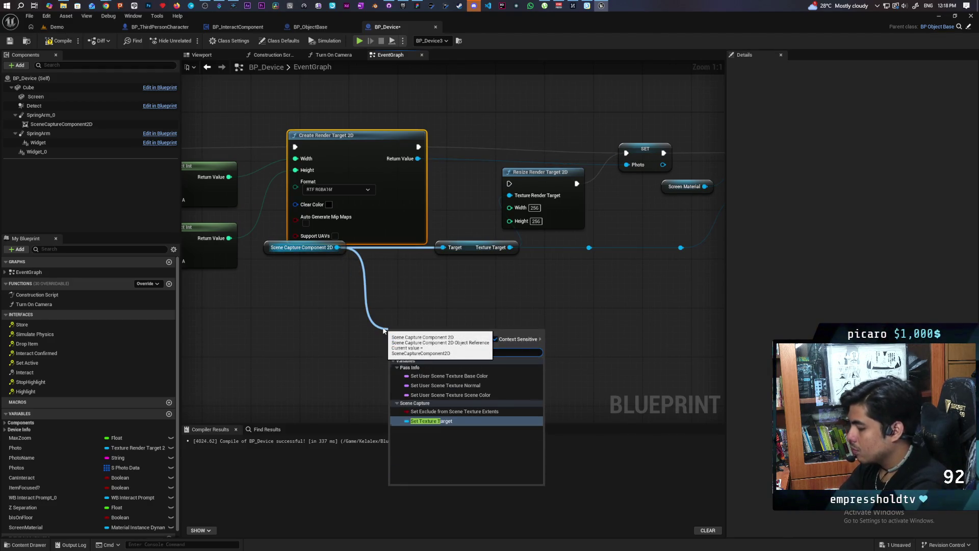
{"action": "key", "text": "Return"}
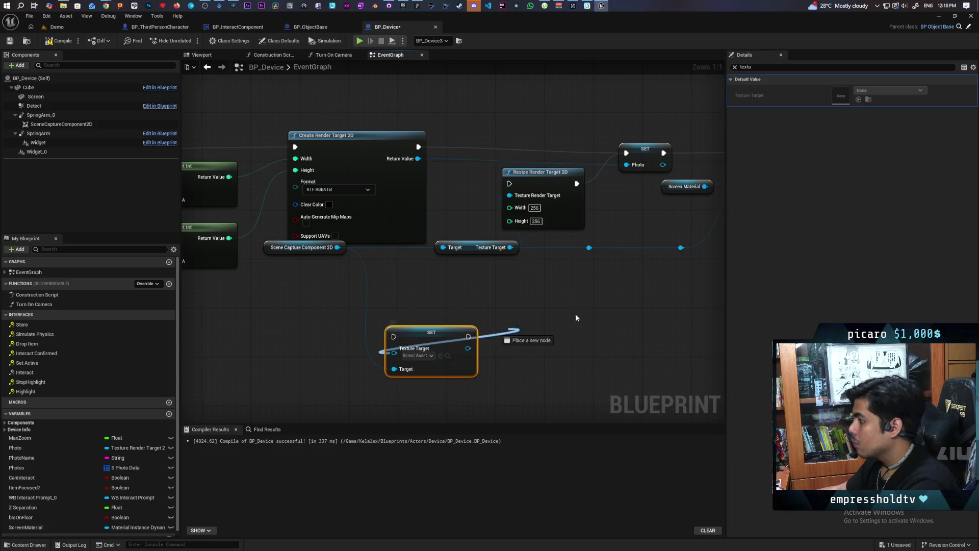
{"action": "left_click_drag", "start_coordinate": [641, 263], "coordinate": [552, 295]}
{"action": "left_click_drag", "start_coordinate": [342, 363], "coordinate": [581, 301]}
Rearrange SET Photo and the nodes after it so Set Texture Target sits beside SET Photo
{"action": "mouse_move", "coordinate": [554, 183]}
{"action": "left_mouse_down"}
{"action": "mouse_move", "coordinate": [353, 243]}
{"action": "mouse_move", "coordinate": [301, 240]}
{"action": "left_mouse_up"}
{"action": "left_click_drag", "start_coordinate": [495, 226], "coordinate": [411, 218]}
{"action": "scroll", "coordinate": [411, 218], "scroll_direction": "down", "scroll_amount": 4}
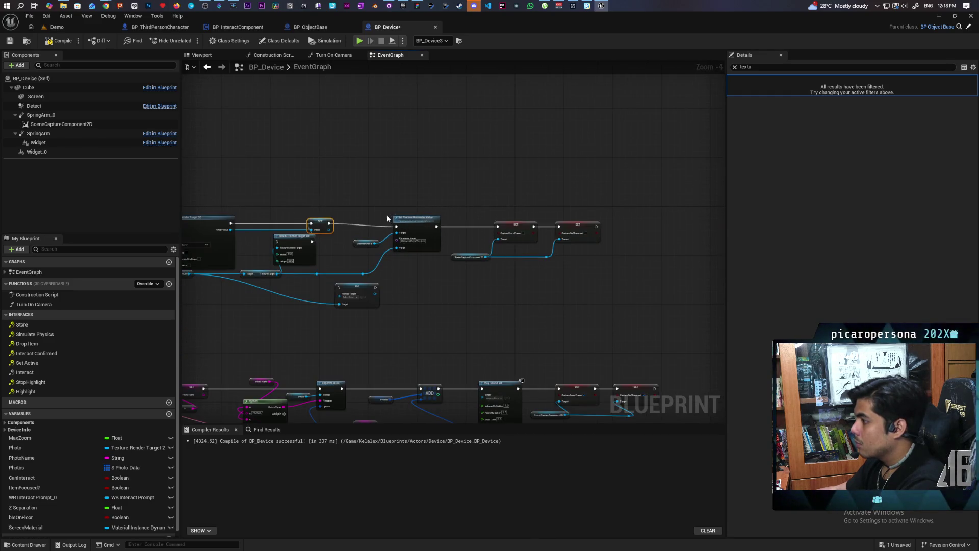
{"action": "left_click_drag", "start_coordinate": [603, 267], "coordinate": [603, 268]}
{"action": "left_click_drag", "start_coordinate": [418, 220], "coordinate": [458, 217]}
{"action": "scroll", "coordinate": [521, 291], "scroll_direction": "up", "scroll_amount": 3}
{"action": "left_click_drag", "start_coordinate": [447, 285], "coordinate": [460, 179]}
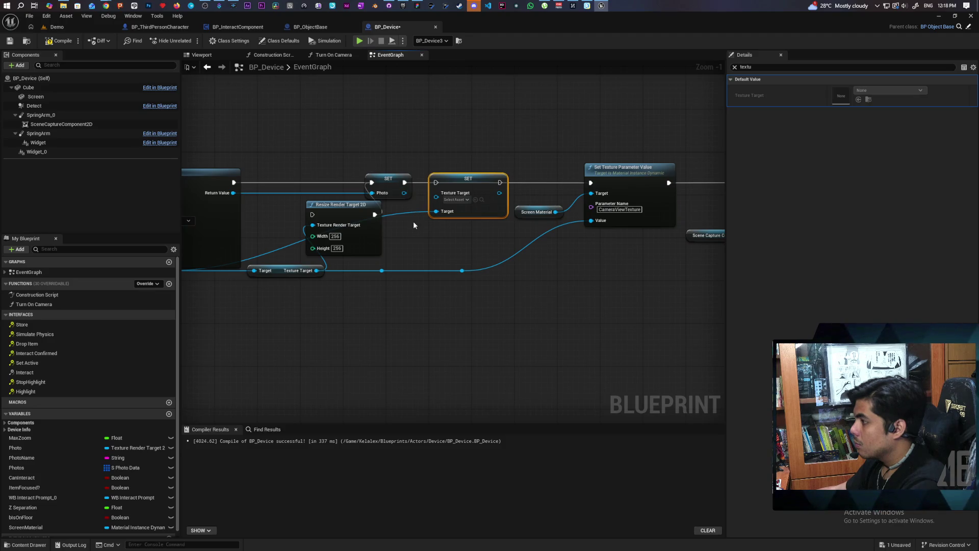
Feed the Photo render target into Texture Target and move Resize Render Target 2D below the wires
{"action": "left_click_drag", "start_coordinate": [404, 193], "coordinate": [592, 182]}
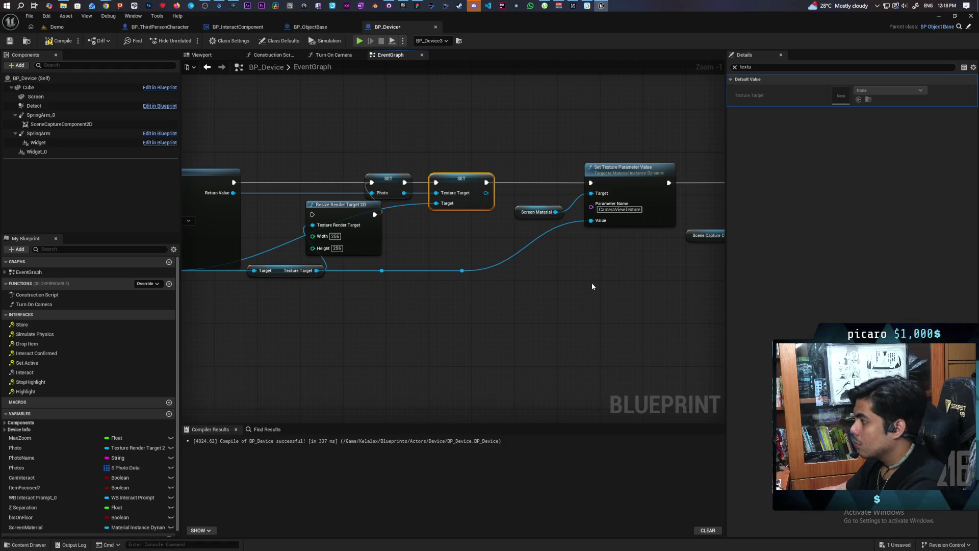
{"action": "left_click_drag", "start_coordinate": [363, 261], "coordinate": [377, 367]}
{"action": "scroll", "coordinate": [515, 306], "scroll_direction": "down", "scroll_amount": 3}
{"action": "left_click_drag", "start_coordinate": [507, 279], "coordinate": [450, 179]}
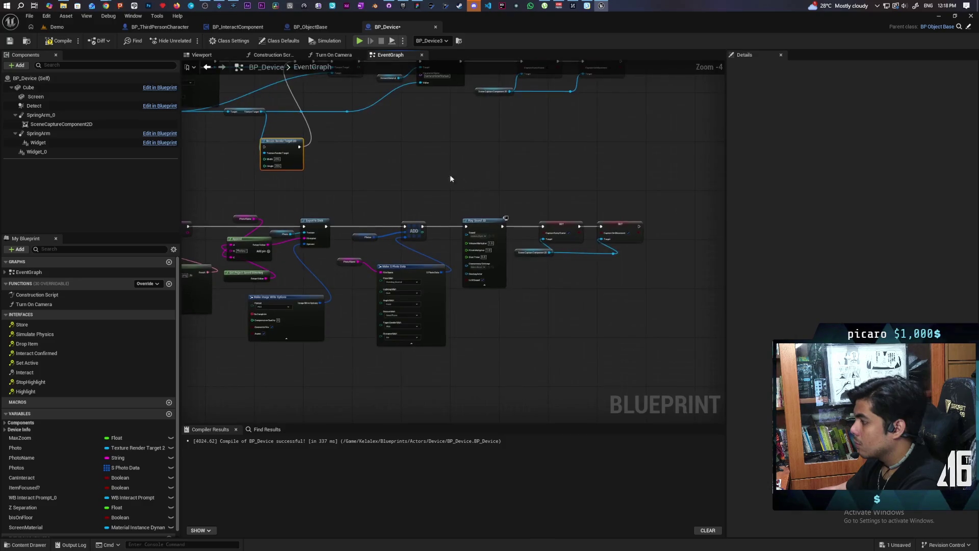
Connect the SET node's Target pin to the existing reroute point
{"action": "scroll", "coordinate": [450, 179], "scroll_direction": "up", "scroll_amount": 3}
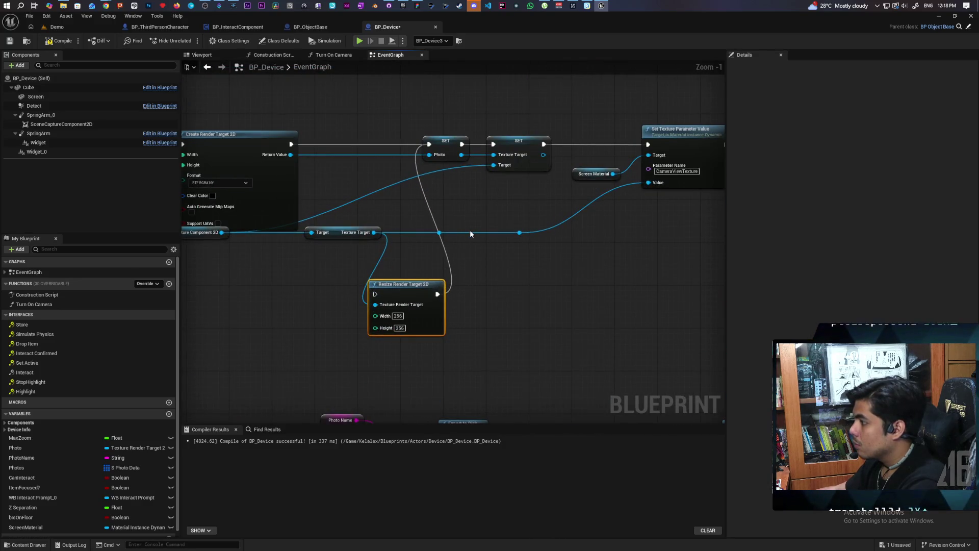
{"action": "mouse_move", "coordinate": [439, 232]}
{"action": "left_mouse_down"}
{"action": "mouse_move", "coordinate": [507, 171]}
{"action": "mouse_move", "coordinate": [495, 169]}
{"action": "left_mouse_up"}
{"action": "left_click", "coordinate": [490, 186]}
{"action": "left_click_drag", "start_coordinate": [443, 231], "coordinate": [439, 232]}
{"action": "left_click", "coordinate": [621, 258]}
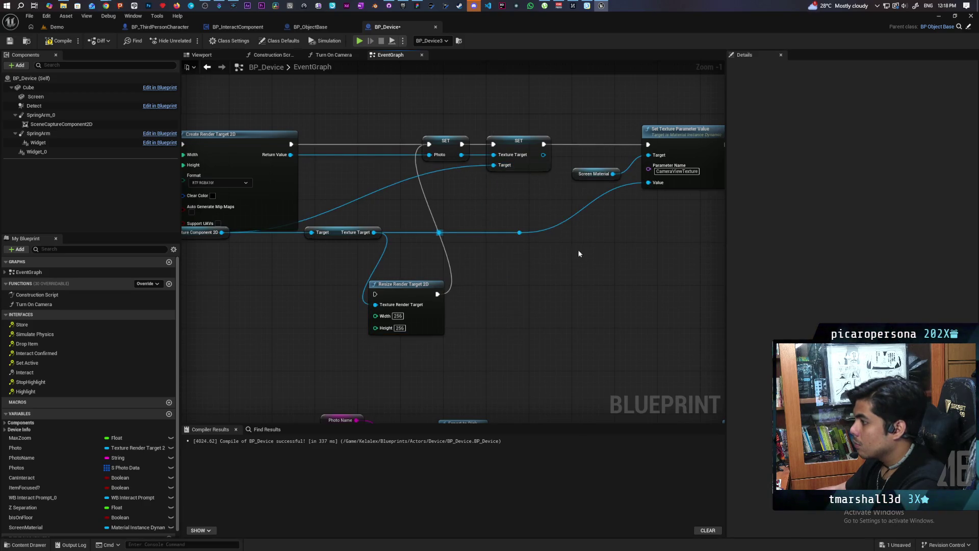
Move Resize Render Target 2D down-right and delete the redundant reroute point
{"action": "left_click_drag", "start_coordinate": [496, 195], "coordinate": [565, 202]}
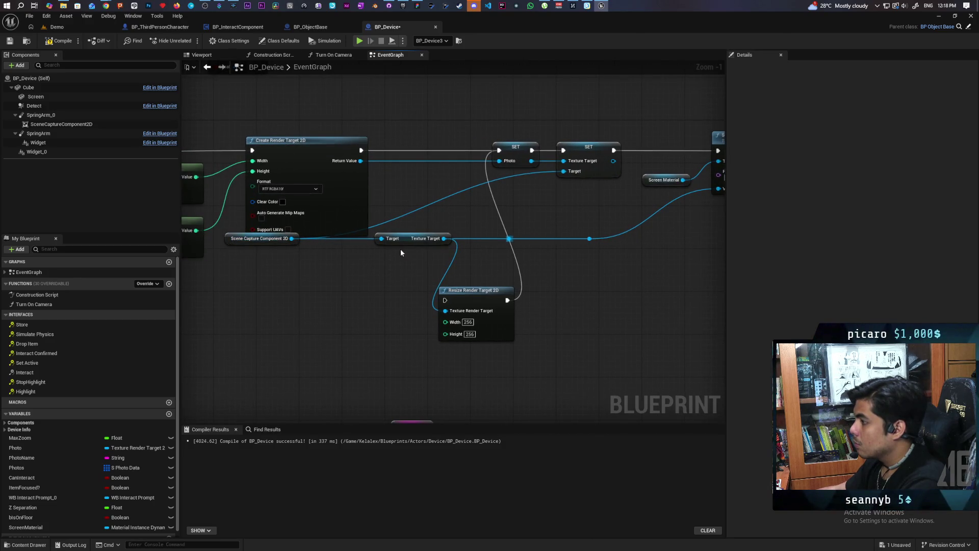
{"action": "mouse_move", "coordinate": [573, 294]}
{"action": "left_mouse_down"}
{"action": "mouse_move", "coordinate": [406, 304]}
{"action": "mouse_move", "coordinate": [465, 305]}
{"action": "left_mouse_up"}
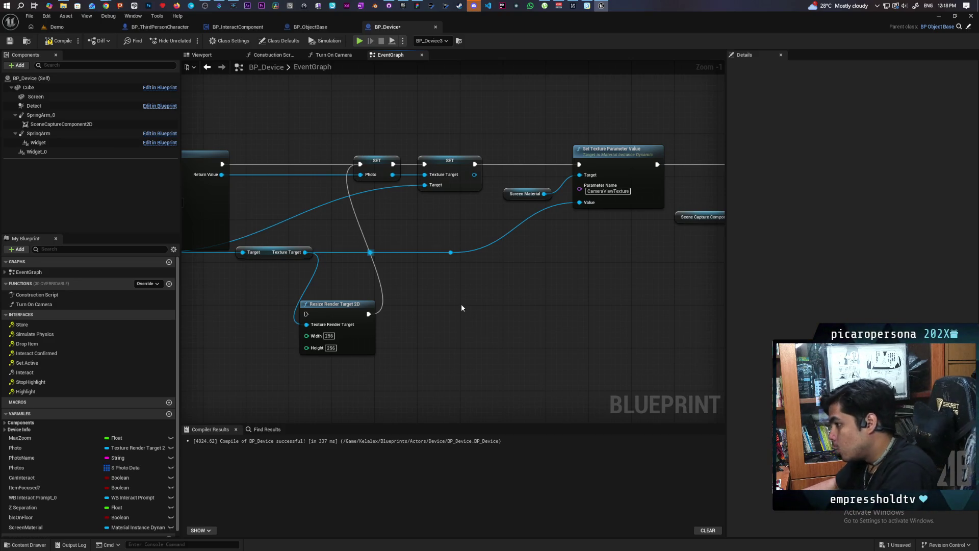
{"action": "left_click_drag", "start_coordinate": [461, 304], "coordinate": [525, 292]}
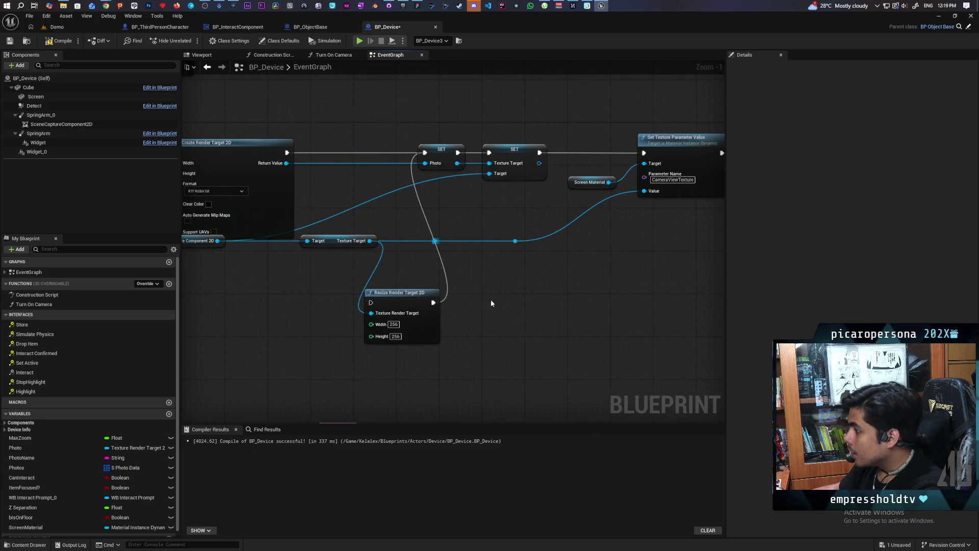
{"action": "mouse_move", "coordinate": [405, 305]}
{"action": "left_mouse_down"}
{"action": "mouse_move", "coordinate": [525, 303]}
{"action": "mouse_move", "coordinate": [506, 342]}
{"action": "left_mouse_up"}
{"action": "left_click_drag", "start_coordinate": [445, 288], "coordinate": [464, 290]}
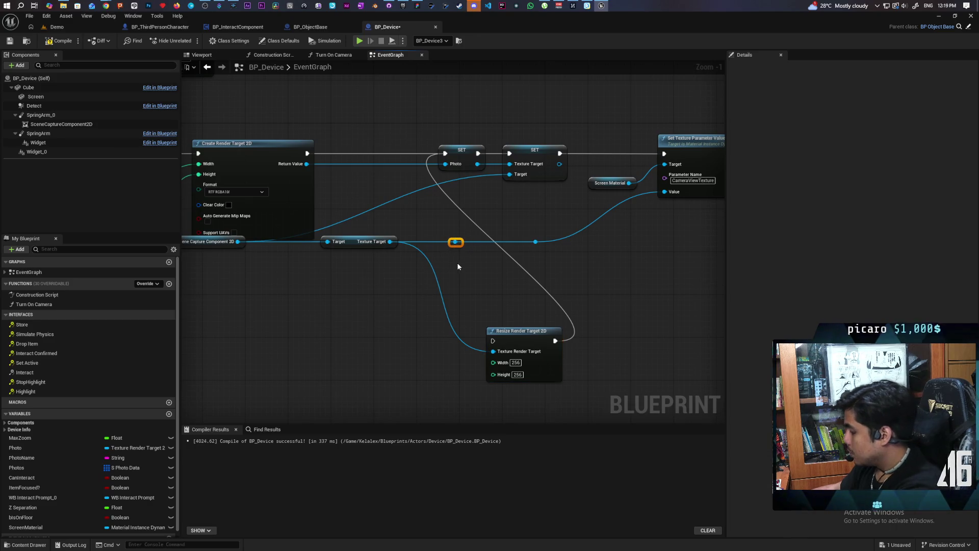
{"action": "key", "text": "Delete"}
Realign the Texture Target getter on the wire and move Scene Capture Component 2D right
{"action": "left_click_drag", "start_coordinate": [389, 241], "coordinate": [538, 240]}
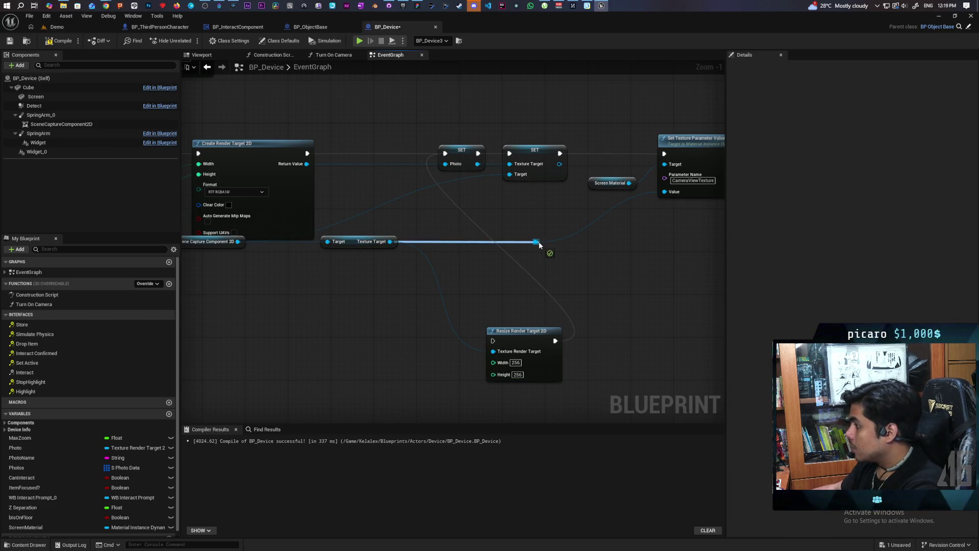
{"action": "mouse_move", "coordinate": [355, 243]}
{"action": "left_mouse_down"}
{"action": "mouse_move", "coordinate": [505, 243]}
{"action": "mouse_move", "coordinate": [438, 261]}
{"action": "mouse_move", "coordinate": [463, 243]}
{"action": "left_mouse_up"}
{"action": "left_click", "coordinate": [422, 269]}
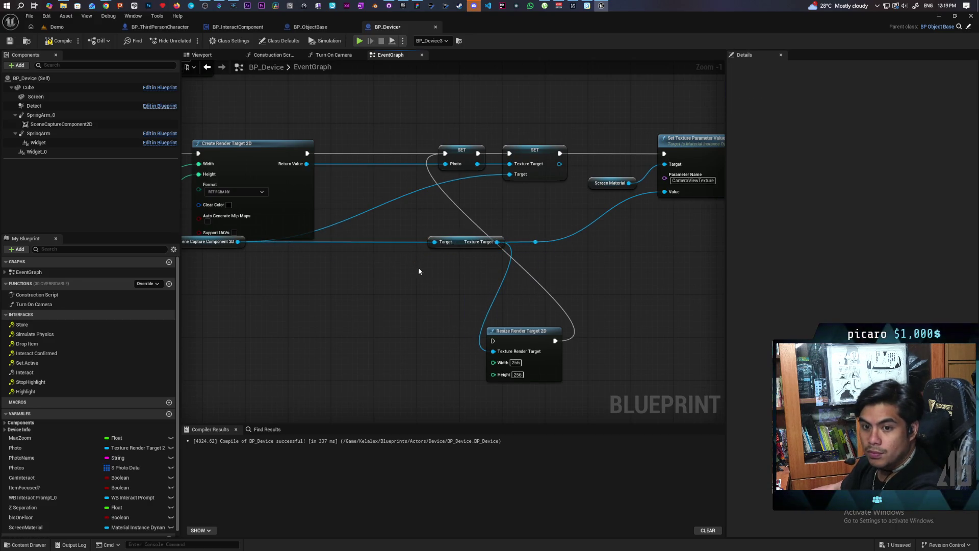
{"action": "left_click_drag", "start_coordinate": [419, 271], "coordinate": [488, 277]}
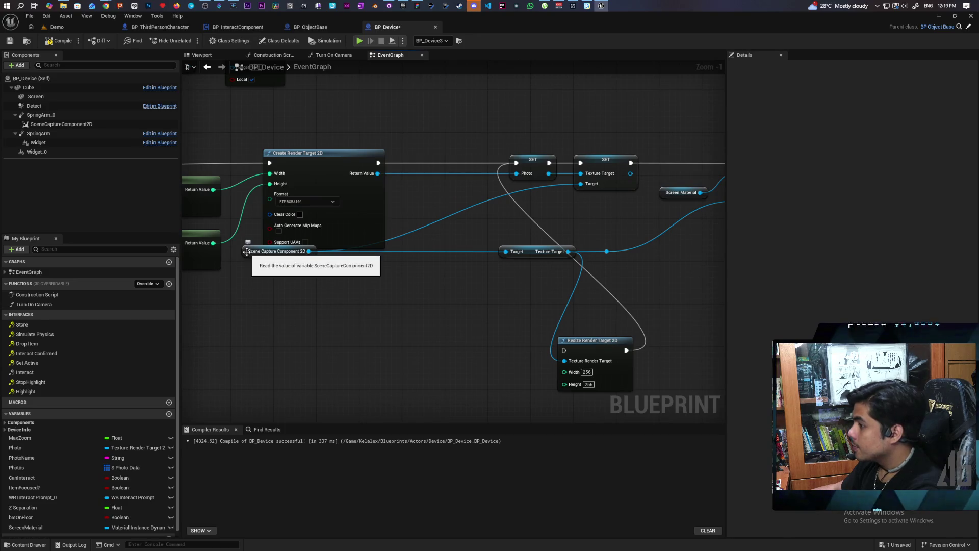
{"action": "left_click_drag", "start_coordinate": [254, 257], "coordinate": [372, 253]}
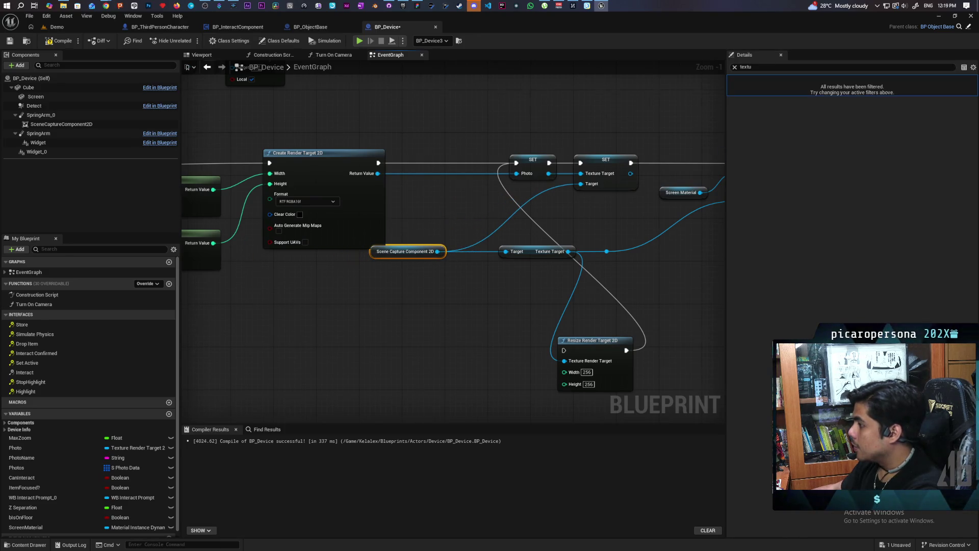
Add a reroute on the Scene Capture wire, straighten the row with Q, and move it down-right
{"action": "scroll", "coordinate": [393, 275], "scroll_direction": "up", "scroll_amount": 1}
{"action": "double_click", "coordinate": [414, 274]}
{"action": "mouse_move", "coordinate": [416, 271]}
{"action": "left_mouse_down"}
{"action": "mouse_move", "coordinate": [535, 204]}
{"action": "mouse_move", "coordinate": [529, 197]}
{"action": "left_mouse_up"}
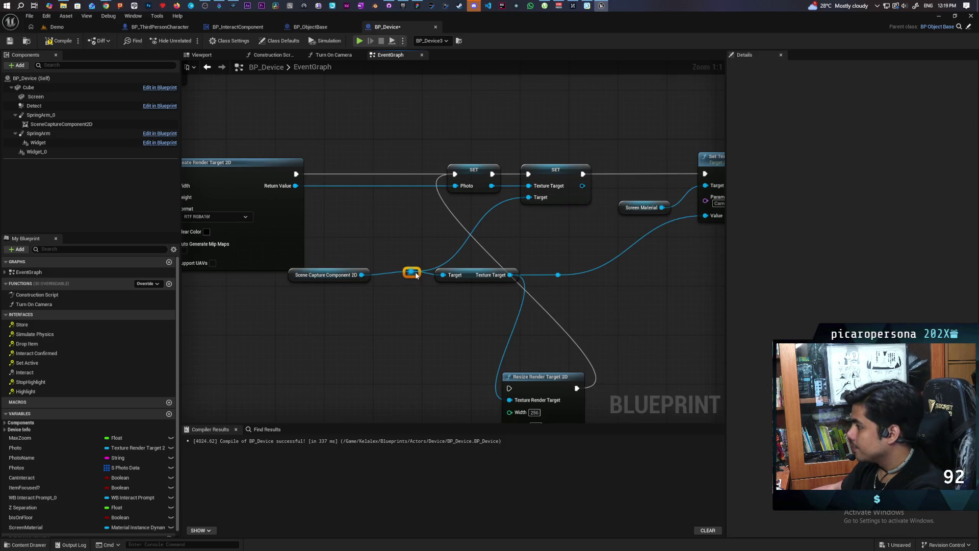
{"action": "left_click_drag", "start_coordinate": [414, 274], "coordinate": [408, 276]}
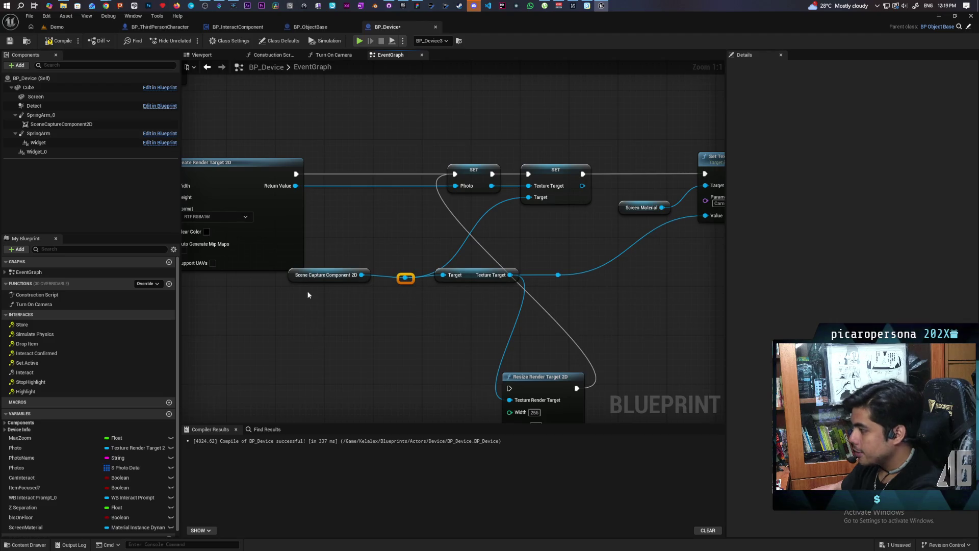
{"action": "left_click_drag", "start_coordinate": [571, 286], "coordinate": [306, 252]}
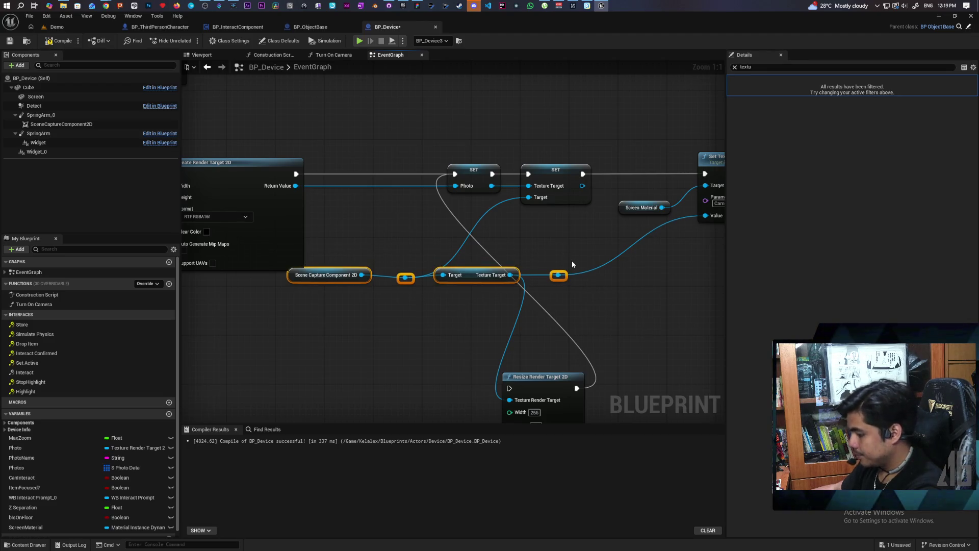
{"action": "key", "text": "q"}
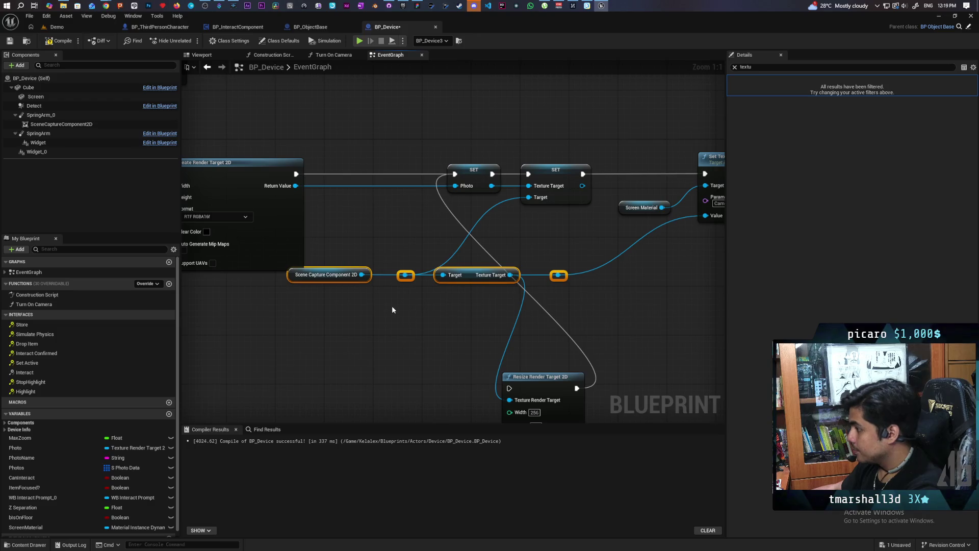
{"action": "left_click_drag", "start_coordinate": [297, 280], "coordinate": [376, 297]}
Compile and save the BP_Device blueprint
{"action": "left_click", "coordinate": [366, 326]}
{"action": "left_click_drag", "start_coordinate": [403, 340], "coordinate": [357, 307]}
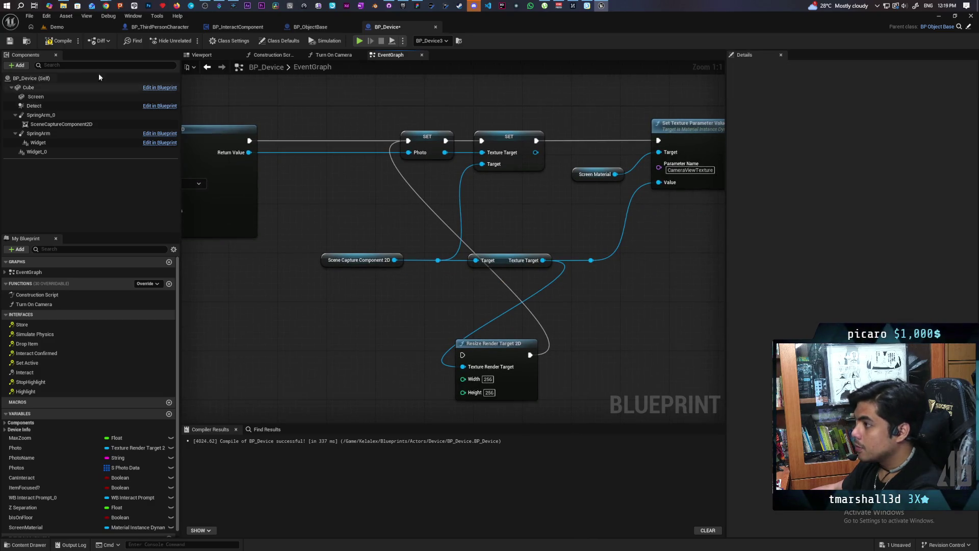
{"action": "left_click", "coordinate": [59, 42]}
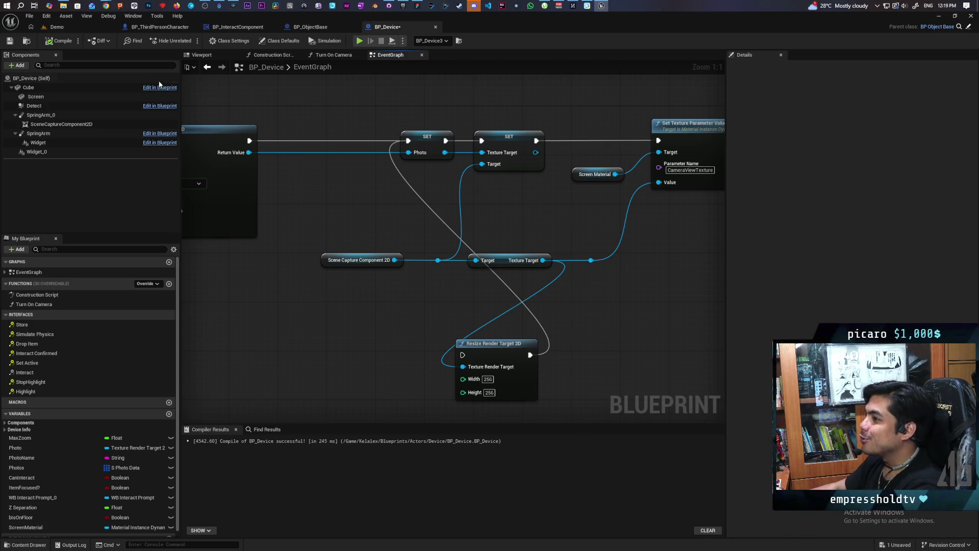
{"action": "left_click", "coordinate": [9, 40]}
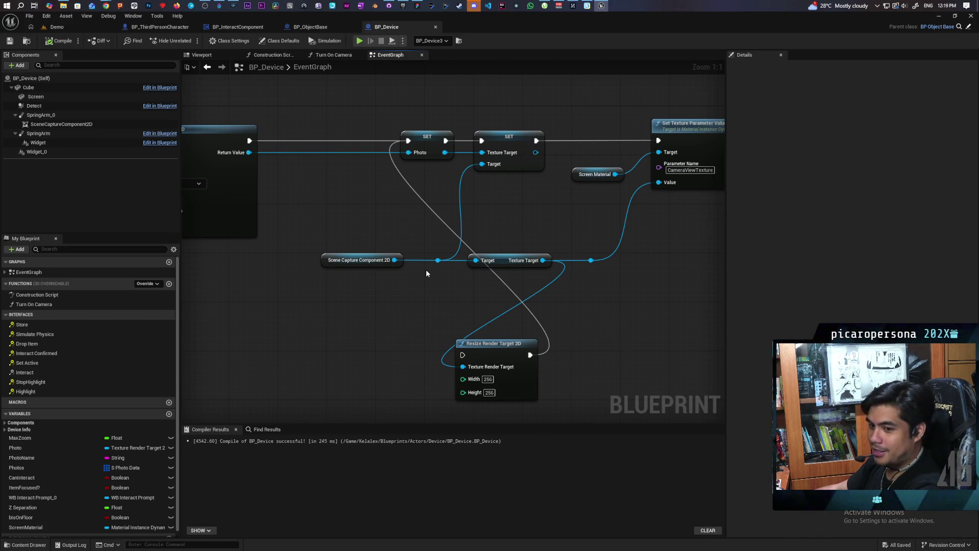
Shift the scene capture row left, move Resize Render Target 2D right, and save again
{"action": "mouse_move", "coordinate": [352, 246]}
{"action": "left_mouse_down"}
{"action": "mouse_move", "coordinate": [495, 284]}
{"action": "mouse_move", "coordinate": [486, 261]}
{"action": "left_mouse_up"}
{"action": "left_click", "coordinate": [427, 306]}
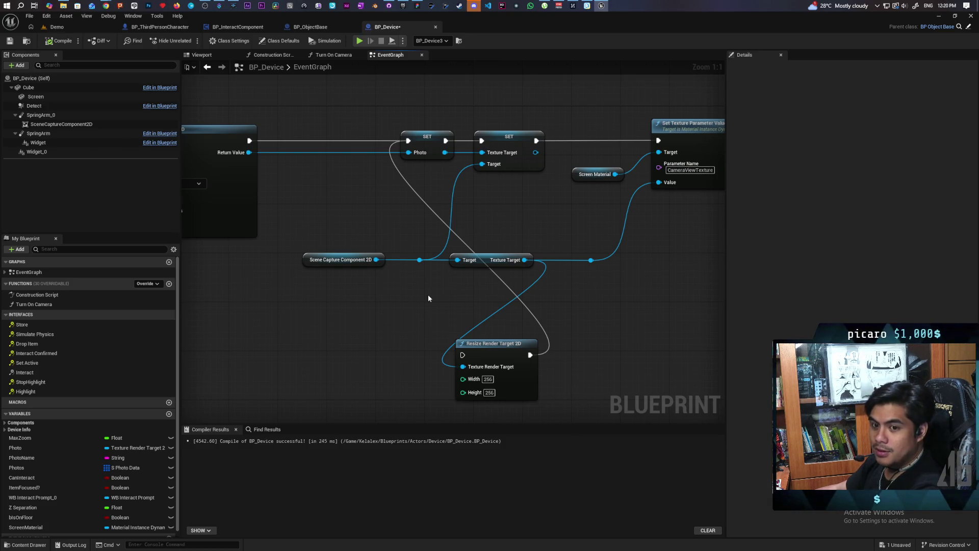
{"action": "mouse_move", "coordinate": [448, 293]}
{"action": "left_mouse_down"}
{"action": "mouse_move", "coordinate": [459, 297]}
{"action": "mouse_move", "coordinate": [384, 271]}
{"action": "mouse_move", "coordinate": [414, 275]}
{"action": "mouse_move", "coordinate": [403, 292]}
{"action": "left_mouse_up"}
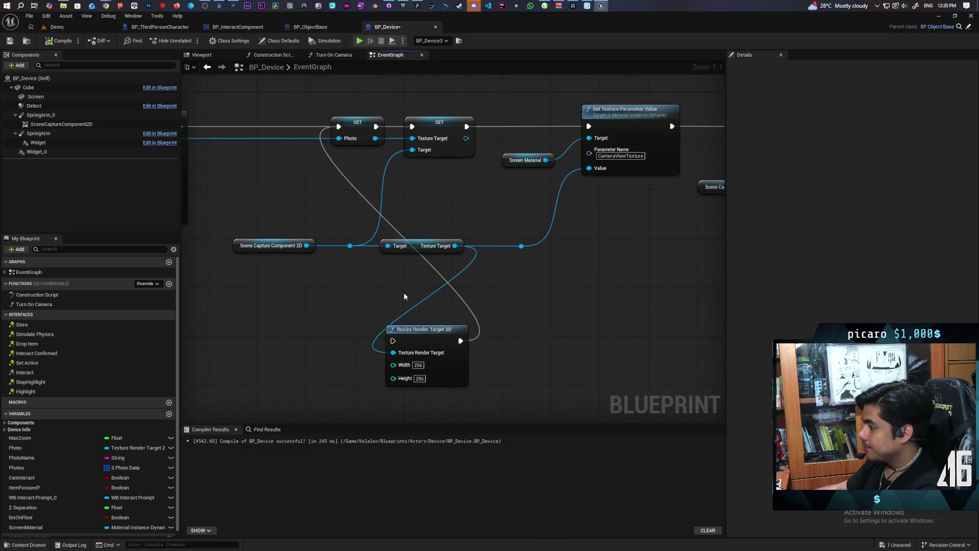
{"action": "left_click", "coordinate": [479, 301]}
{"action": "left_click_drag", "start_coordinate": [480, 299], "coordinate": [530, 298]}
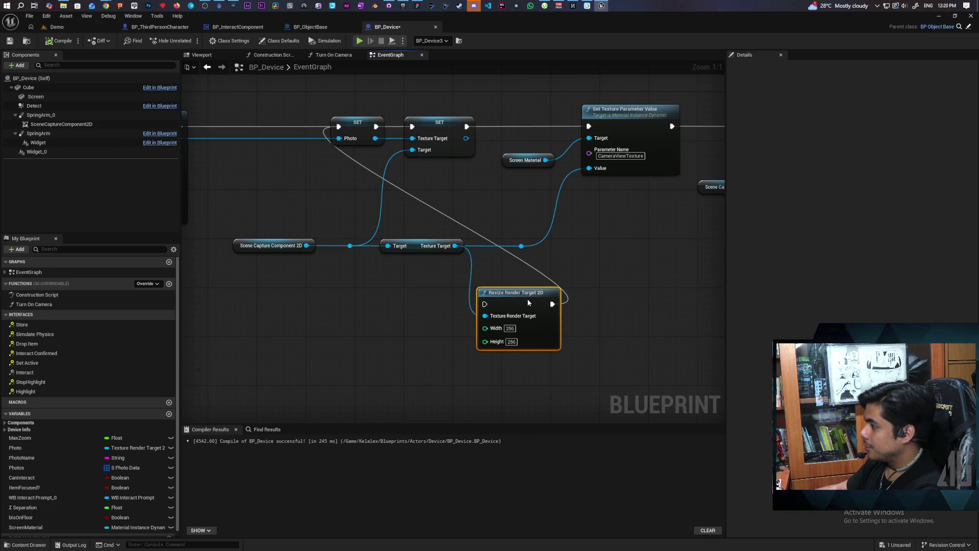
{"action": "left_click_drag", "start_coordinate": [349, 310], "coordinate": [400, 332]}
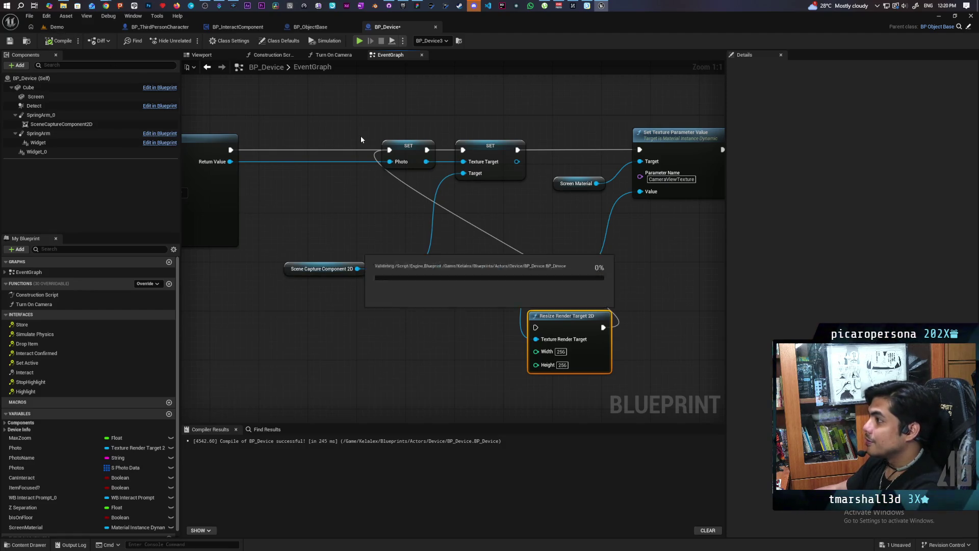
{"action": "key", "text": "ctrl+s"}
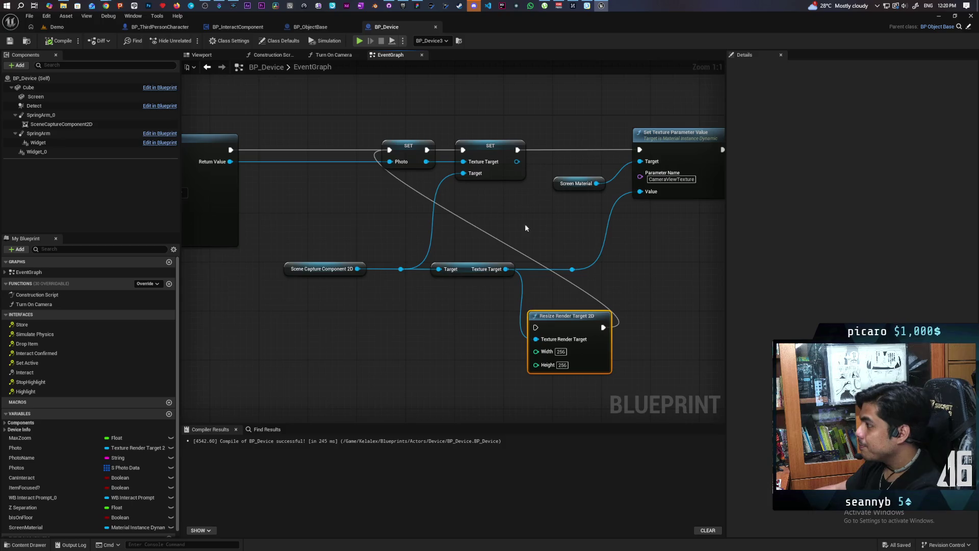
{"action": "scroll", "coordinate": [525, 224], "scroll_direction": "down", "scroll_amount": 2}
{"action": "scroll", "coordinate": [472, 238], "scroll_direction": "up", "scroll_amount": 1}
{"action": "scroll", "coordinate": [472, 241], "scroll_direction": "up", "scroll_amount": 1}
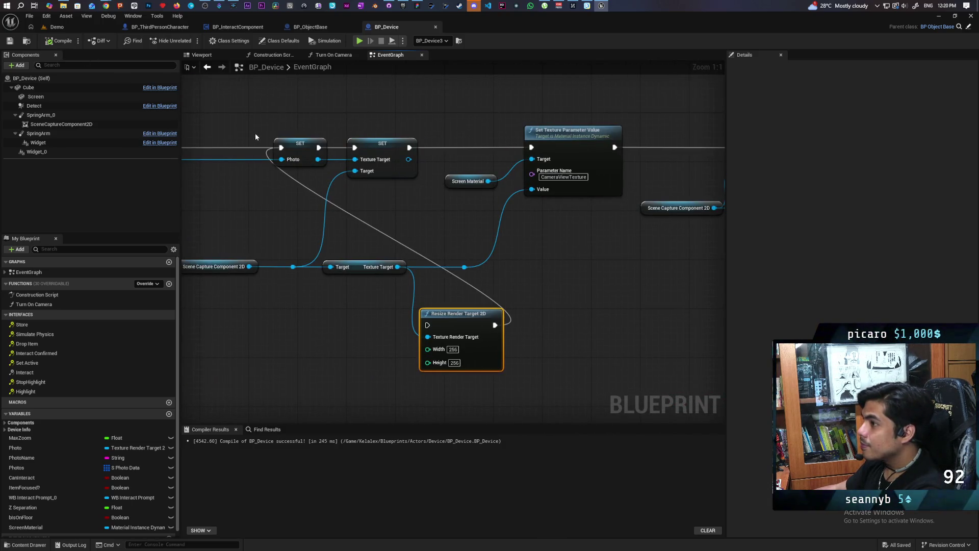
{"action": "scroll", "coordinate": [283, 148], "scroll_direction": "down", "scroll_amount": 2}
{"action": "left_click_drag", "start_coordinate": [280, 212], "coordinate": [441, 208]}
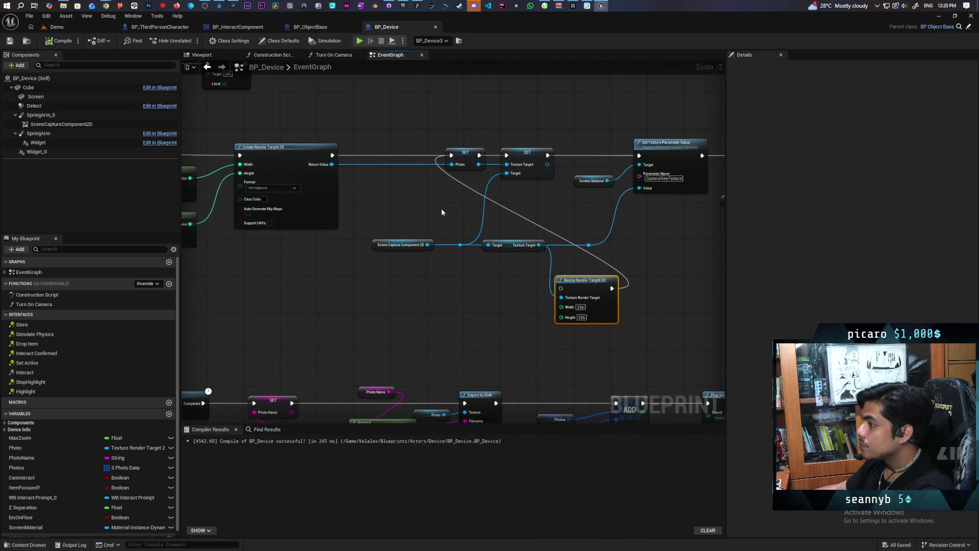
{"action": "scroll", "coordinate": [390, 216], "scroll_direction": "up", "scroll_amount": 2}
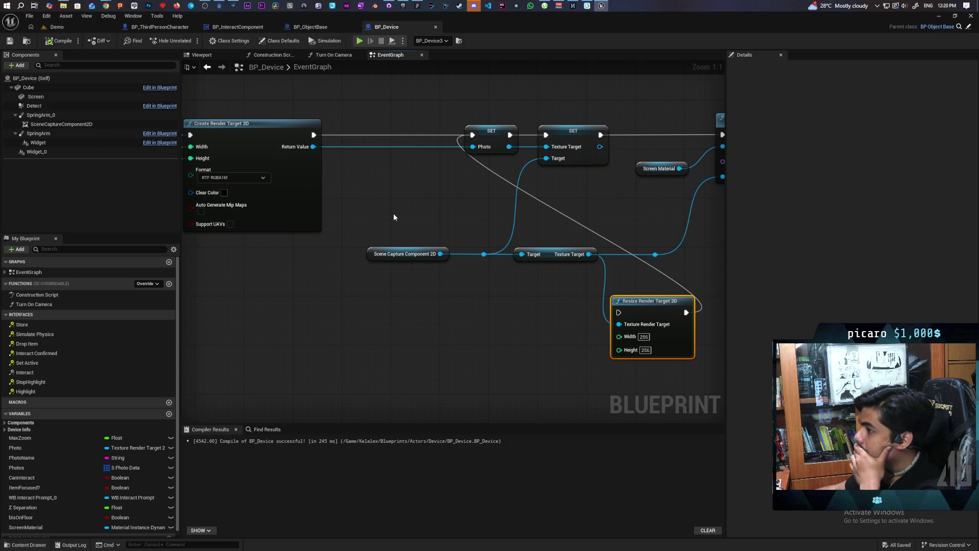
{"action": "left_click_drag", "start_coordinate": [417, 211], "coordinate": [189, 215]}
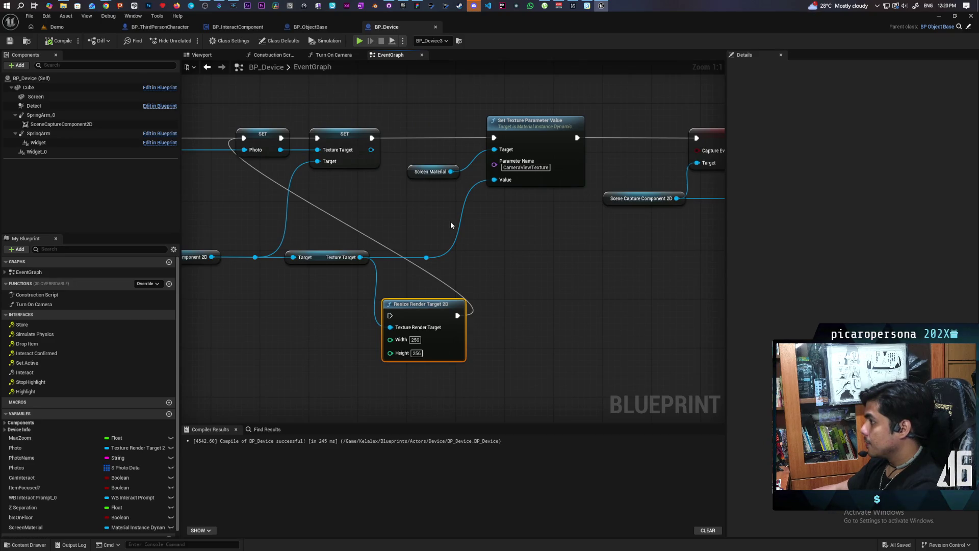
{"action": "left_click_drag", "start_coordinate": [506, 249], "coordinate": [577, 255]}
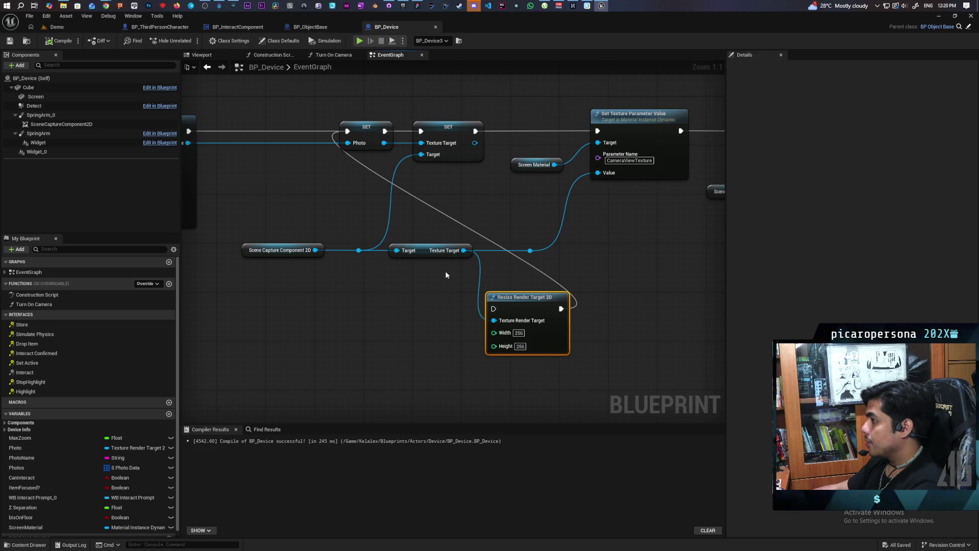
{"action": "left_click", "coordinate": [623, 109]}
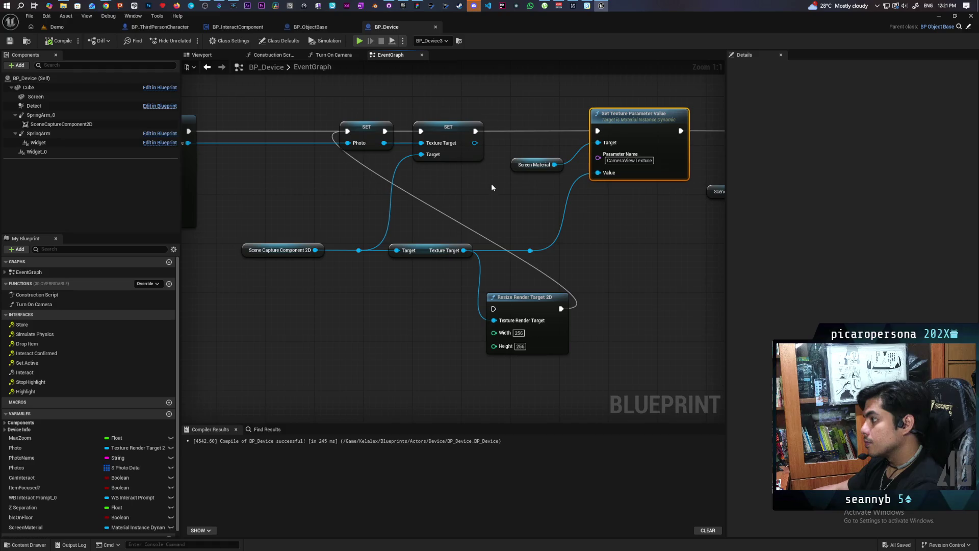
Wire the SET node's Texture Target output into Value and delete the getter and its reroute
{"action": "left_click_drag", "start_coordinate": [475, 143], "coordinate": [598, 173]}
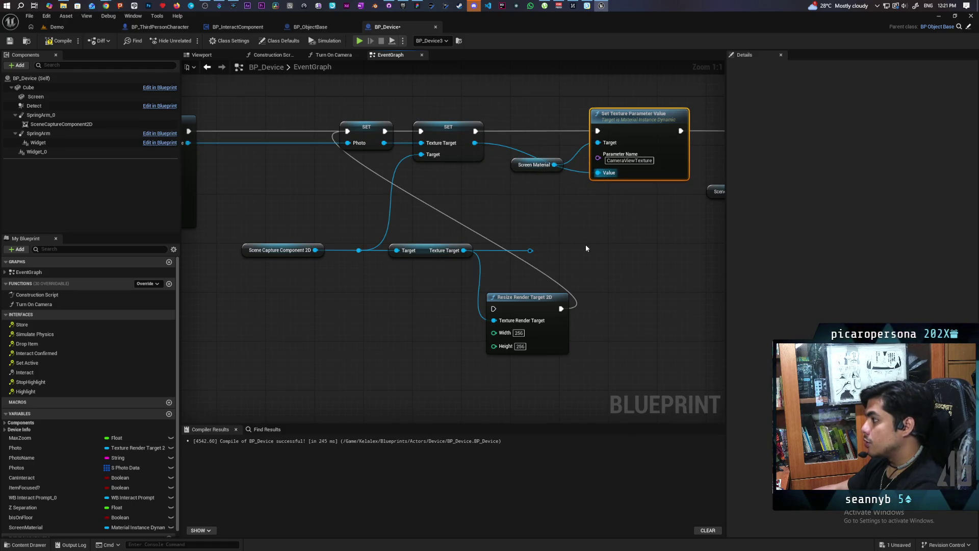
{"action": "left_click_drag", "start_coordinate": [550, 243], "coordinate": [446, 256]}
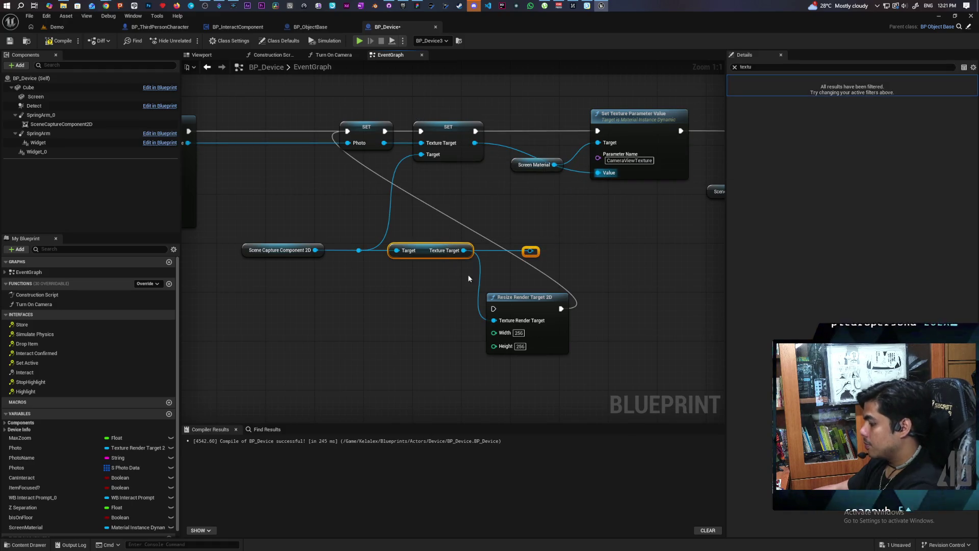
{"action": "key", "text": "Delete"}
Move Resize Render Target 2D above the SET nodes, then compile and save BP_Device
{"action": "mouse_move", "coordinate": [537, 300]}
{"action": "left_mouse_down"}
{"action": "mouse_move", "coordinate": [298, 215]}
{"action": "mouse_move", "coordinate": [285, 172]}
{"action": "left_mouse_up"}
{"action": "left_click_drag", "start_coordinate": [343, 219], "coordinate": [460, 246]}
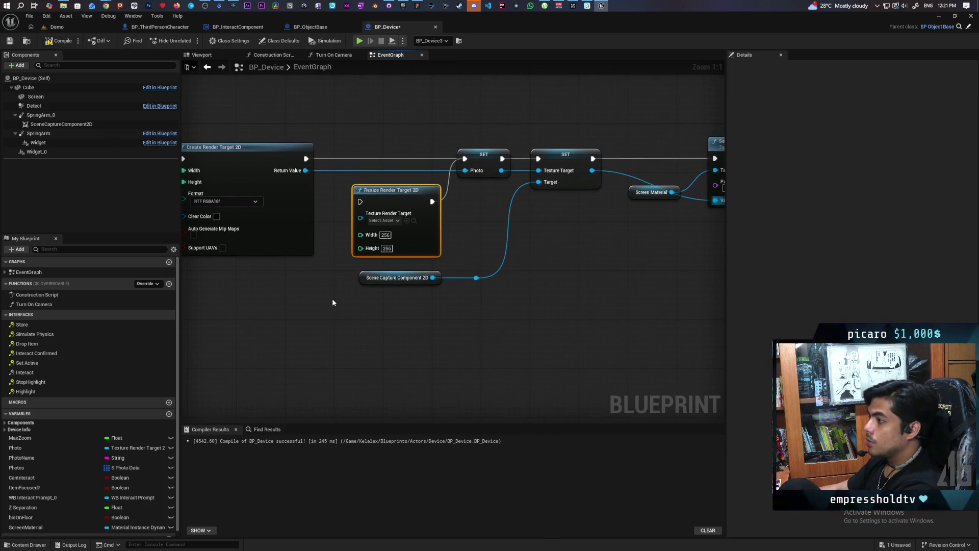
{"action": "left_click_drag", "start_coordinate": [333, 300], "coordinate": [351, 308]}
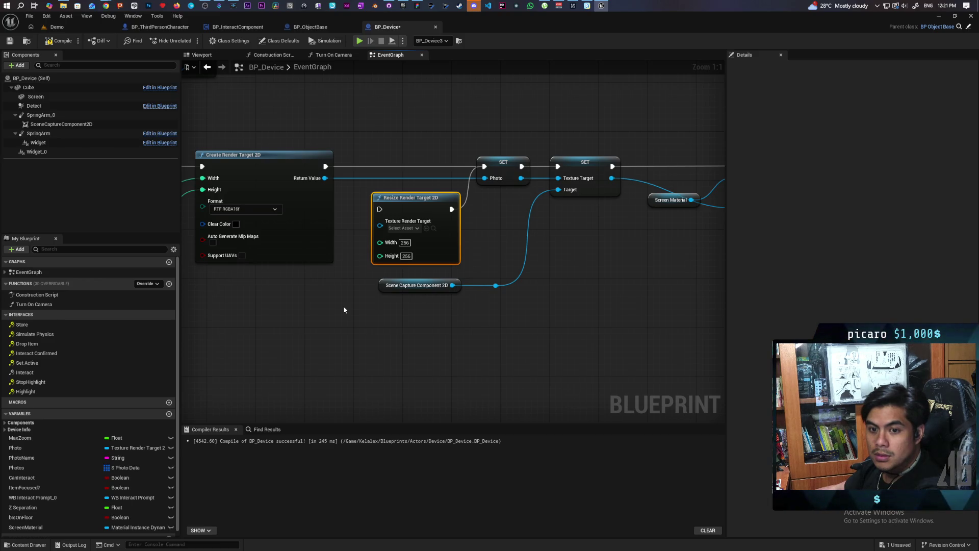
{"action": "left_click_drag", "start_coordinate": [344, 310], "coordinate": [333, 360]}
{"action": "left_click_drag", "start_coordinate": [413, 286], "coordinate": [409, 169]}
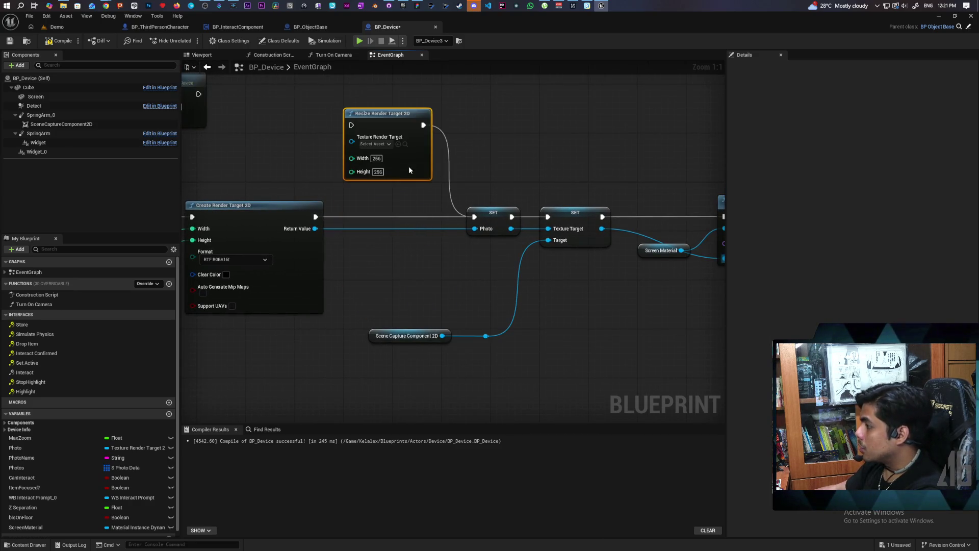
{"action": "left_click", "coordinate": [61, 41]}
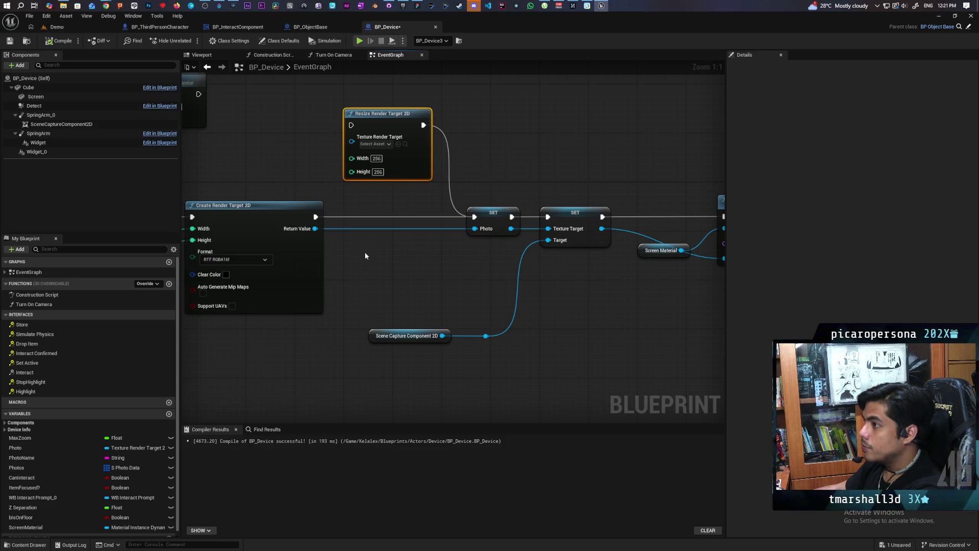
{"action": "key", "text": "ctrl+s"}
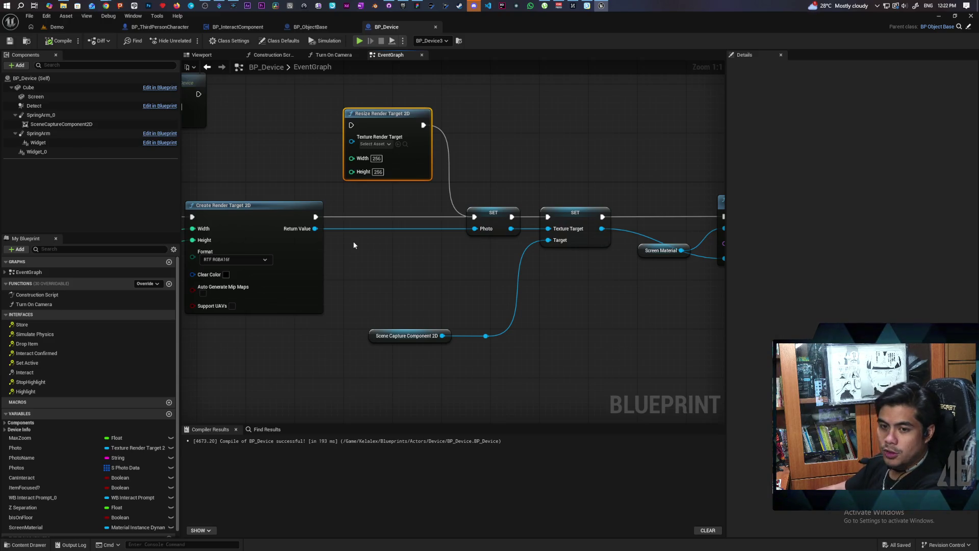
Pan the EventGraph to recentre the render target nodes
{"action": "mouse_move", "coordinate": [353, 241]}
{"action": "left_mouse_down"}
{"action": "mouse_move", "coordinate": [316, 275]}
{"action": "mouse_move", "coordinate": [420, 274]}
{"action": "mouse_move", "coordinate": [410, 223]}
{"action": "left_mouse_up"}
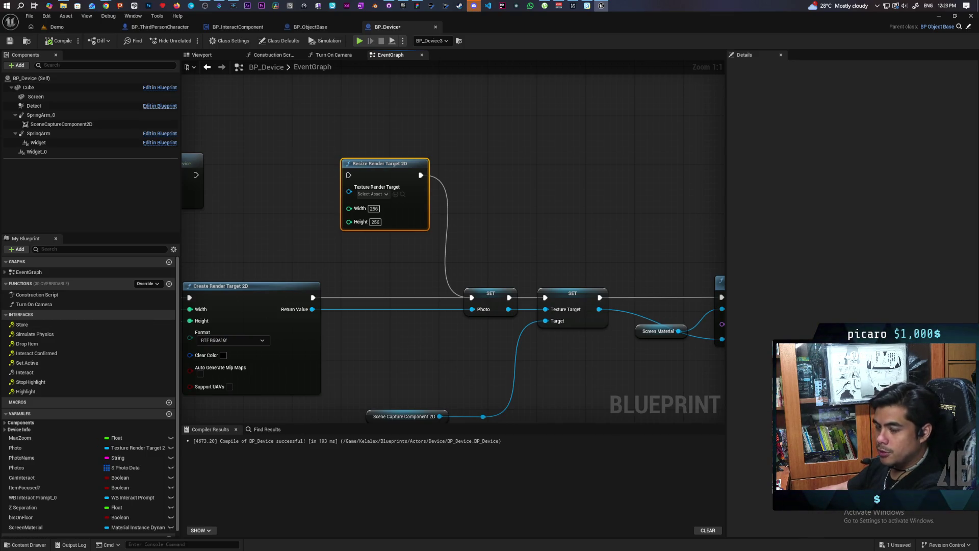
Move Screen Material up, Set Texture Parameter Value left, and the SET/Scene Capture group left
{"action": "scroll", "coordinate": [469, 381], "scroll_direction": "down", "scroll_amount": 3}
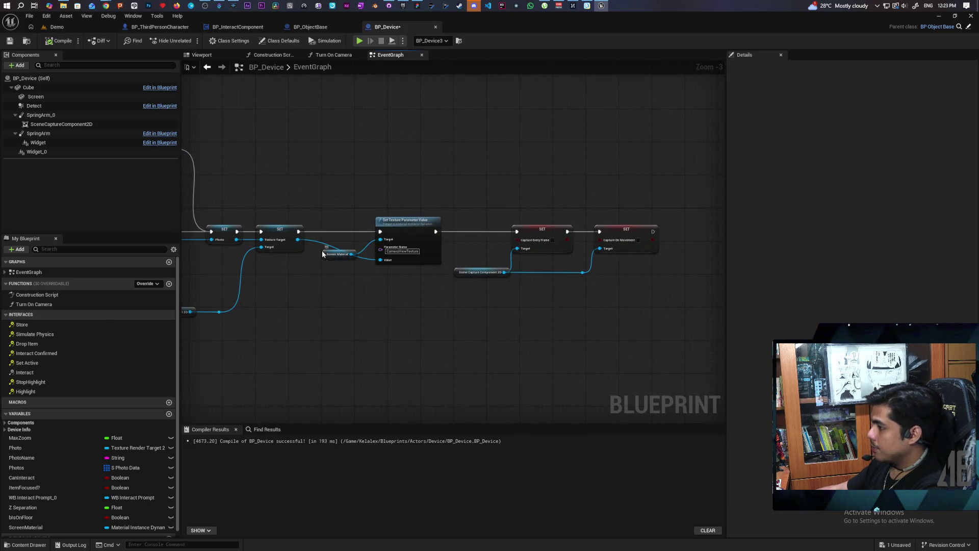
{"action": "left_click_drag", "start_coordinate": [324, 255], "coordinate": [328, 199]}
{"action": "left_click_drag", "start_coordinate": [352, 308], "coordinate": [369, 312]}
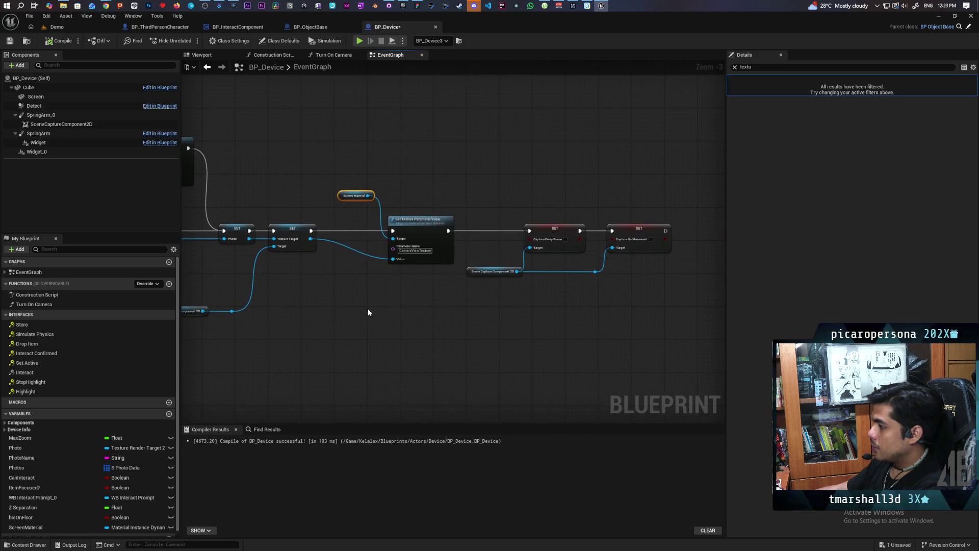
{"action": "left_click_drag", "start_coordinate": [407, 242], "coordinate": [378, 236]}
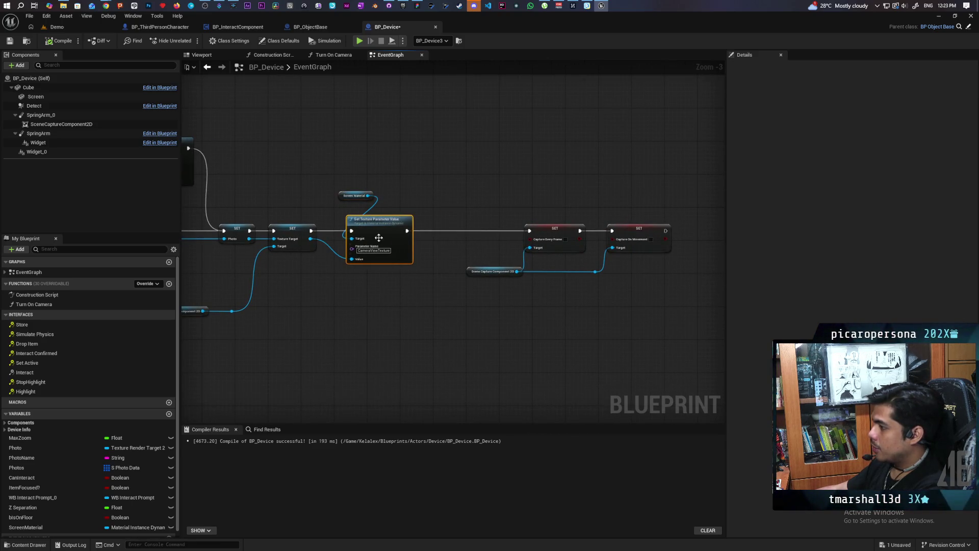
{"action": "left_click_drag", "start_coordinate": [461, 228], "coordinate": [673, 305]}
{"action": "left_click_drag", "start_coordinate": [548, 233], "coordinate": [470, 235]}
{"action": "left_click", "coordinate": [469, 311]}
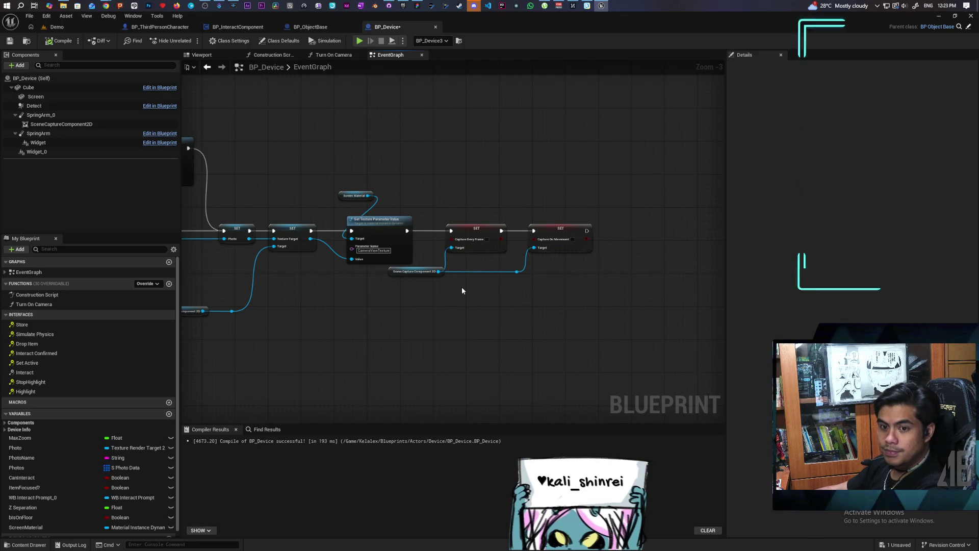
Lower the Scene Capture node and its reroute slightly, then save with Ctrl+S
{"action": "left_click_drag", "start_coordinate": [532, 267], "coordinate": [390, 283]}
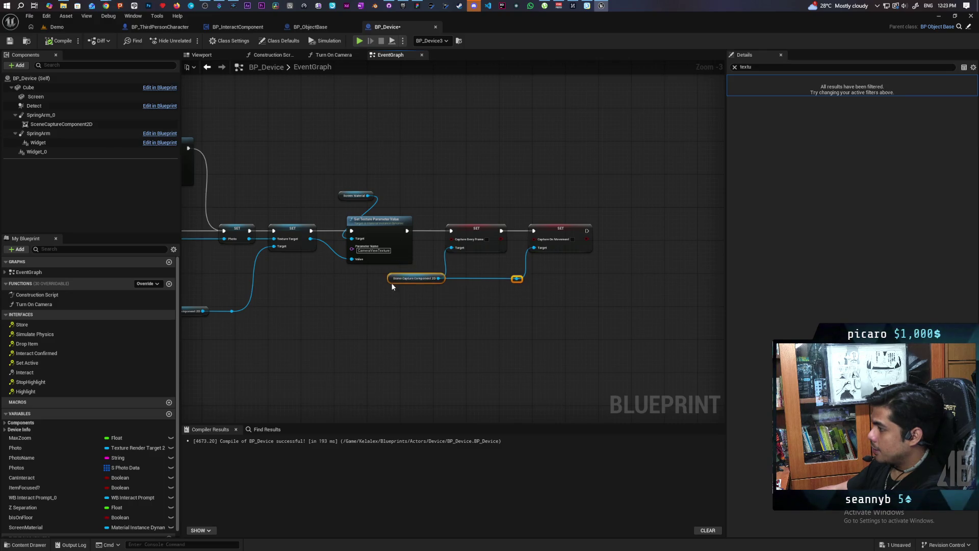
{"action": "left_click", "coordinate": [390, 317]}
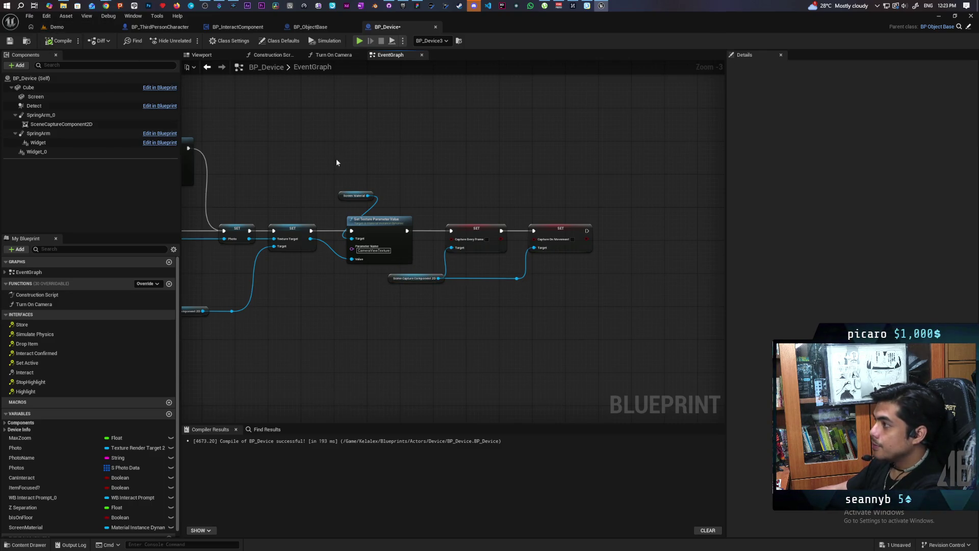
{"action": "key", "text": "ctrl+s"}
{"action": "mouse_move", "coordinate": [335, 154]}
{"action": "left_mouse_down"}
{"action": "mouse_move", "coordinate": [426, 169]}
{"action": "mouse_move", "coordinate": [388, 159]}
{"action": "mouse_move", "coordinate": [365, 177]}
{"action": "mouse_move", "coordinate": [446, 166]}
{"action": "left_mouse_up"}
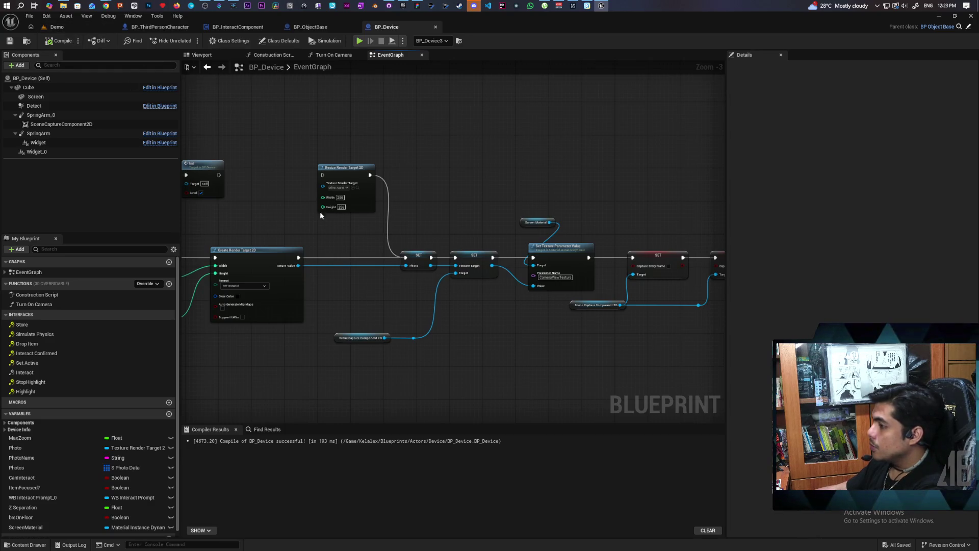
Pan across the EventGraph from BeginPlay through Export to Disk to Event TakePhoto
{"action": "left_click_drag", "start_coordinate": [340, 266], "coordinate": [634, 256]}
{"action": "mouse_move", "coordinate": [450, 227]}
{"action": "left_mouse_down"}
{"action": "mouse_move", "coordinate": [623, 219]}
{"action": "mouse_move", "coordinate": [397, 203]}
{"action": "mouse_move", "coordinate": [448, 197]}
{"action": "left_mouse_up"}
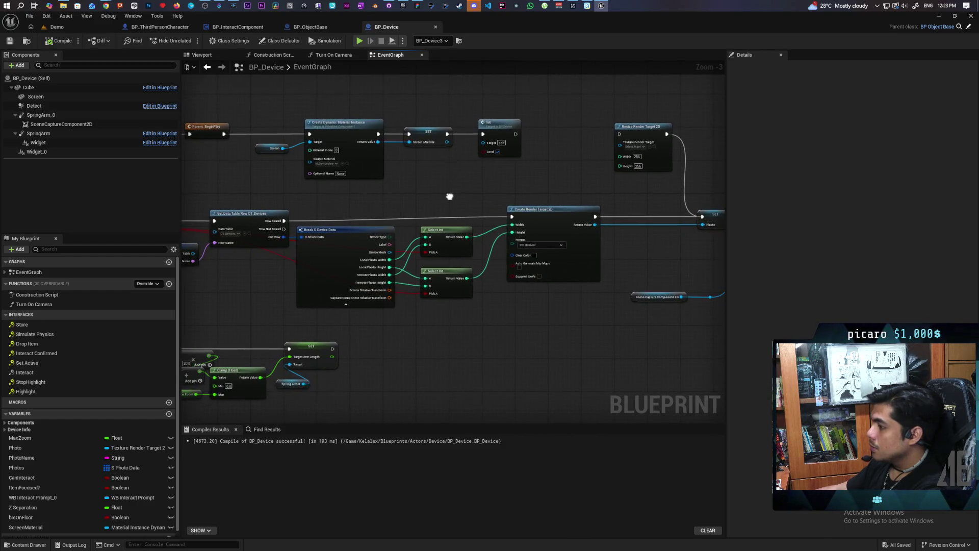
{"action": "left_click_drag", "start_coordinate": [375, 327], "coordinate": [459, 240]}
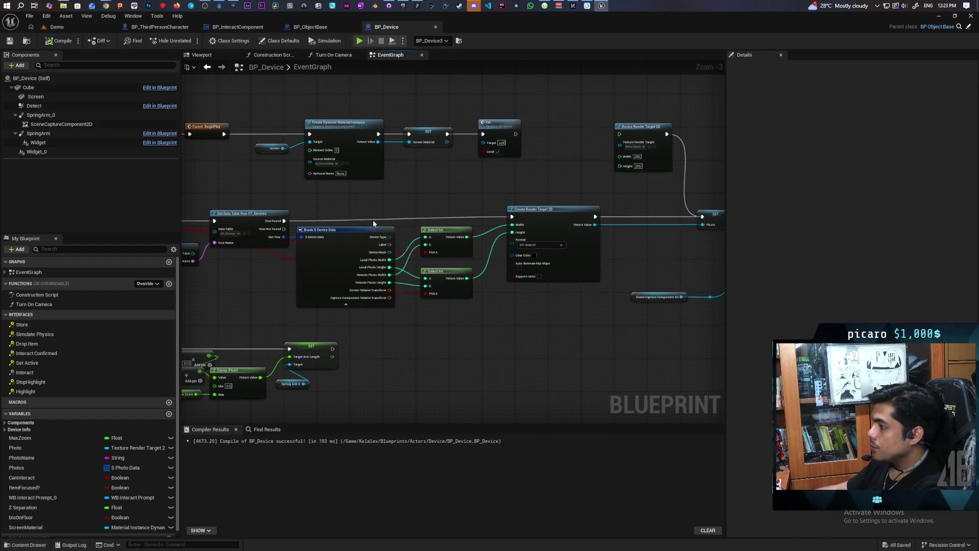
{"action": "left_click_drag", "start_coordinate": [466, 352], "coordinate": [386, 321]}
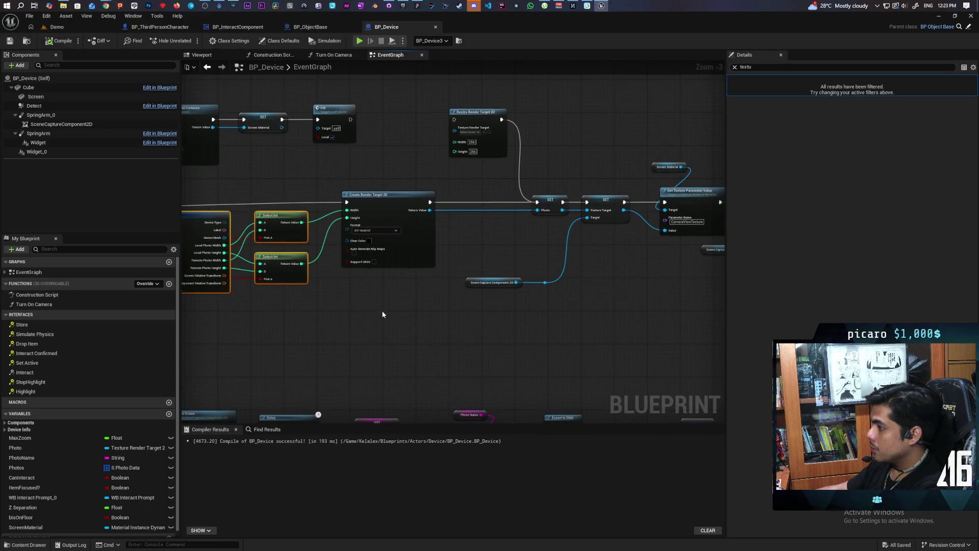
{"action": "scroll", "coordinate": [382, 314], "scroll_direction": "down", "scroll_amount": 5}
{"action": "scroll", "coordinate": [507, 268], "scroll_direction": "up", "scroll_amount": 4}
{"action": "mouse_move", "coordinate": [463, 276]}
{"action": "left_mouse_down"}
{"action": "mouse_move", "coordinate": [500, 192]}
{"action": "mouse_move", "coordinate": [389, 151]}
{"action": "mouse_move", "coordinate": [451, 266]}
{"action": "left_mouse_up"}
{"action": "scroll", "coordinate": [467, 164], "scroll_direction": "up", "scroll_amount": 2}
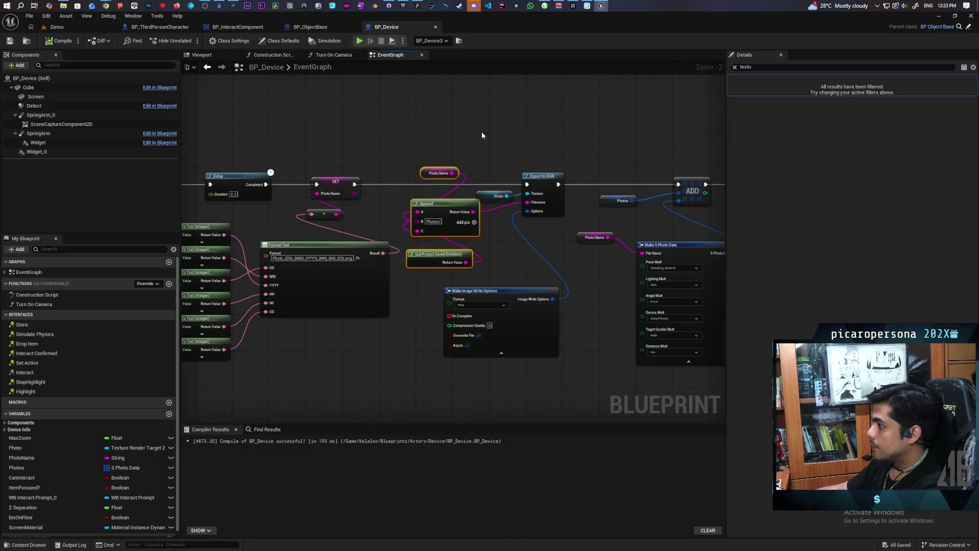
{"action": "left_click", "coordinate": [424, 292]}
{"action": "left_click_drag", "start_coordinate": [412, 310], "coordinate": [589, 280]}
{"action": "mouse_move", "coordinate": [263, 279]}
{"action": "left_mouse_down"}
{"action": "mouse_move", "coordinate": [542, 284]}
{"action": "mouse_move", "coordinate": [515, 286]}
{"action": "left_mouse_up"}
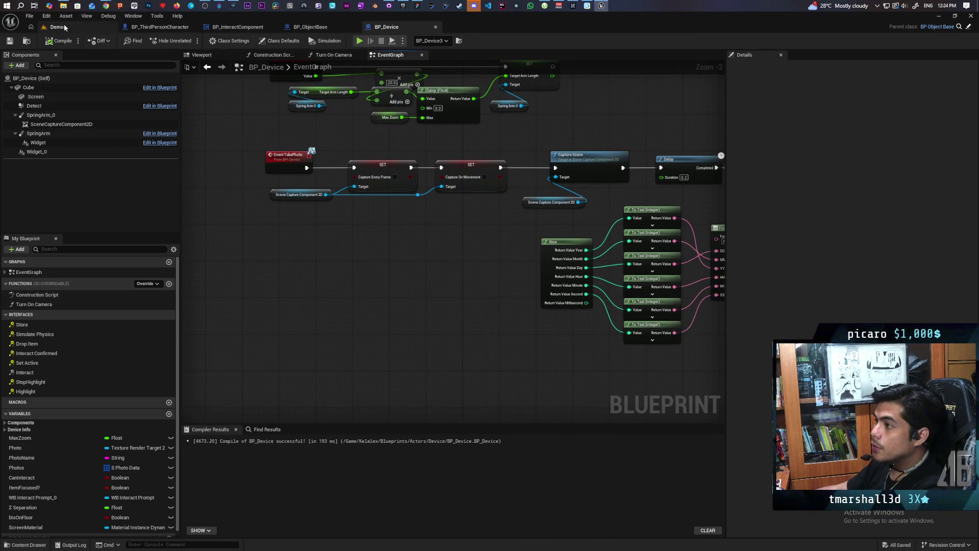
Switch to Chrome and open the ANUSET 189 YouTube video
{"action": "mouse_move", "coordinate": [106, 6]}
{"action": "left_click", "coordinate": [578, 40]}
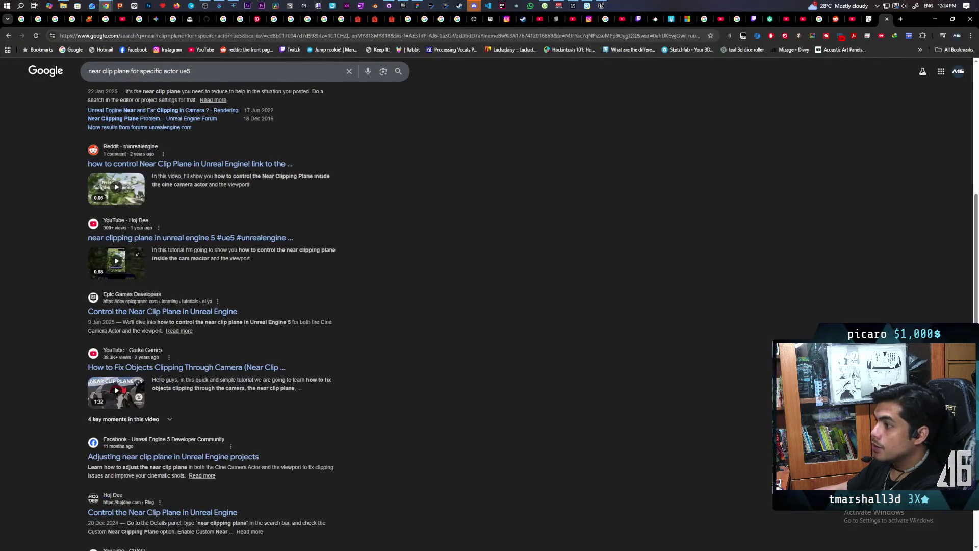
{"action": "left_click", "coordinate": [276, 237]}
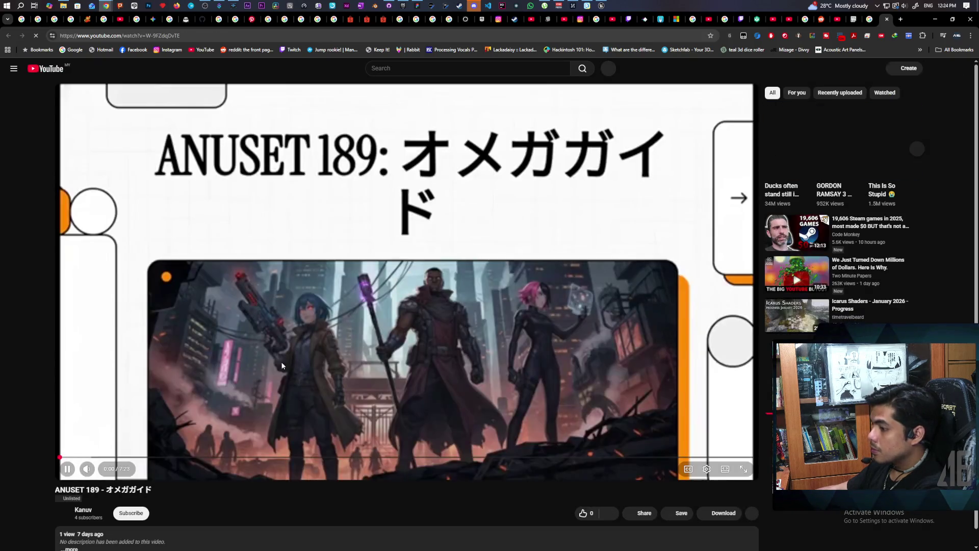
Pause and resume ANUSET 189, rewind it to 0:00, and let it play on
{"action": "left_click", "coordinate": [257, 380]}
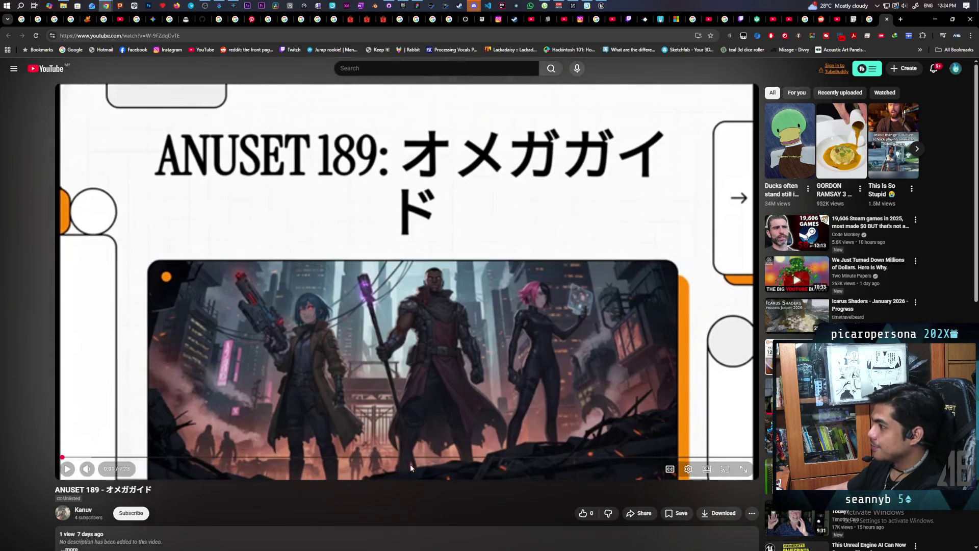
{"action": "left_click", "coordinate": [379, 339]}
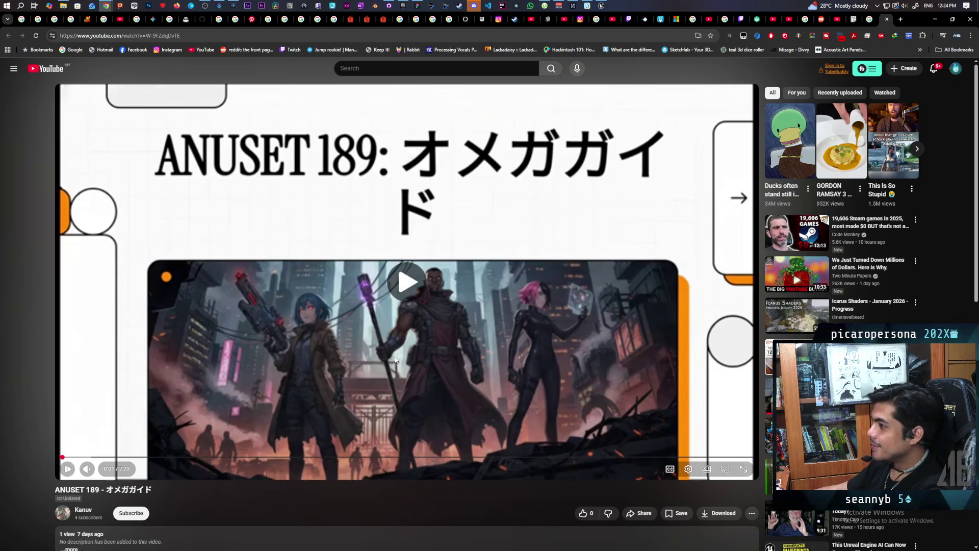
{"action": "left_click", "coordinate": [478, 315]}
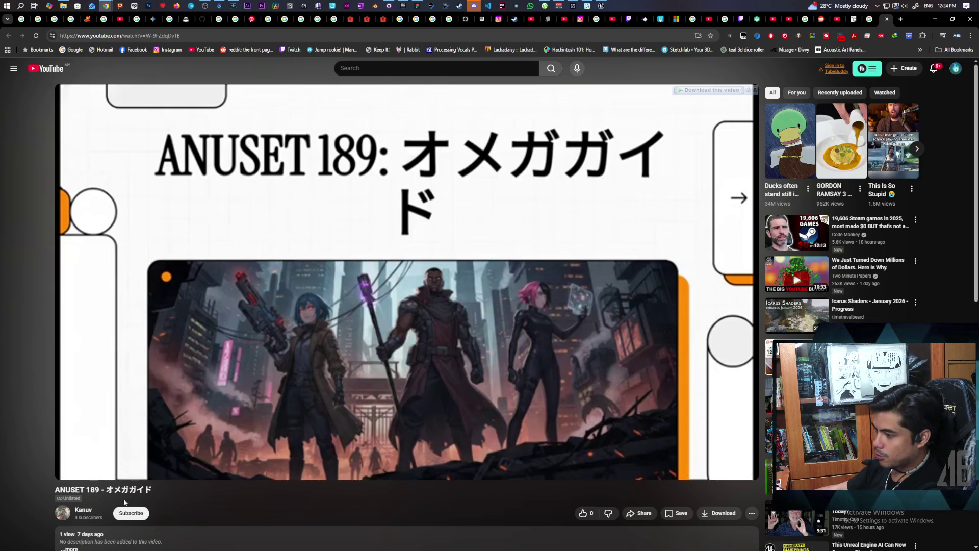
{"action": "left_click", "coordinate": [234, 426]}
{"action": "left_click_drag", "start_coordinate": [153, 457], "coordinate": [29, 460]}
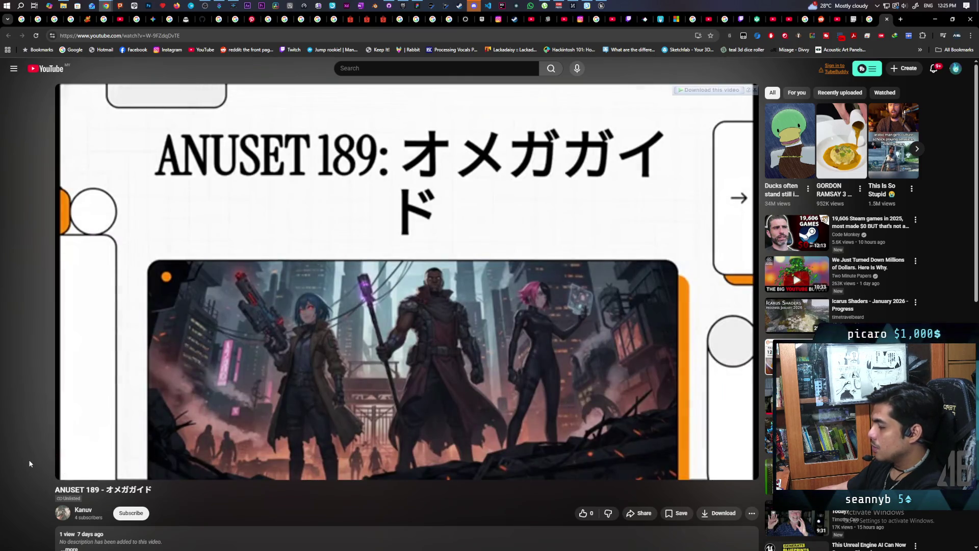
{"action": "left_click", "coordinate": [206, 383]}
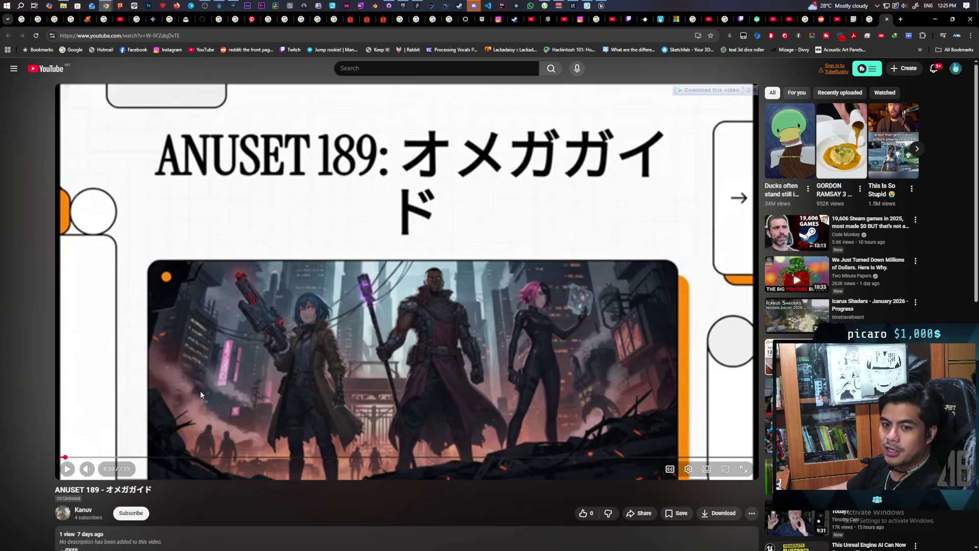
{"action": "left_click", "coordinate": [351, 377]}
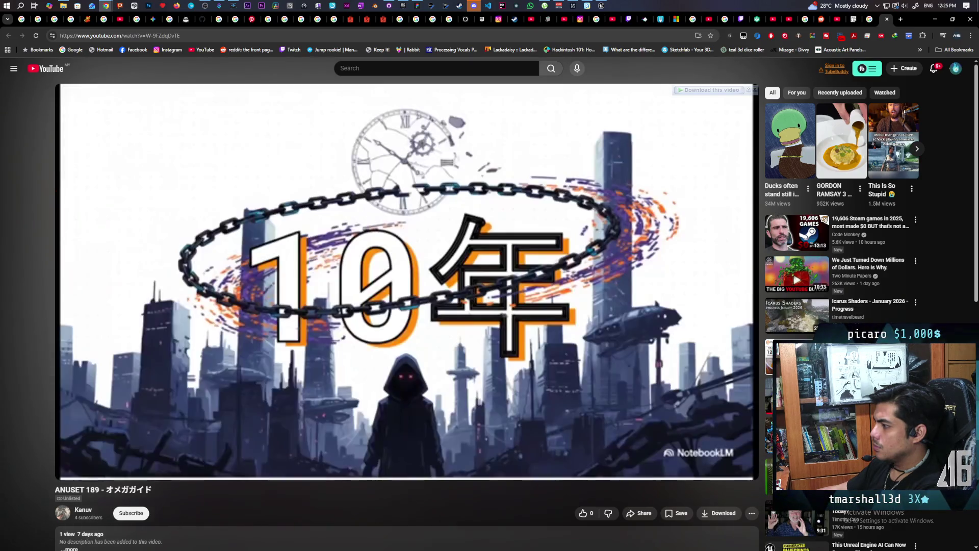
{"action": "left_click", "coordinate": [468, 366]}
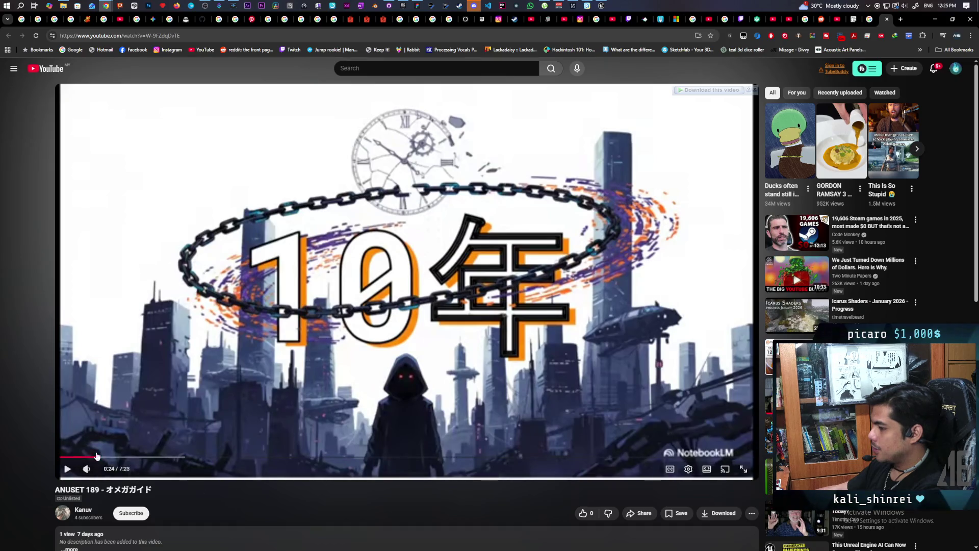
{"action": "scroll", "coordinate": [448, 357], "scroll_direction": "down", "scroll_amount": 3}
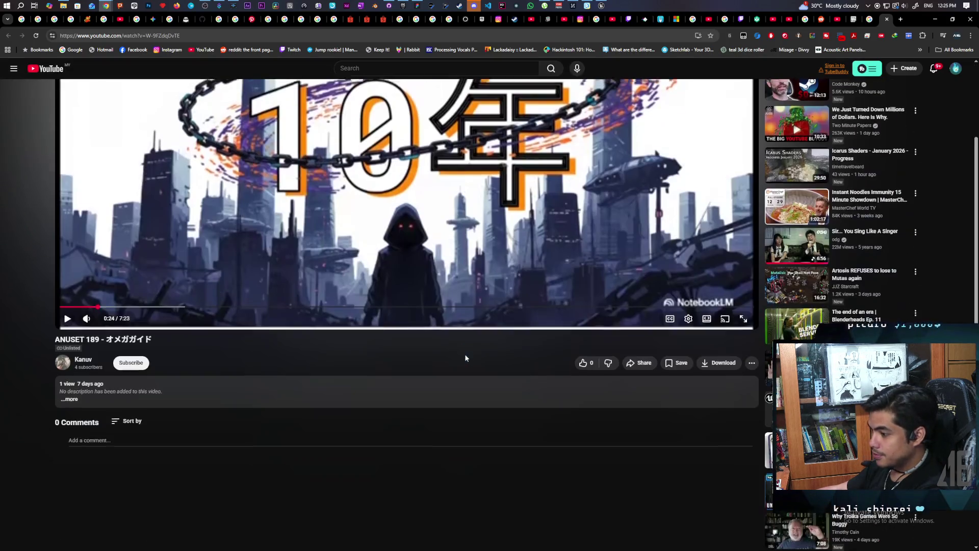
{"action": "scroll", "coordinate": [460, 381], "scroll_direction": "up", "scroll_amount": 2}
{"action": "scroll", "coordinate": [460, 381], "scroll_direction": "up", "scroll_amount": 1}
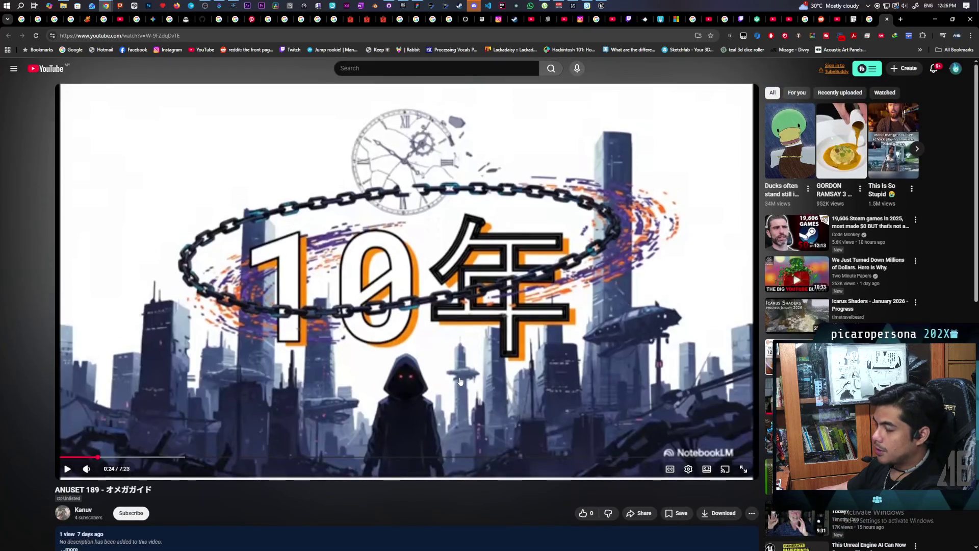
{"action": "left_click", "coordinate": [527, 339]}
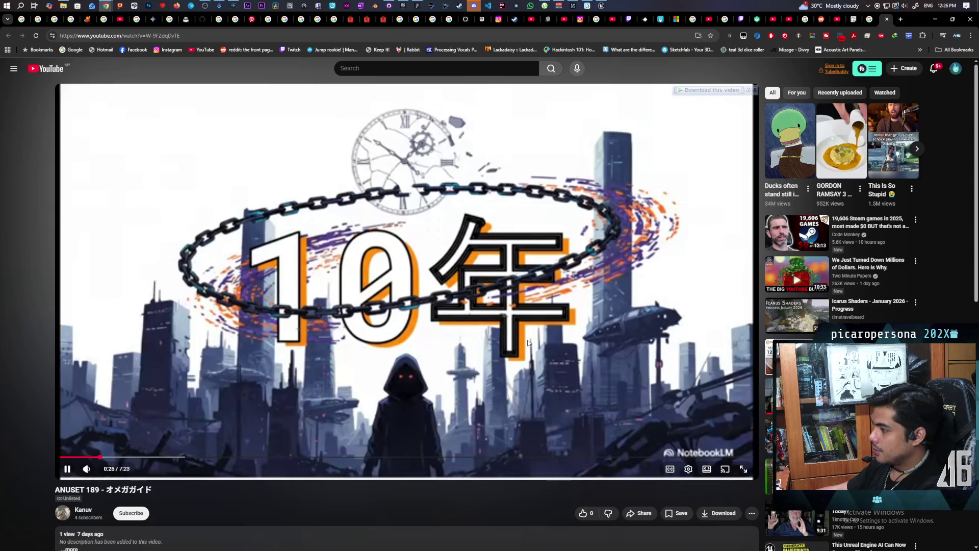